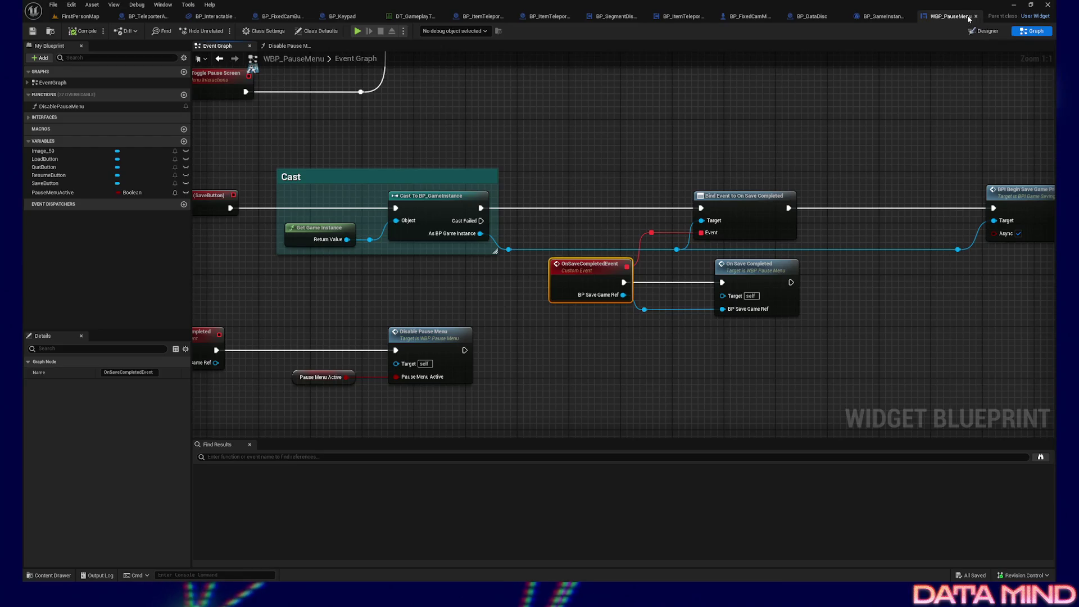
- Close the WBP_PauseMenu and BP_GameInstance blueprint tabs
click(975, 18)
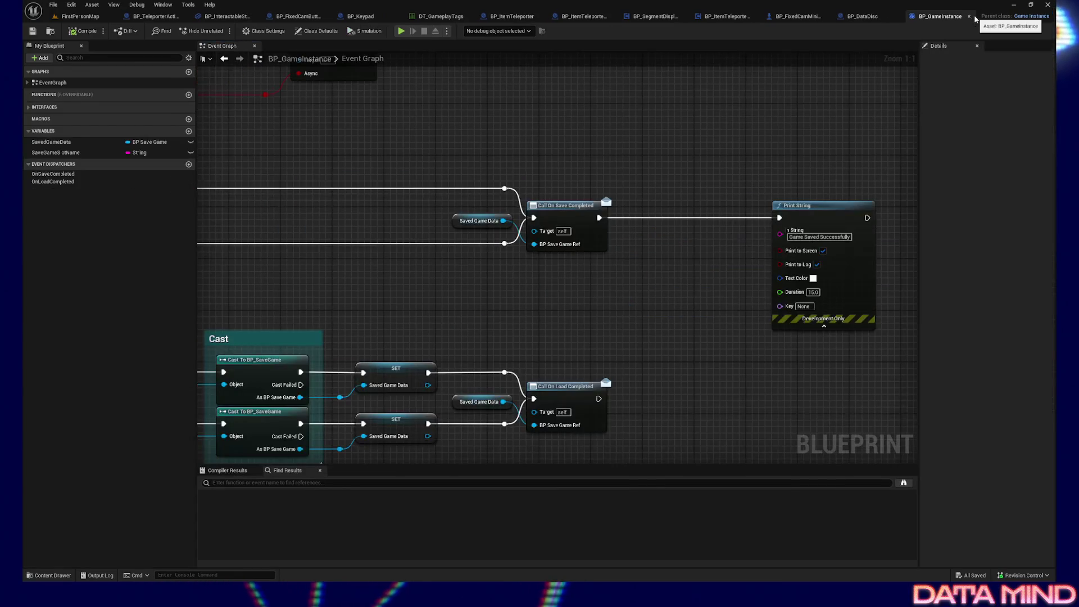
click(975, 19)
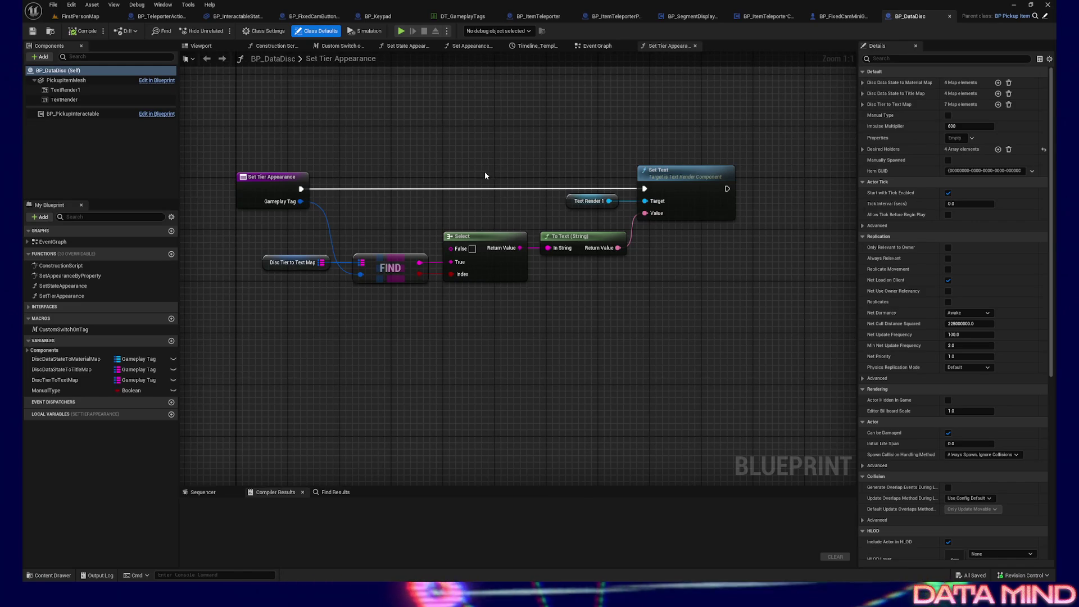
- Close BP_DataDisc, return to the FirstPersonMap level, and bring up the Content Drawer
mouse_move(377, 329)
mouse_down()
mouse_move(380, 345)
mouse_move(432, 370)
mouse_move(383, 326)
mouse_up()
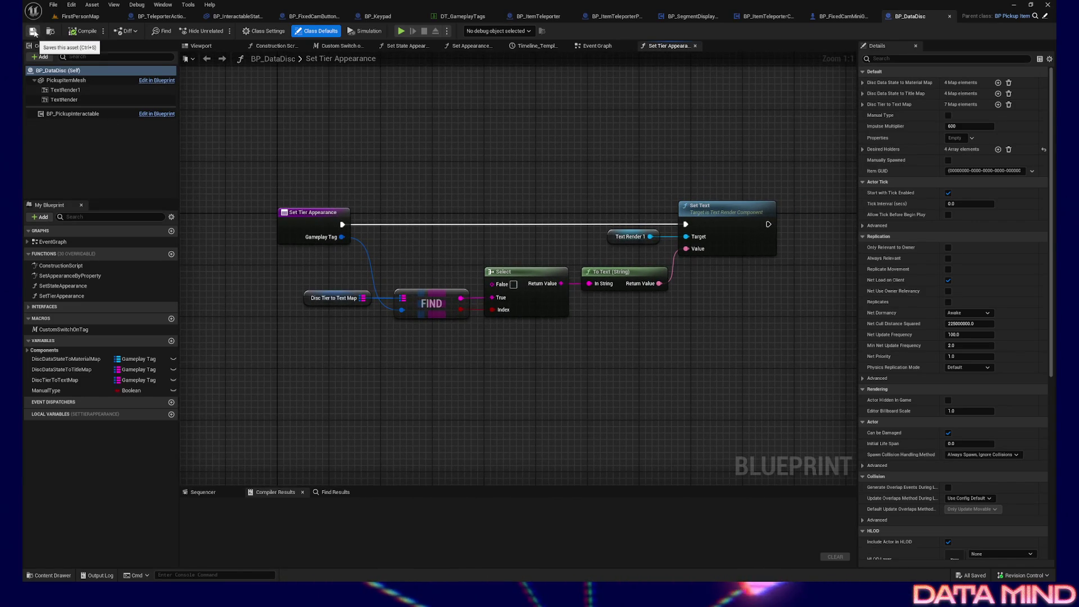
drag(797, 118, 746, 127)
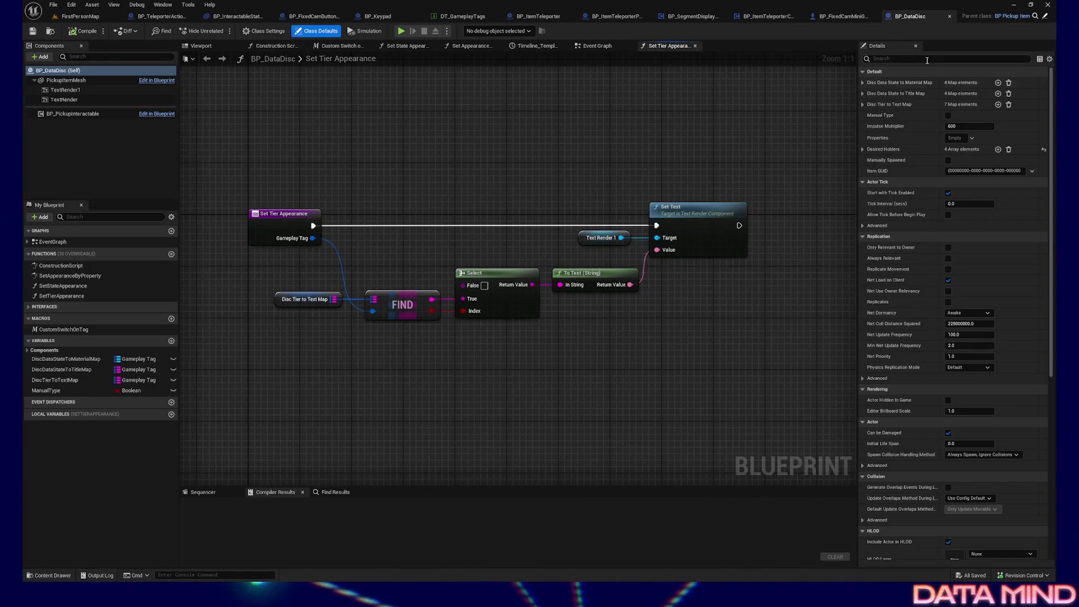
click(948, 17)
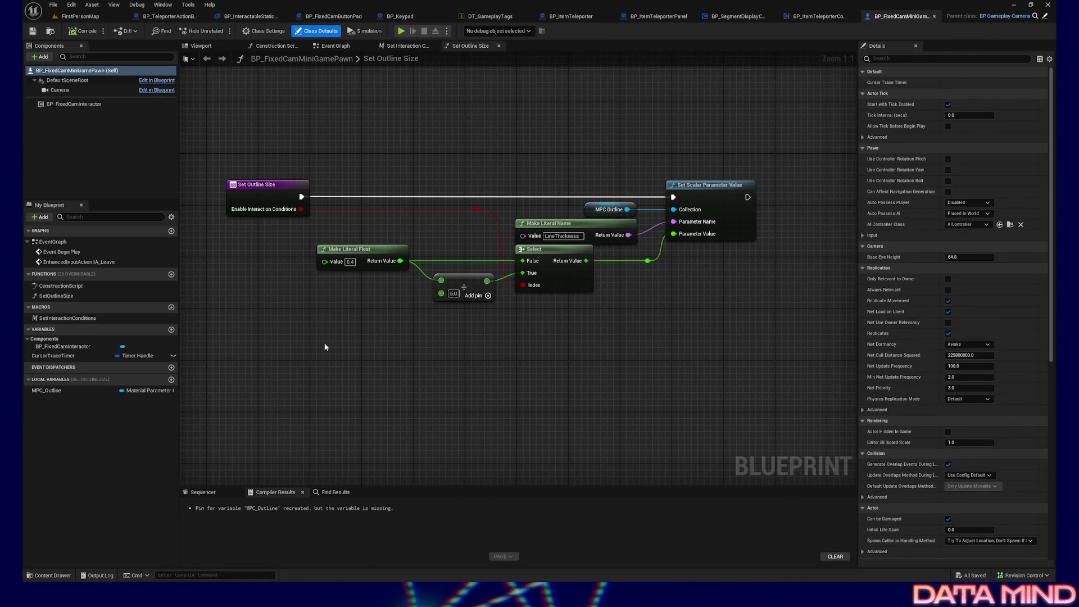
click(80, 16)
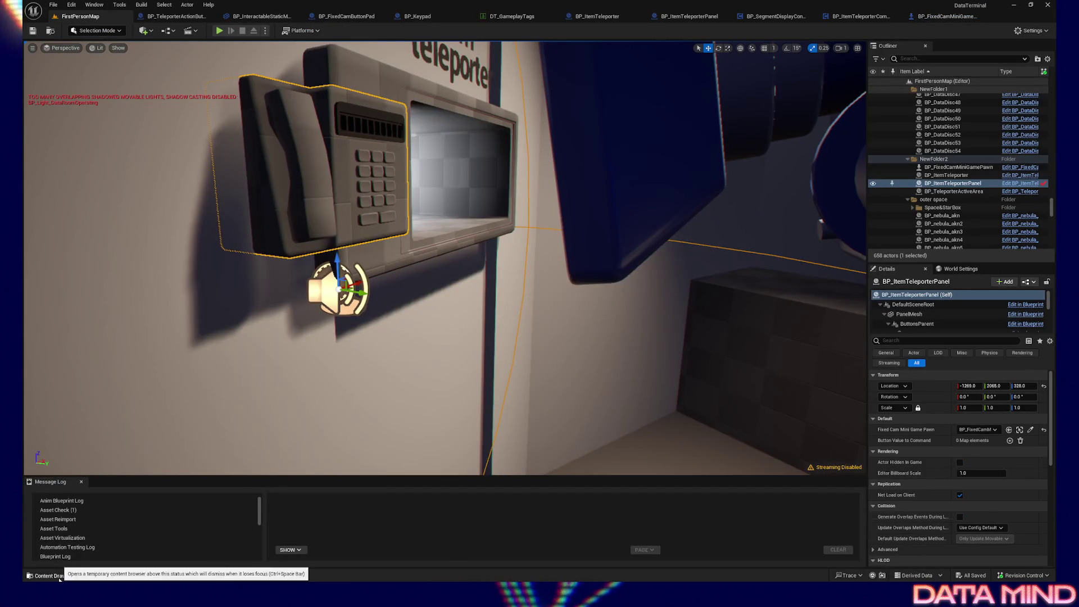
click(49, 575)
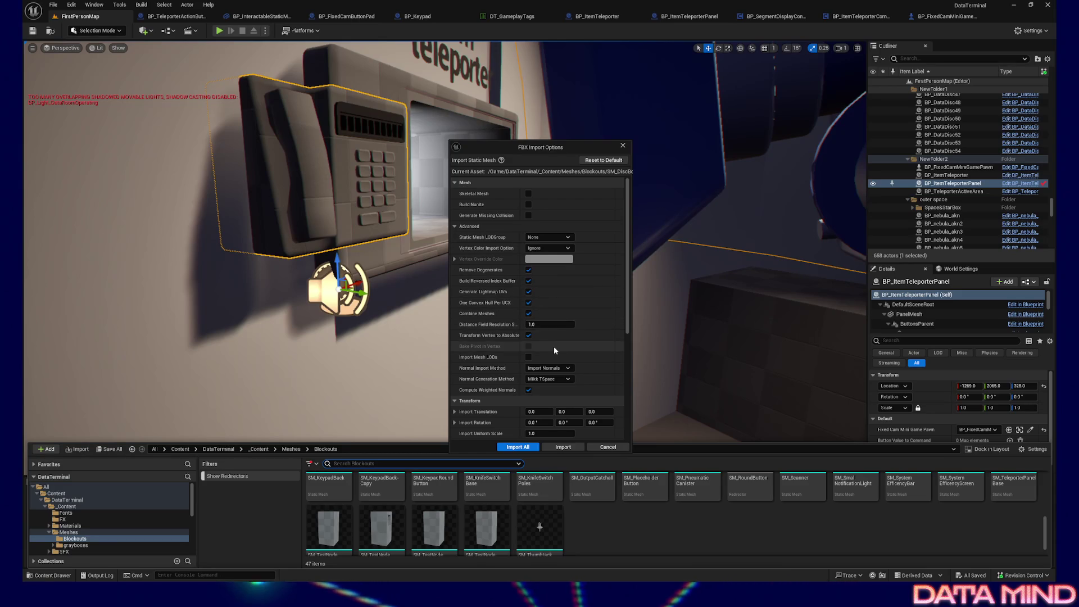
- Review the FBX import options with Do Not Create Material and import the disc mesh
scroll(556, 352, down, 1)
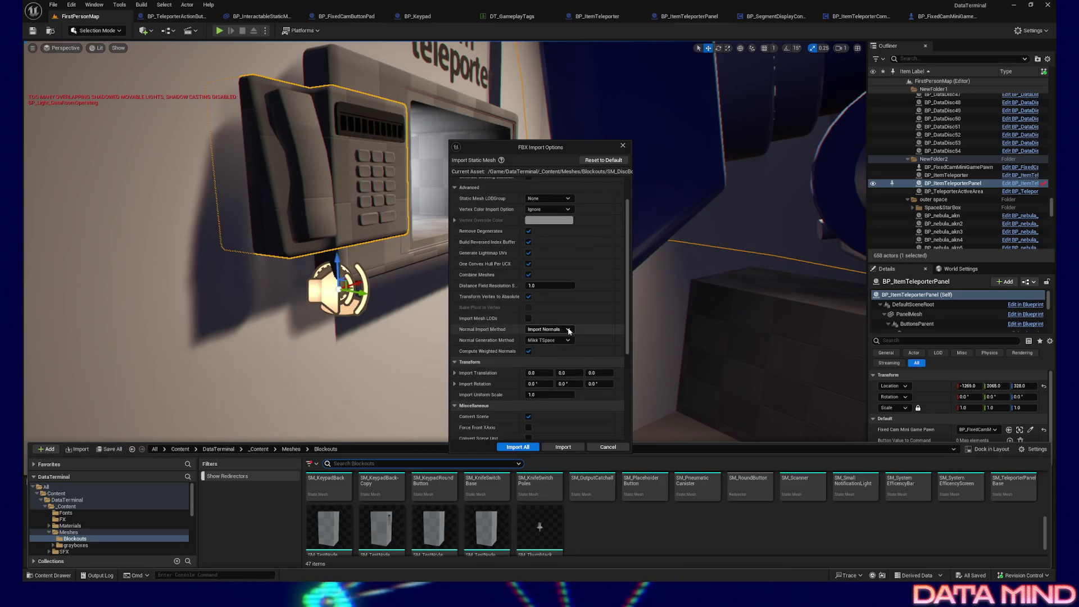
scroll(567, 327, down, 2)
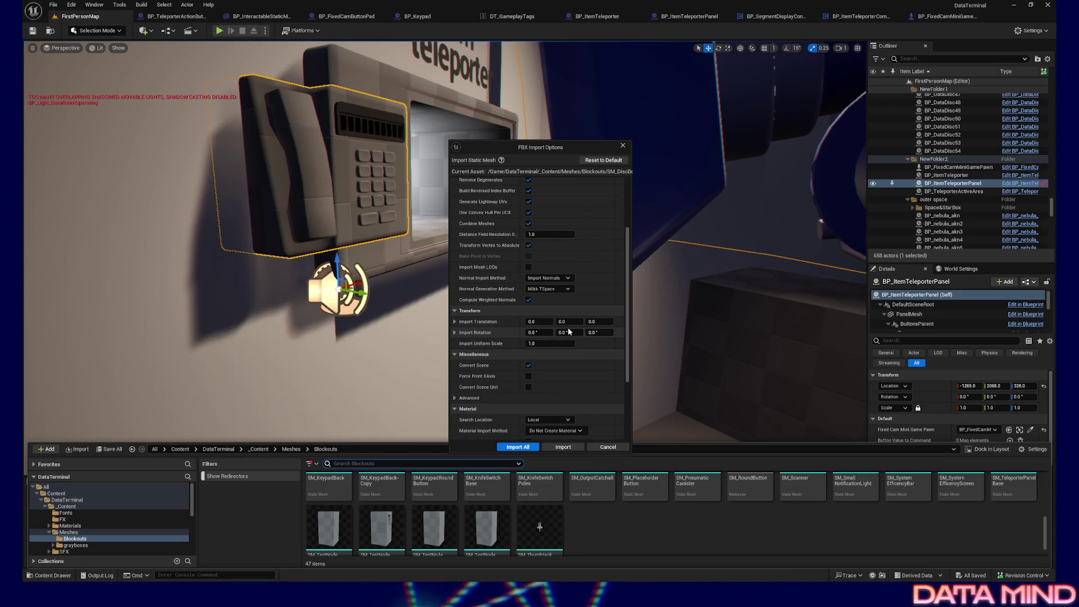
scroll(564, 393, down, 3)
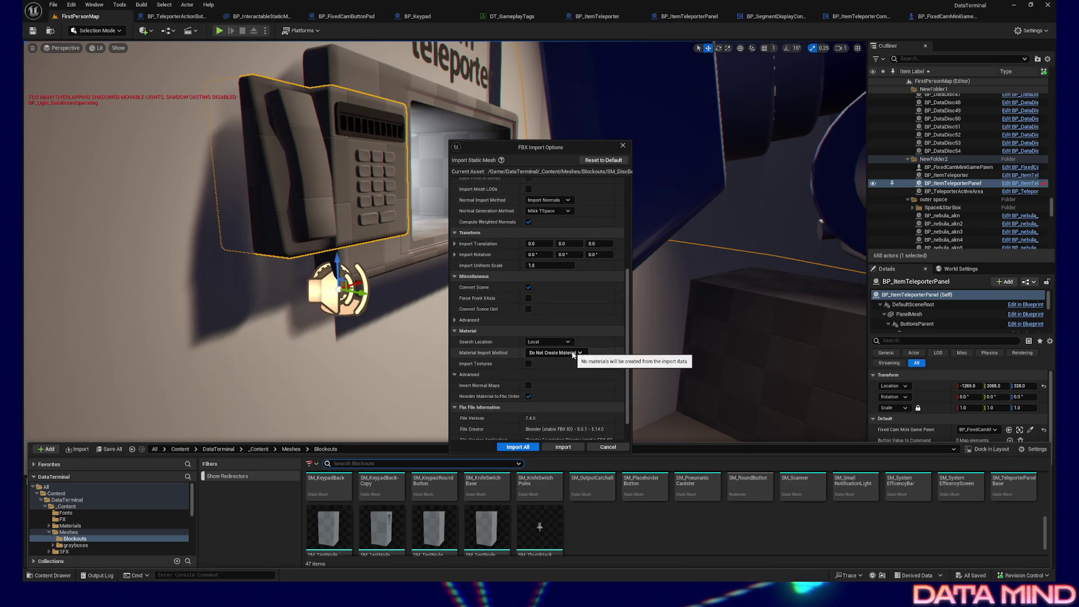
click(564, 447)
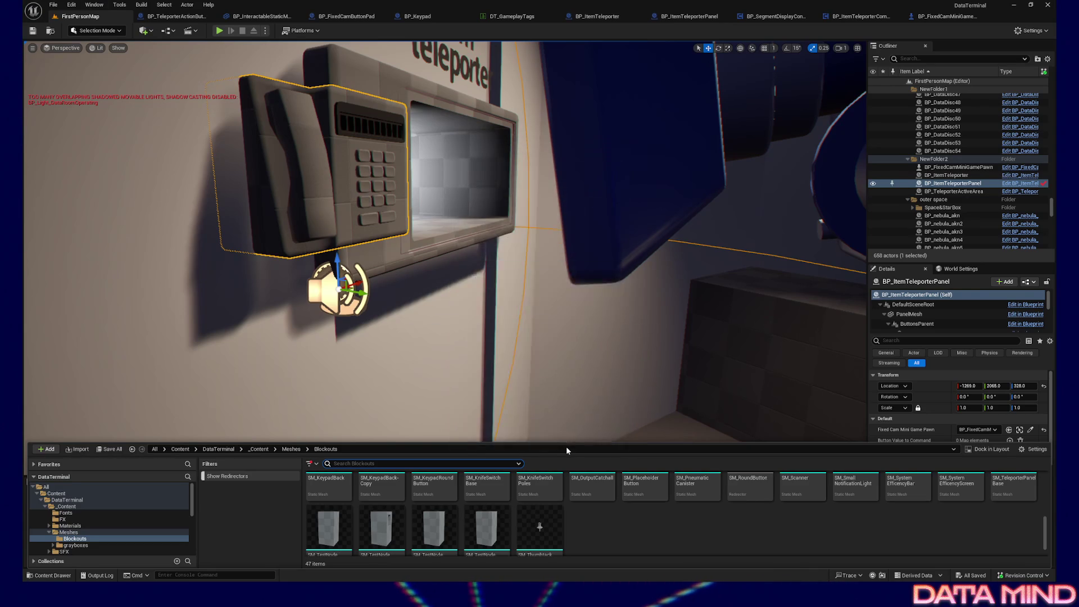
- Import the remaining FBX files and enlarge the Content Drawer
click(563, 447)
click(563, 448)
scroll(612, 516, up, 1)
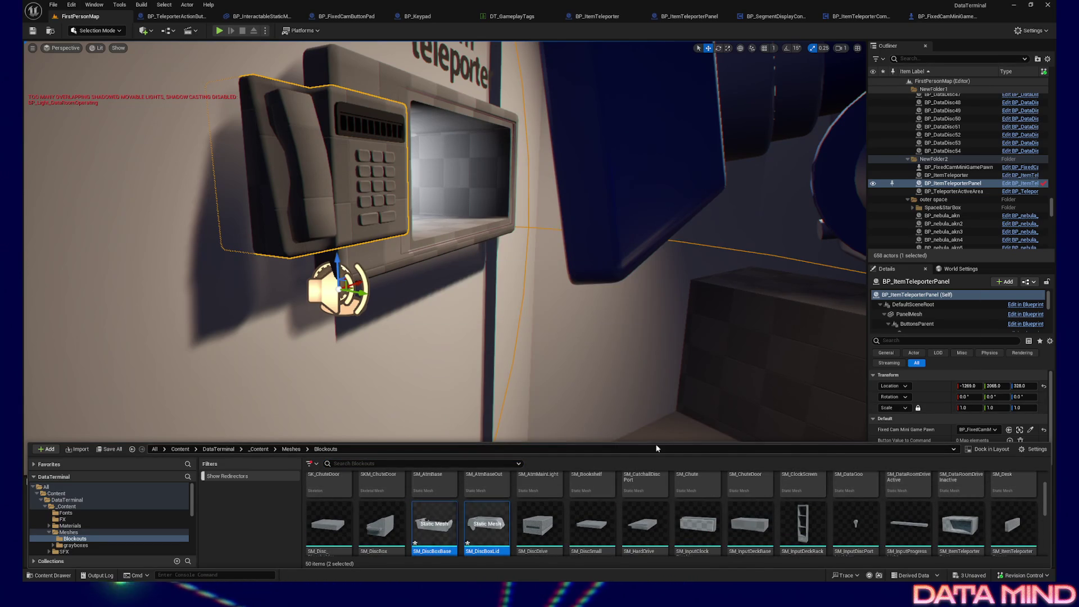
mouse_move(657, 448)
mouse_down()
mouse_move(659, 377)
mouse_move(659, 388)
mouse_up()
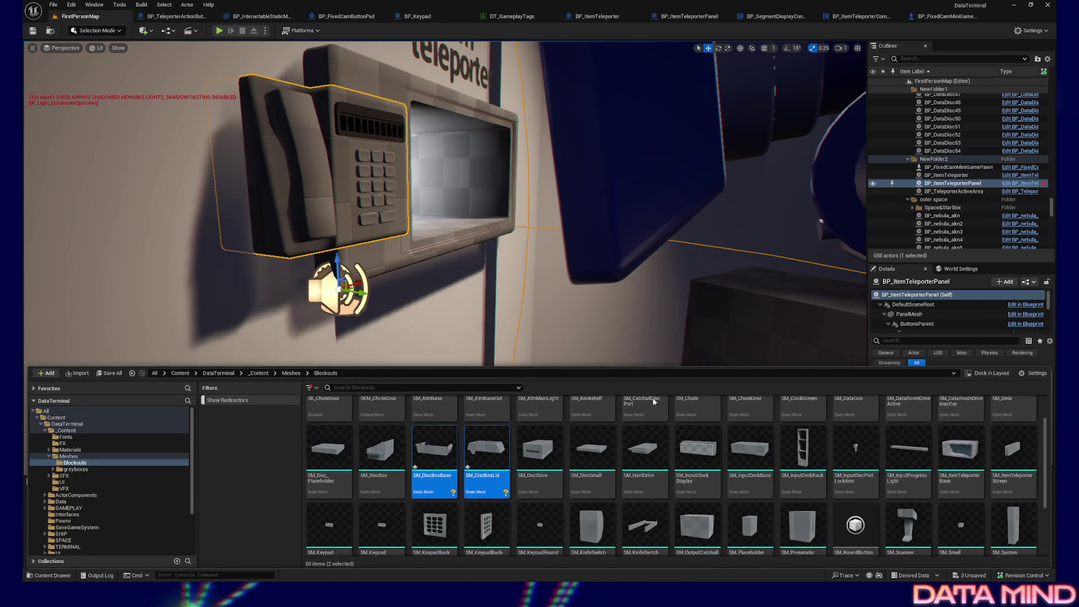
- Open SM_DiscBoxBase in the Static Mesh Editor and fly the preview camera into it
scroll(540, 495, down, 3)
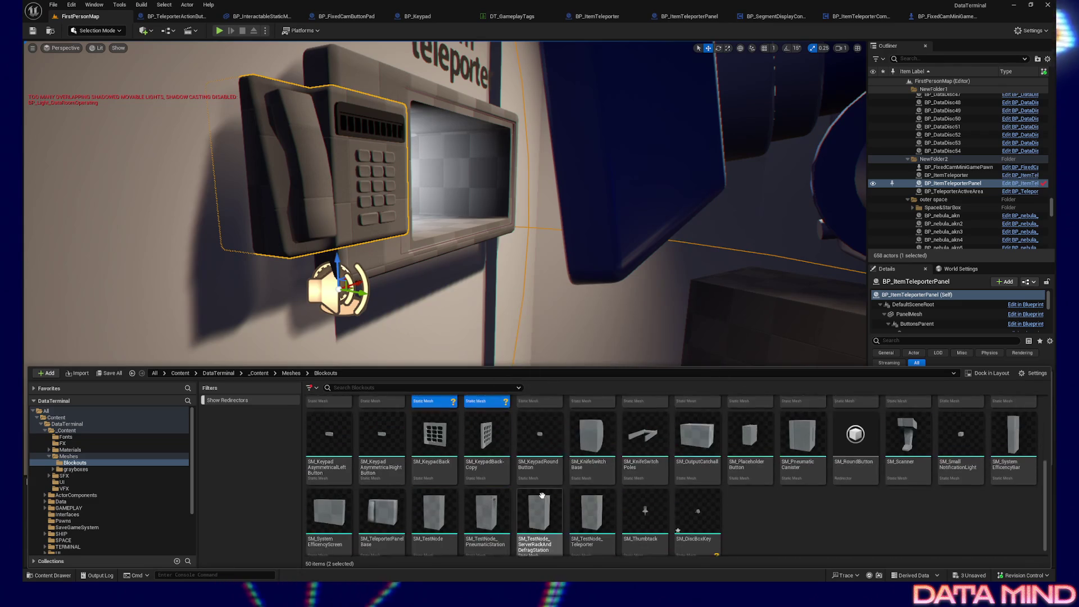
scroll(743, 514, up, 3)
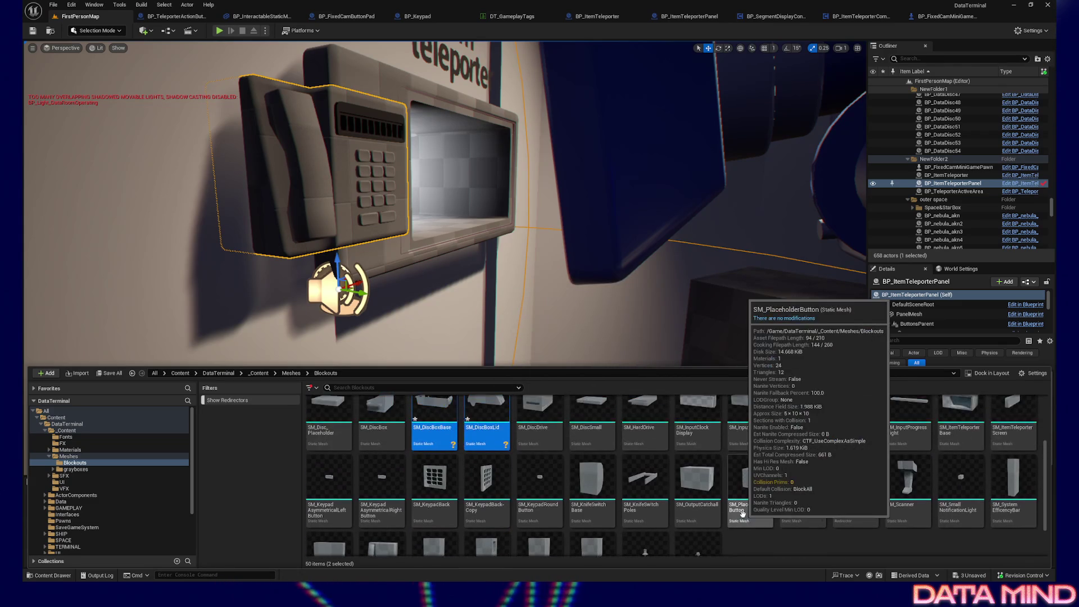
scroll(743, 514, up, 2)
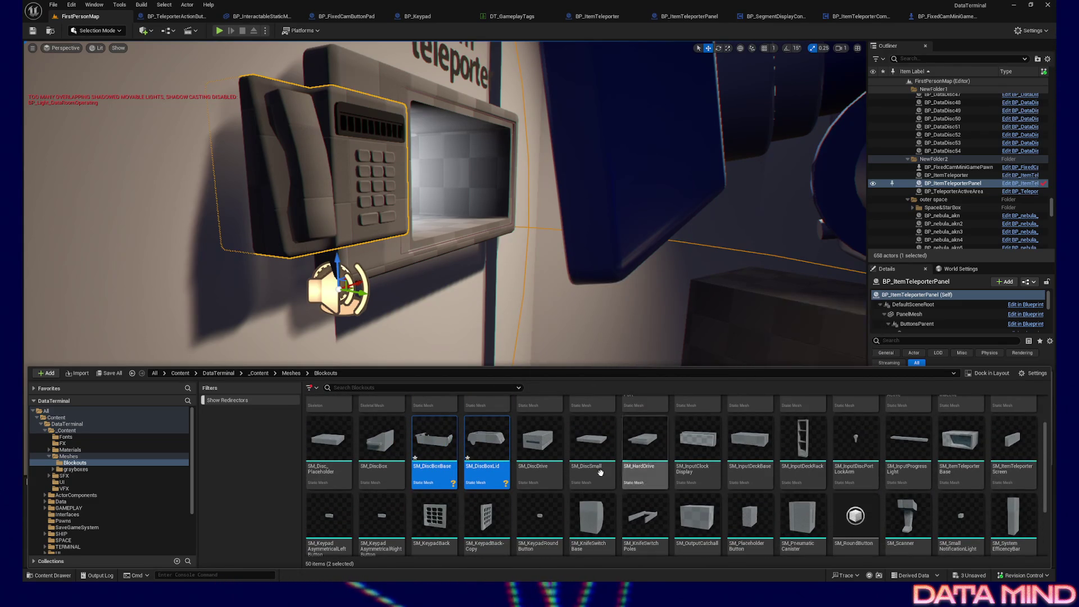
double_click(434, 440)
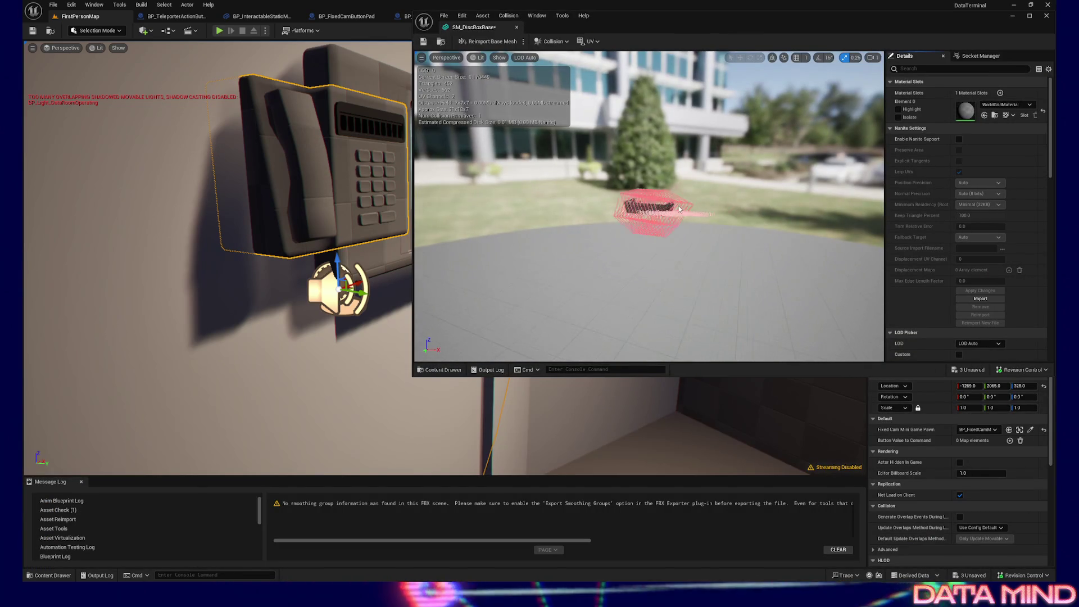
mouse_move(679, 206)
mouse_down()
mouse_move(679, 146)
mouse_move(679, 169)
mouse_move(629, 168)
mouse_move(629, 214)
mouse_move(674, 208)
mouse_move(652, 238)
mouse_up()
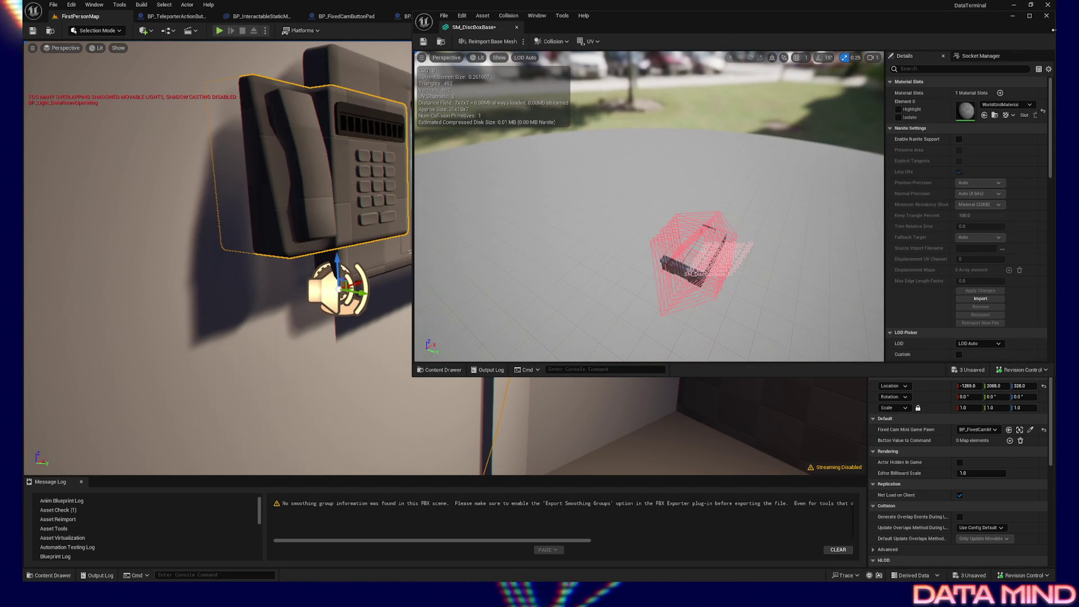
- Close the SM_DiscBoxBase editor and open SM_DiscBoxLid from the Content Drawer
click(1046, 16)
click(50, 575)
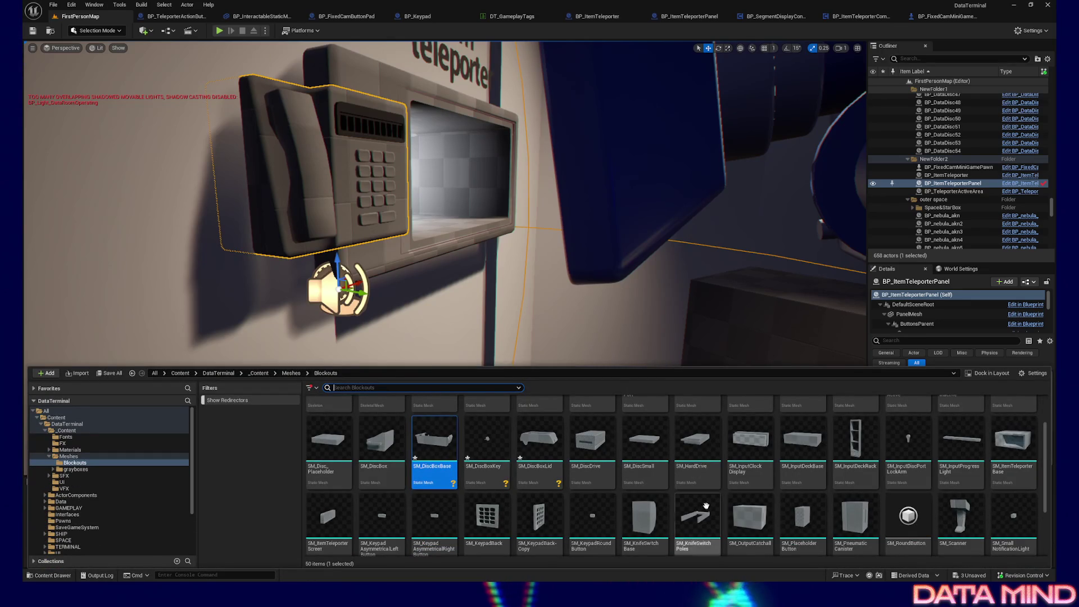
scroll(746, 515, down, 1)
scroll(726, 497, up, 1)
click(538, 443)
double_click(538, 443)
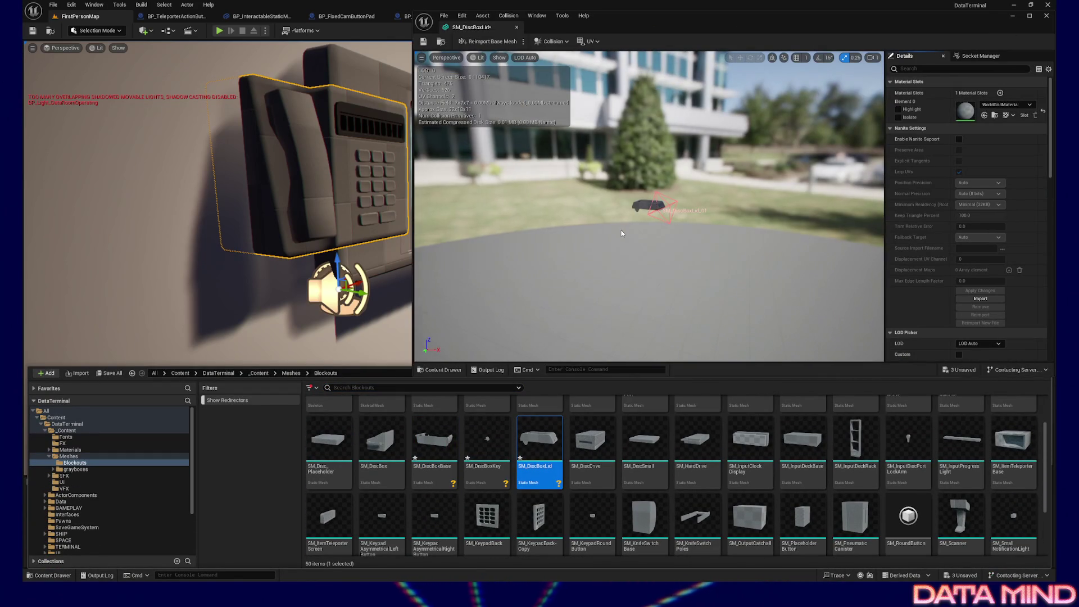
- Fly the preview camera inside SM_DiscBoxLid to inspect its inner wall, then close the editor
click(657, 215)
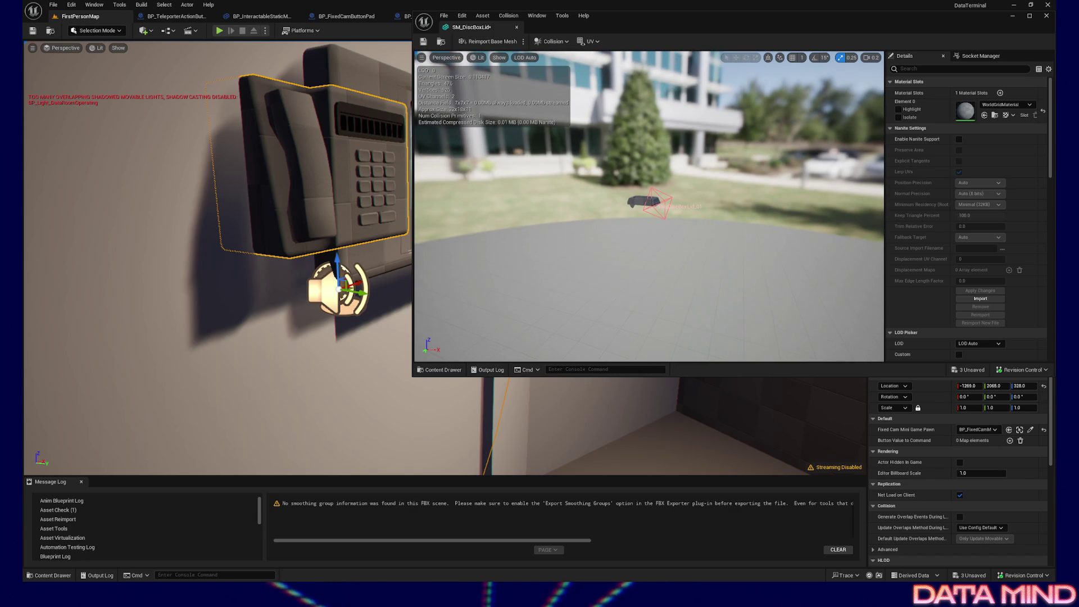
scroll(649, 206, up, 2)
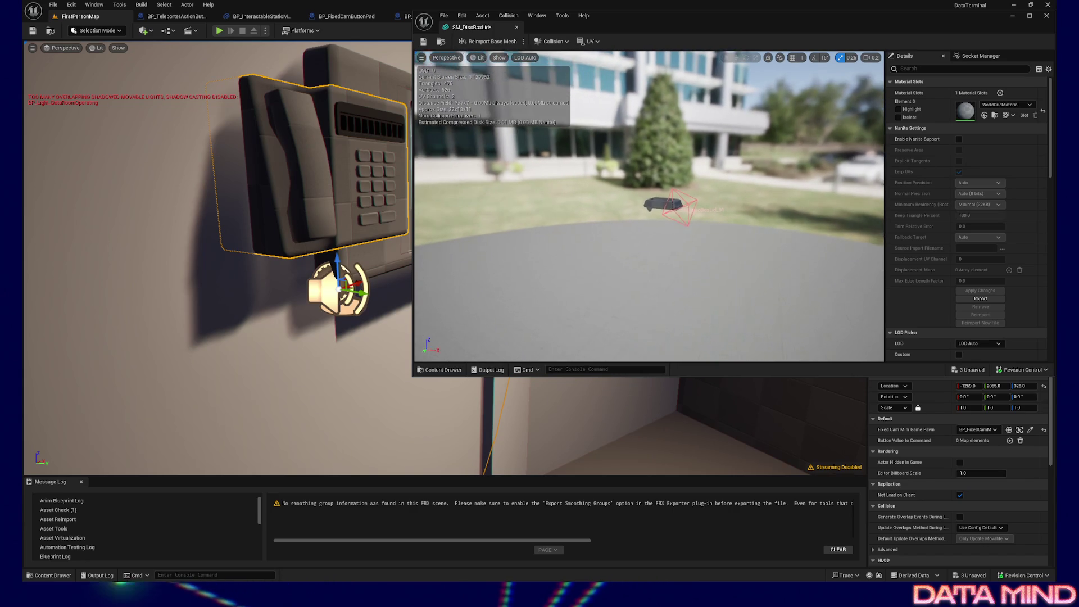
key(w)
scroll(649, 206, down, 1)
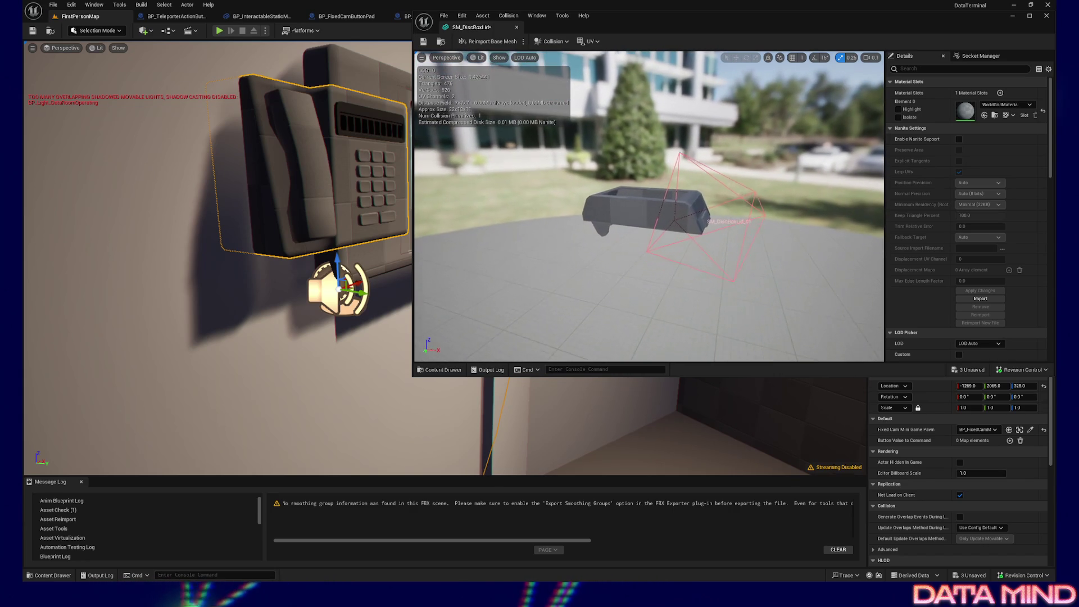
key(w)
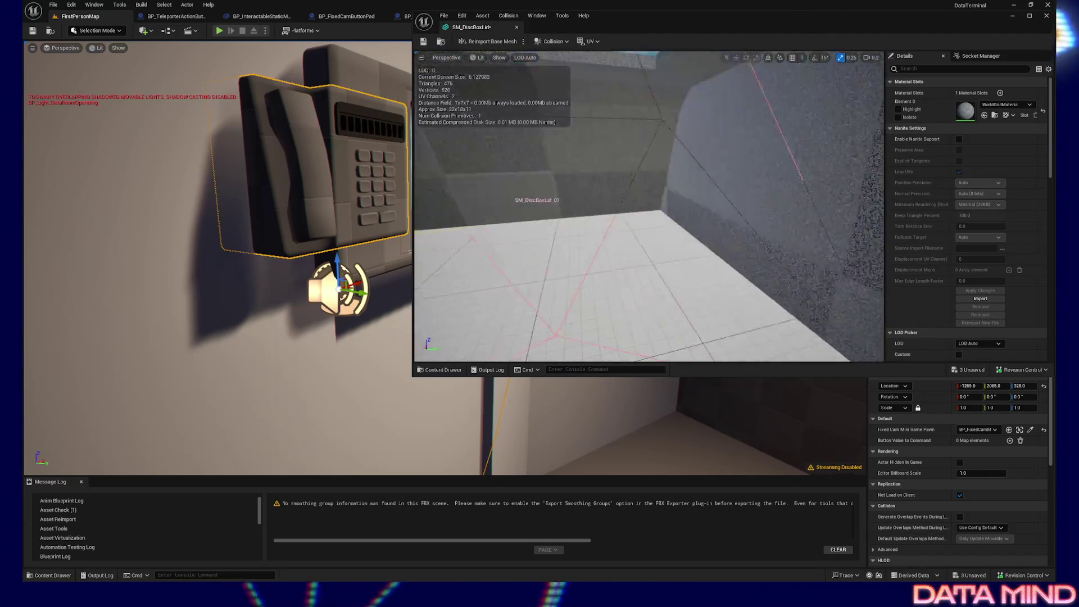
key(s)
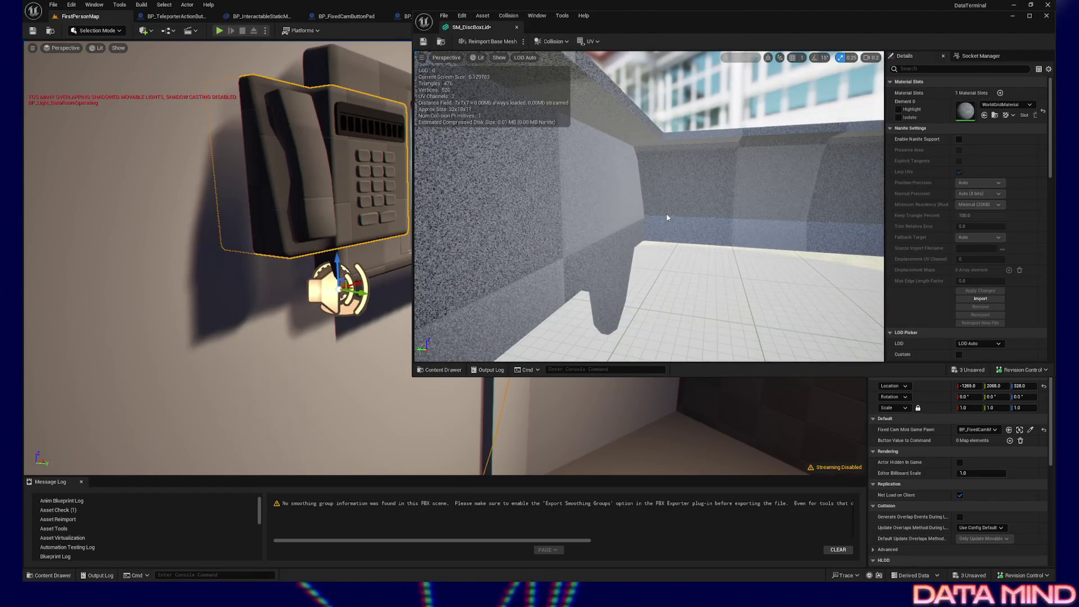
click(1046, 16)
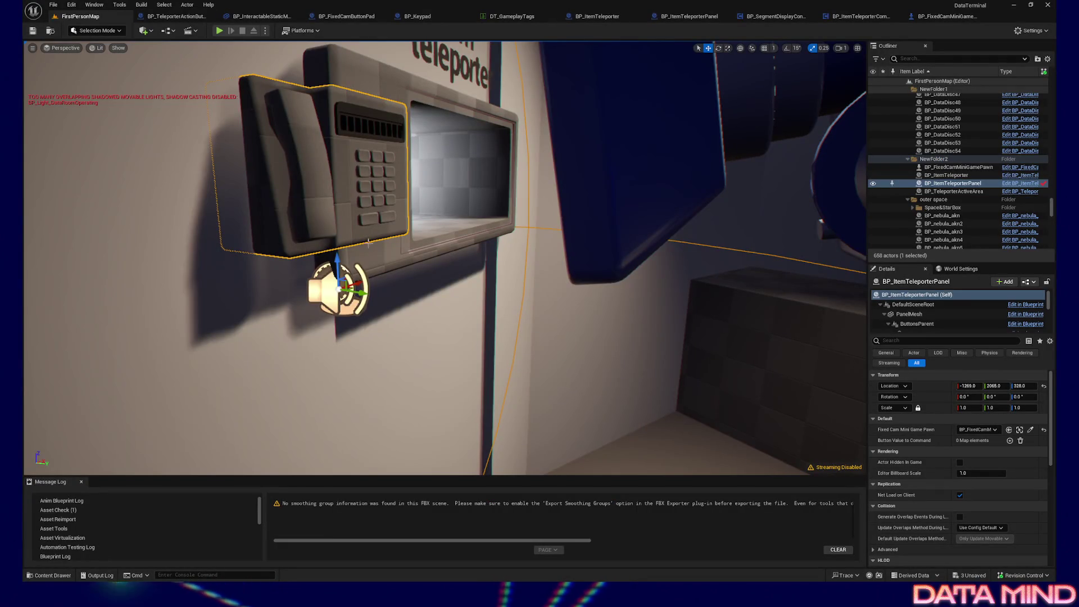
- Orbit the FirstPersonMap level viewport to a new angle
mouse_move(368, 243)
mouse_down()
mouse_move(650, 400)
mouse_move(668, 304)
mouse_up()
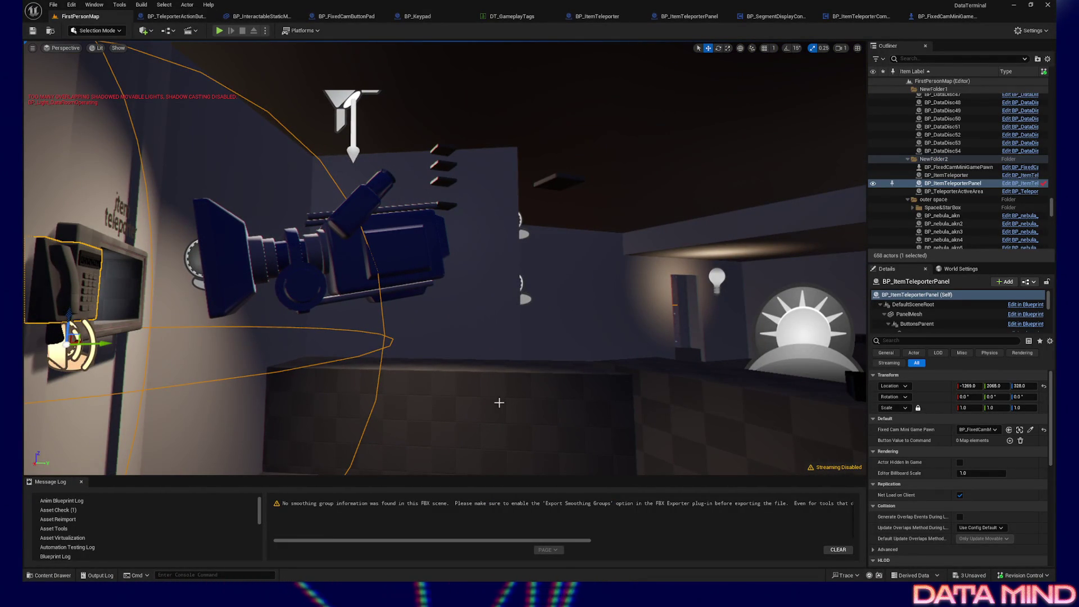
drag(540, 423, 452, 419)
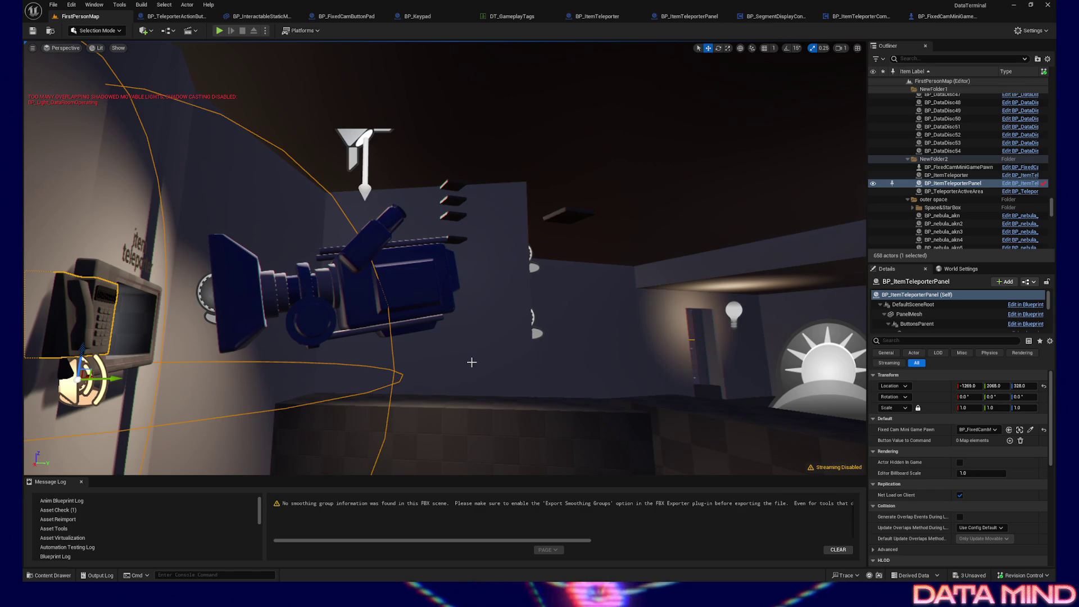
drag(477, 371, 257, 256)
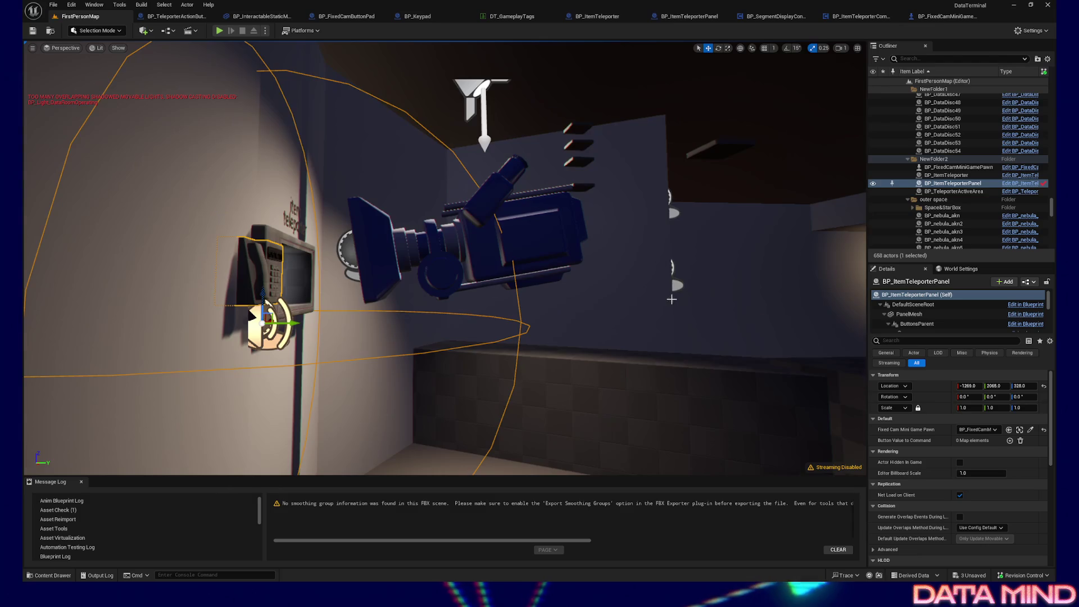
drag(573, 308, 657, 227)
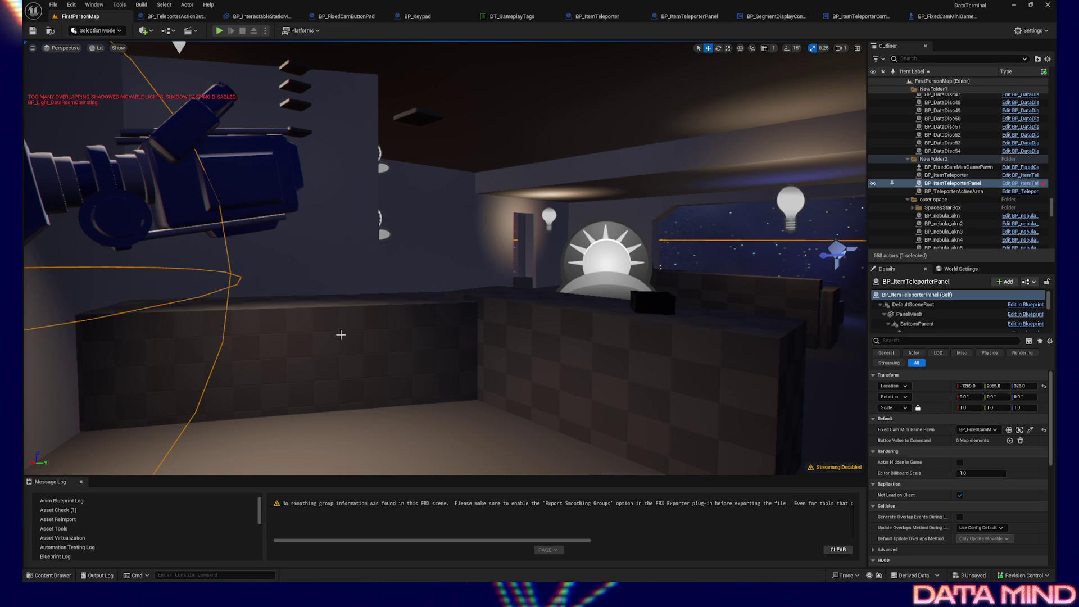
- Frame the selected BP_ItemTeleporterPanel in the level viewport with F
key(f)
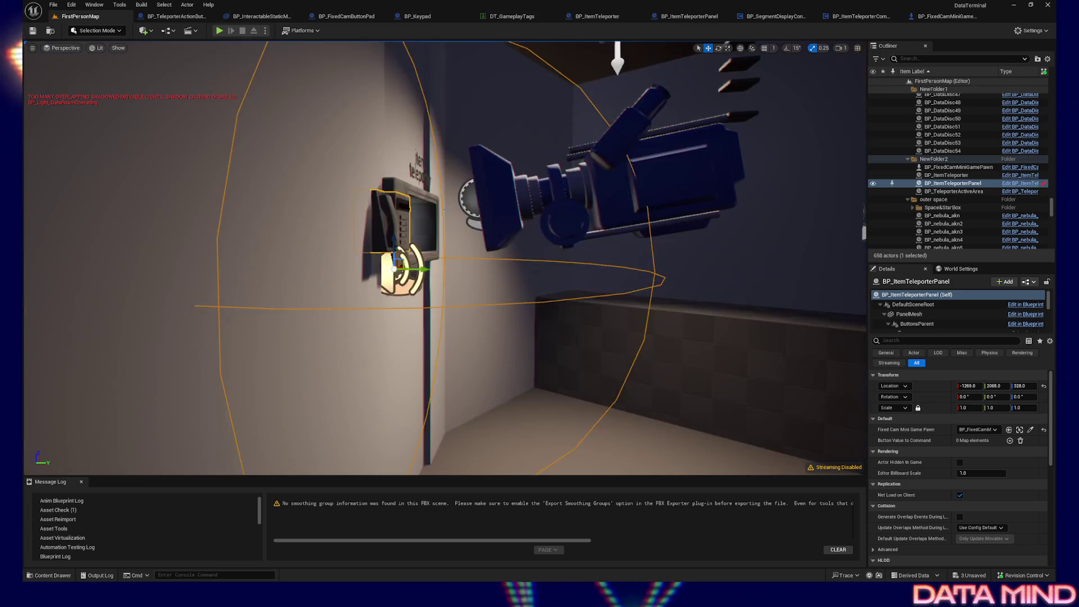
- Open BP_FixedCamMiniGamePawn on its Set Outline Size function graph
click(960, 495)
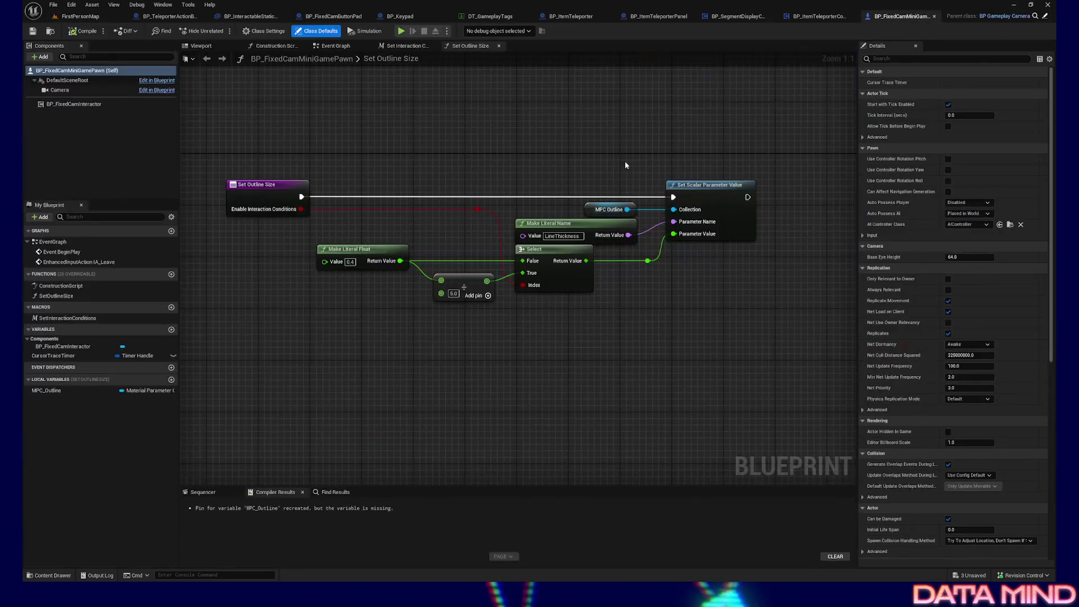
- In the pawn's Event Graph, add a Spawn Actor from Class node for BP_DataDisc and compile
click(335, 46)
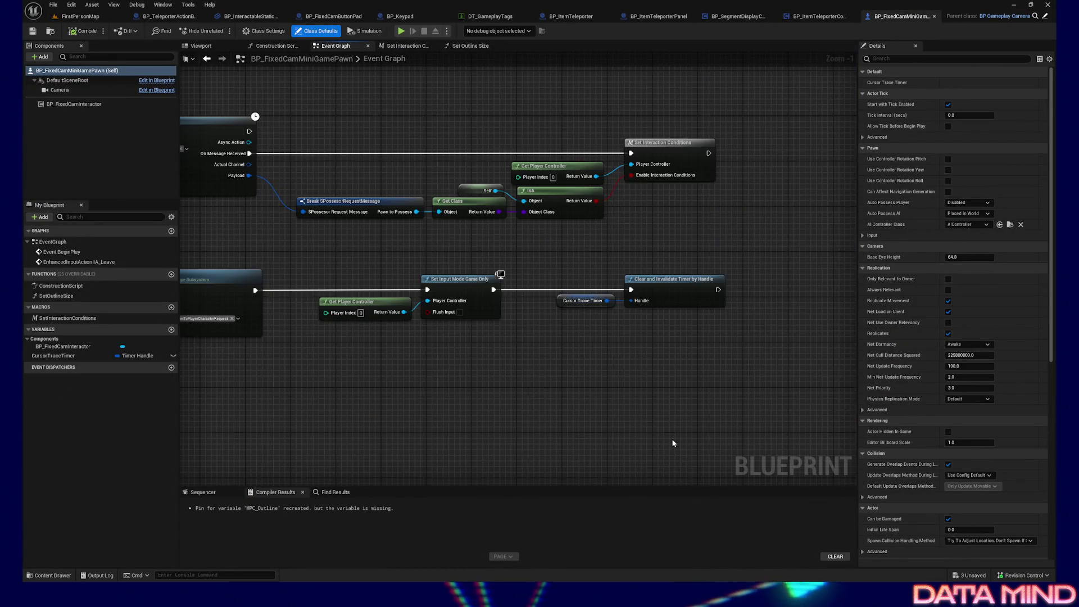
right_click(464, 337)
text(spawn a ctor)
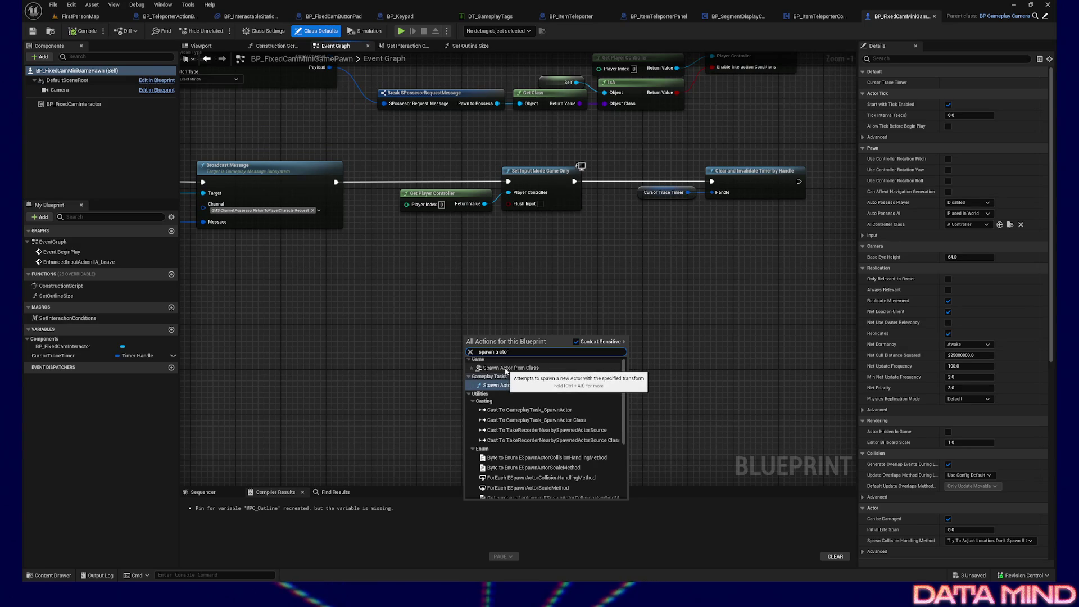
click(506, 368)
drag(513, 340, 479, 328)
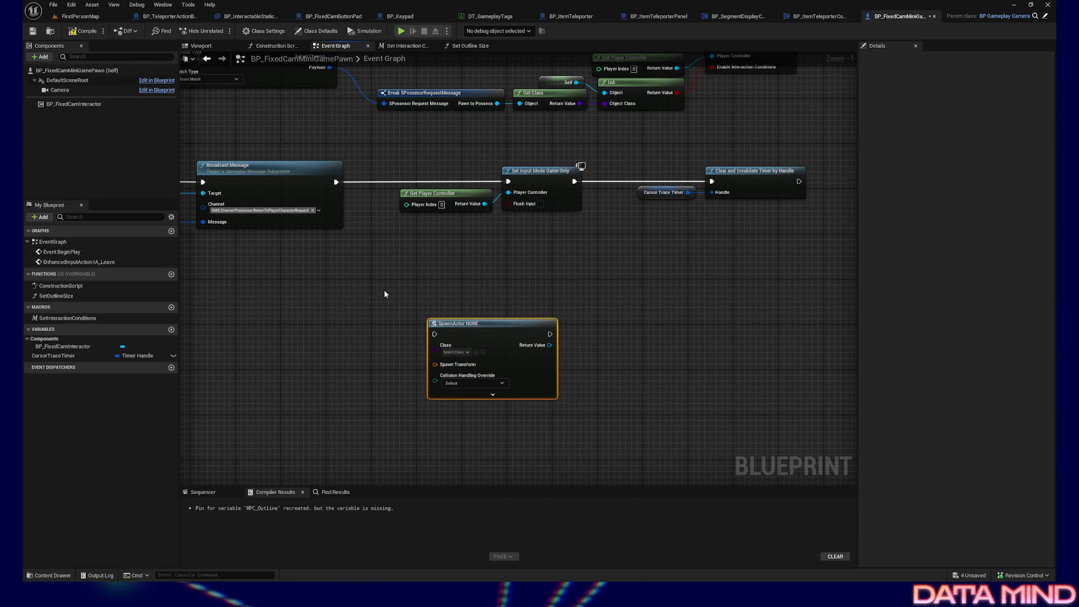
click(455, 352)
text(bp_dis)
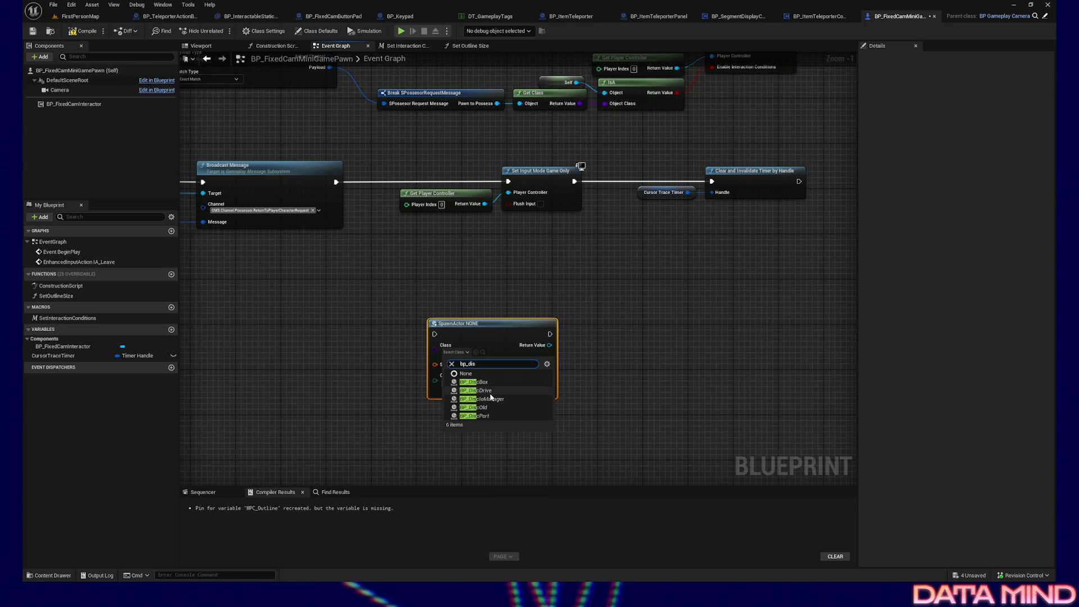
text(ata Di)
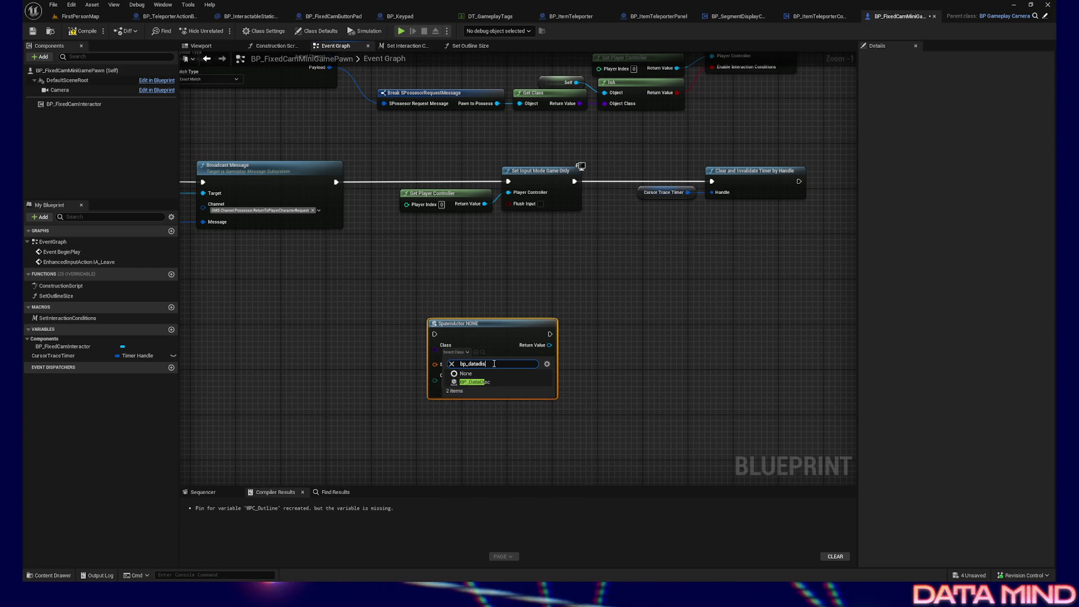
key(Return)
drag(484, 362, 479, 356)
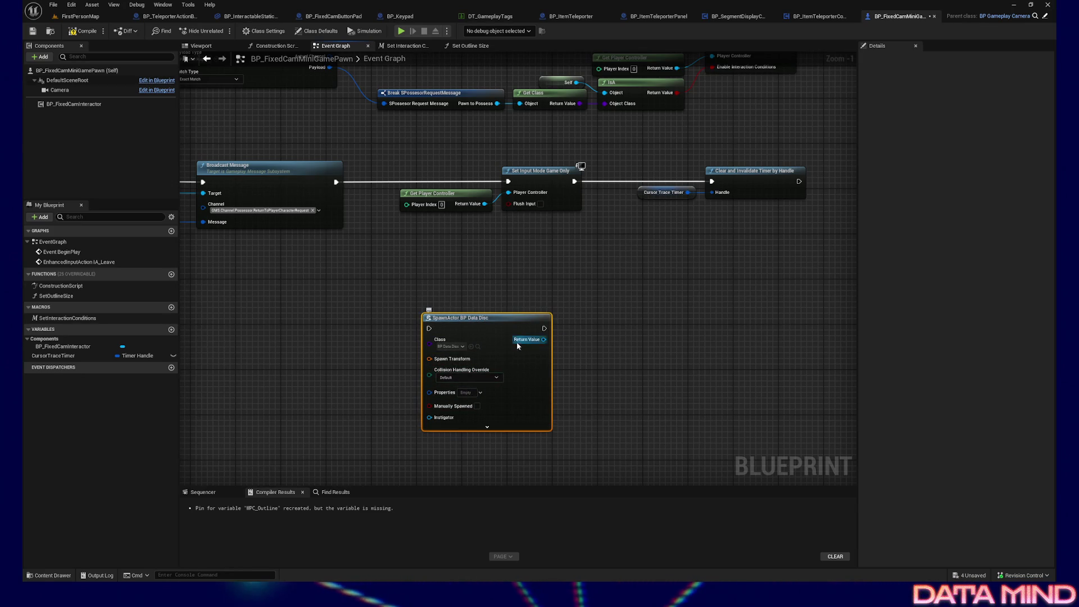
click(81, 32)
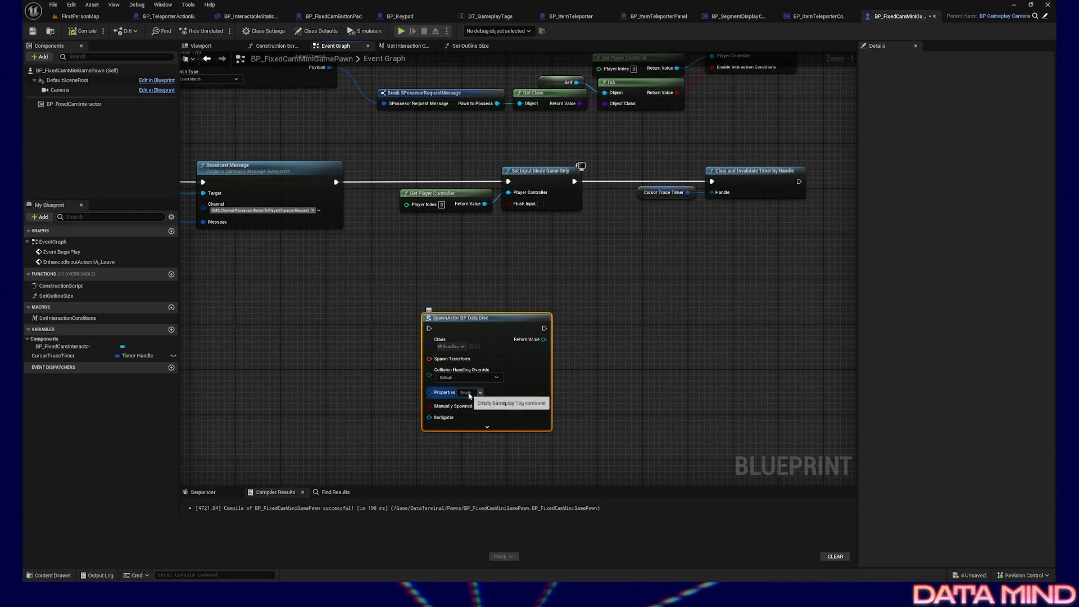
- Delete the SpawnActor BP Data Disc node and save the blueprint with Ctrl+S
click(467, 393)
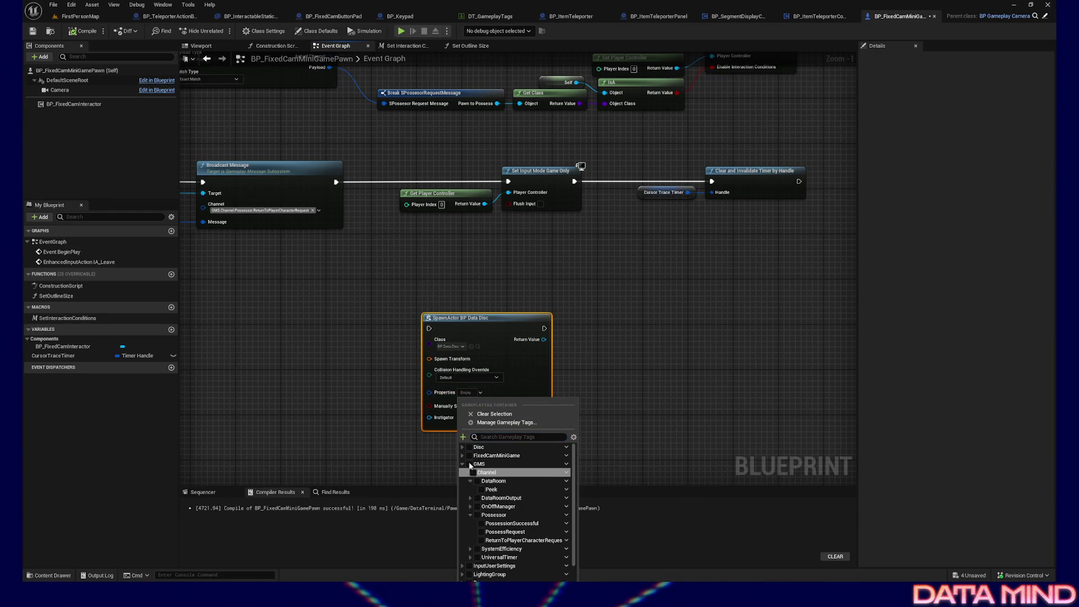
click(359, 310)
click(477, 406)
key(Delete)
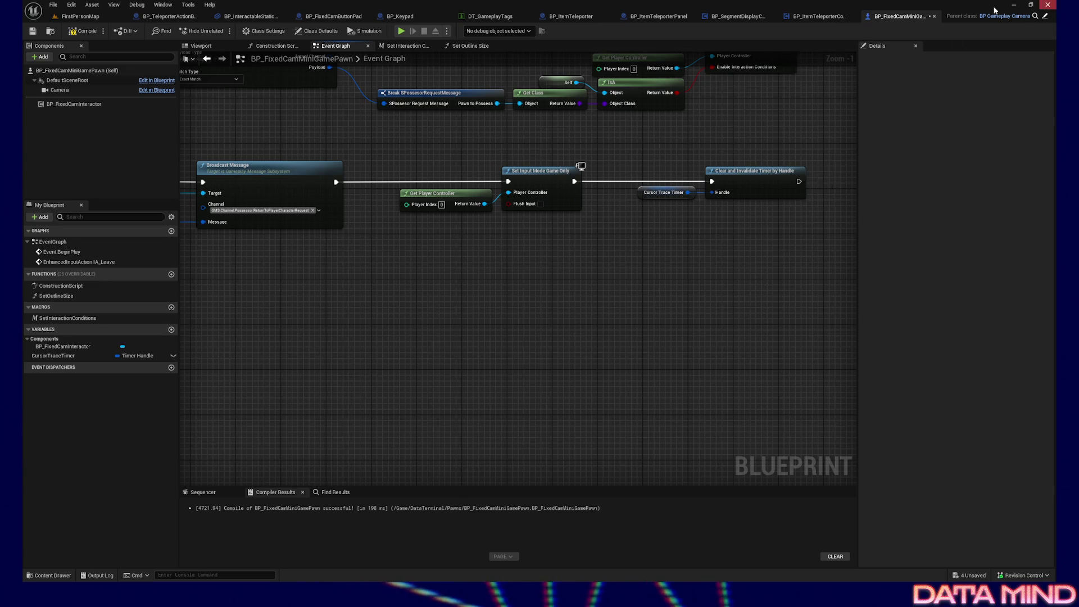
key(ctrl+s)
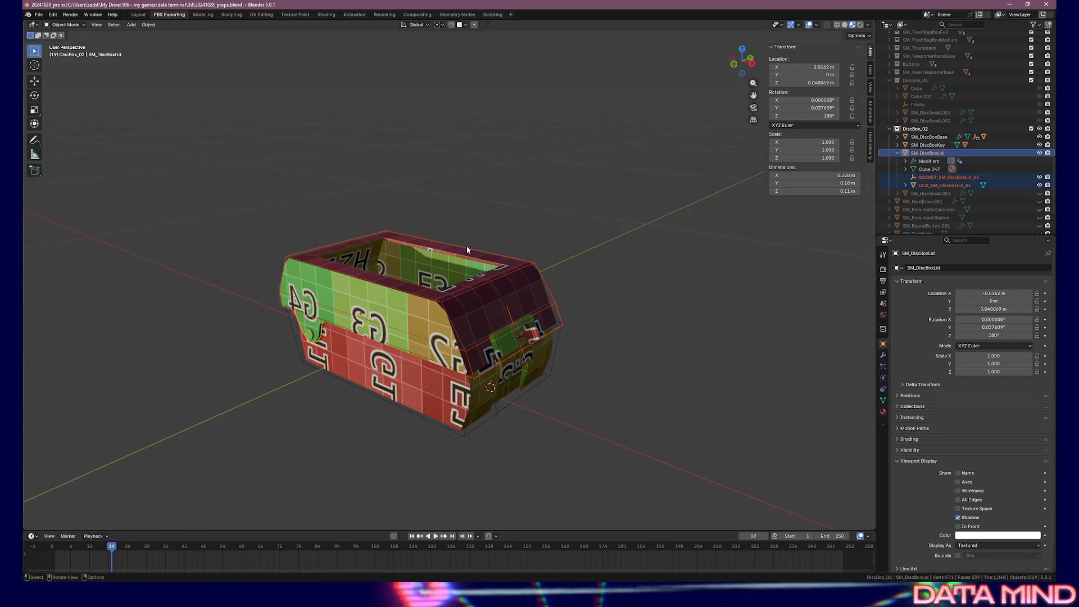
- Isolate SM_DiscBoxBase in local view, orbit into the box, and enter Edit Mode with nothing selected
click(410, 388)
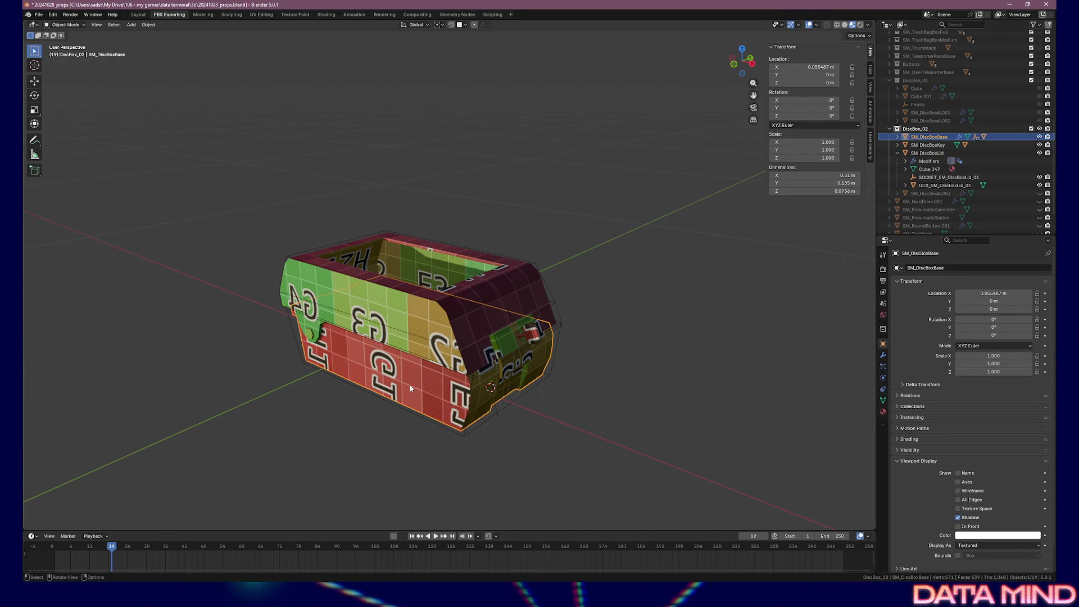
key(KP_Divide)
mouse_move(503, 202)
mouse_down()
mouse_move(312, 224)
mouse_move(231, 211)
mouse_move(271, 220)
mouse_up()
scroll(556, 182, up, 5)
mouse_move(556, 182)
mouse_down()
mouse_move(470, 205)
mouse_move(403, 267)
mouse_move(495, 259)
mouse_move(337, 274)
mouse_move(578, 287)
mouse_move(529, 295)
mouse_move(446, 336)
mouse_up()
key(Tab)
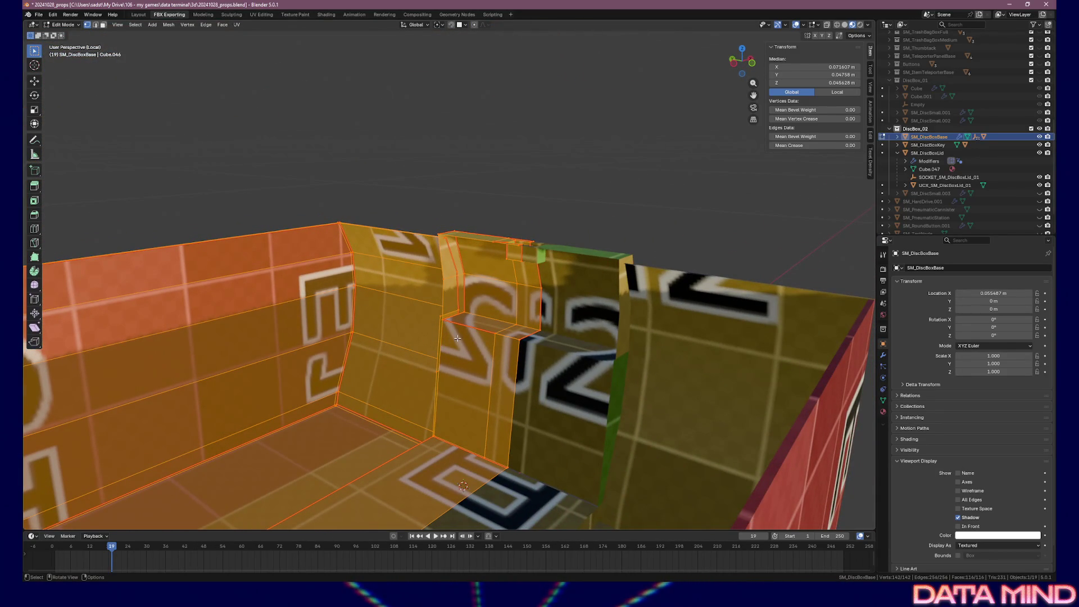
key(alt+a)
key(ctrl+l)
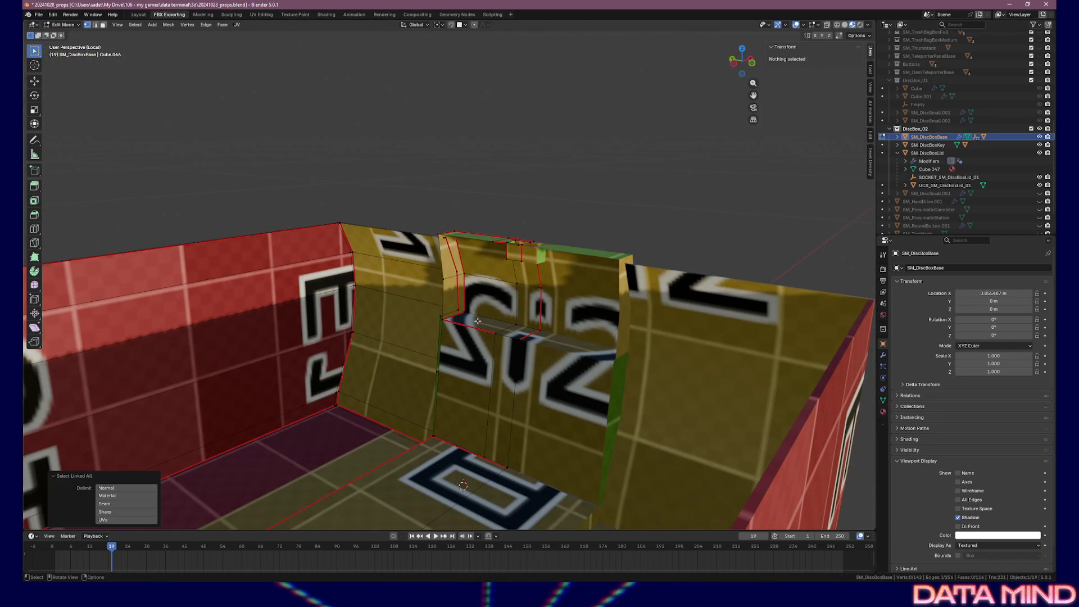
click(469, 320)
key(ctrl+l)
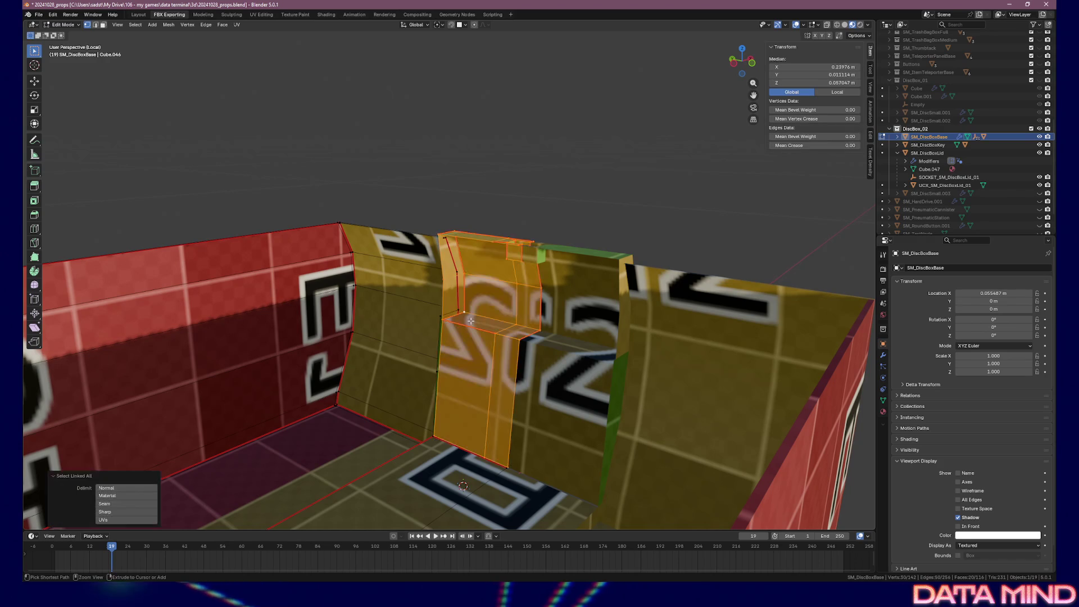
mouse_move(481, 328)
mouse_down()
mouse_move(522, 327)
mouse_move(453, 334)
mouse_move(450, 405)
mouse_move(493, 343)
mouse_move(401, 236)
mouse_move(386, 236)
mouse_move(663, 337)
mouse_move(602, 325)
mouse_up()
click(450, 440)
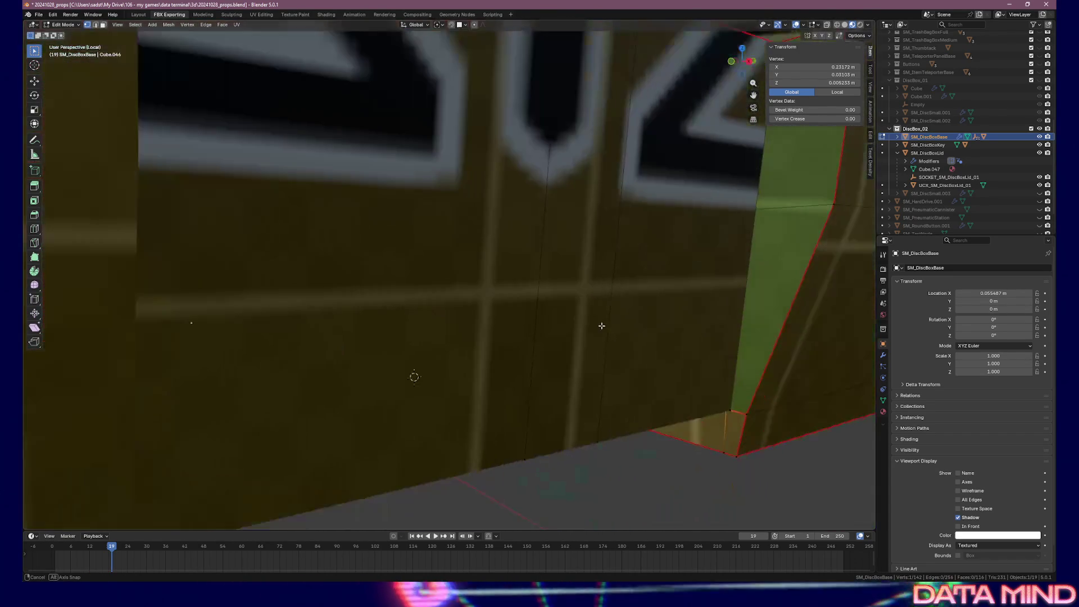
scroll(682, 356, down, 2)
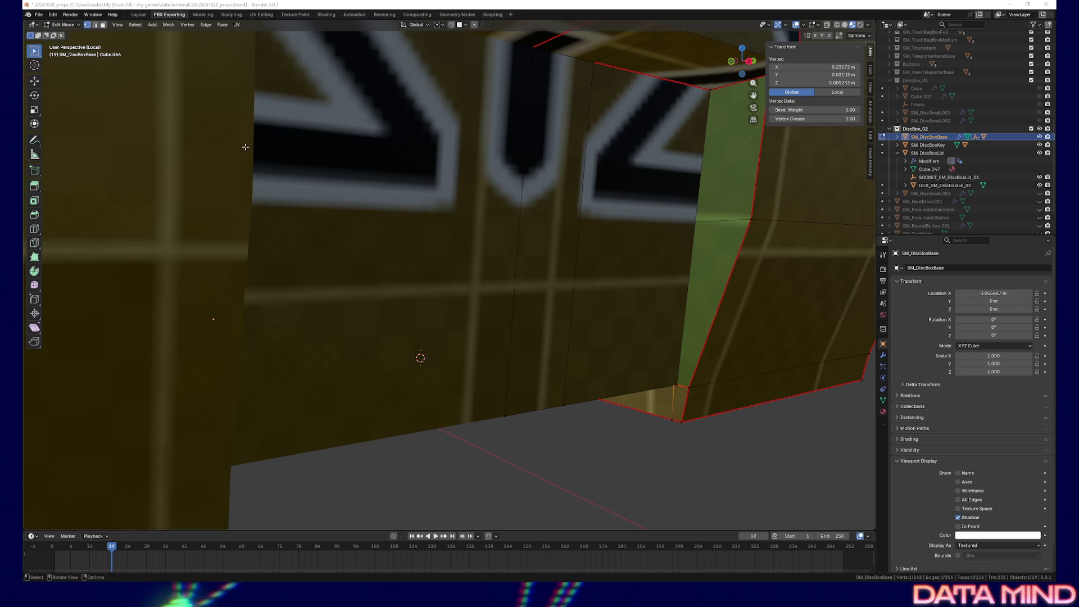
mouse_move(742, 61)
mouse_down()
mouse_move(627, 216)
mouse_move(641, 264)
mouse_move(686, 258)
mouse_move(646, 250)
mouse_move(554, 282)
mouse_move(562, 264)
mouse_move(513, 251)
mouse_move(535, 255)
mouse_move(337, 290)
mouse_up()
click(337, 290)
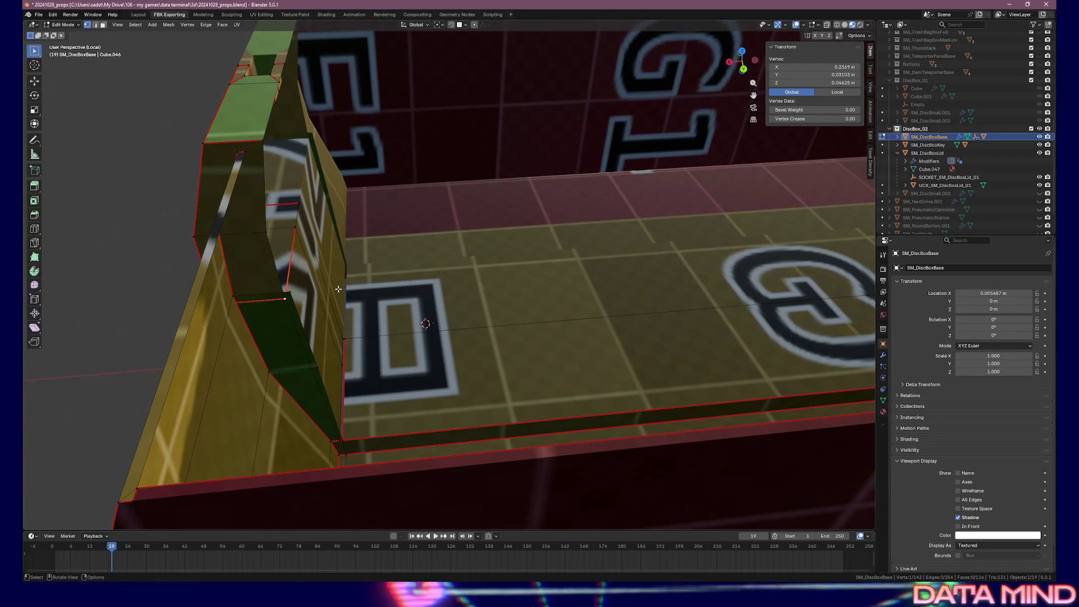
- Move the selected divider vertex to a new position, then orbit around the divider wall
key(g)
click(422, 260)
drag(421, 260, 333, 194)
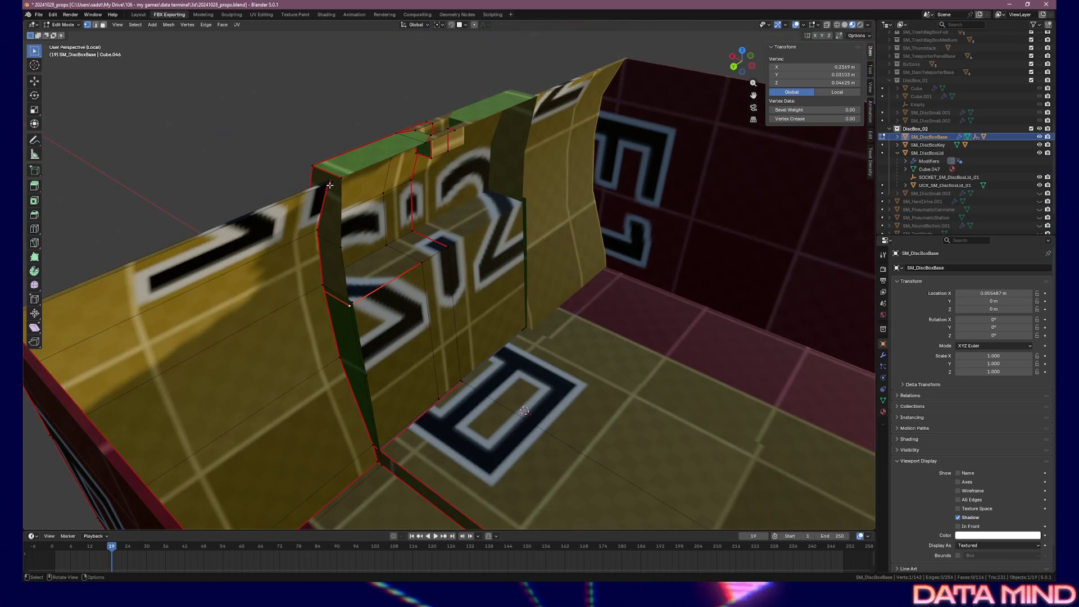
scroll(334, 193, up, 1)
mouse_move(333, 194)
mouse_down()
mouse_move(433, 182)
mouse_move(427, 169)
mouse_move(323, 184)
mouse_move(319, 160)
mouse_move(302, 252)
mouse_up()
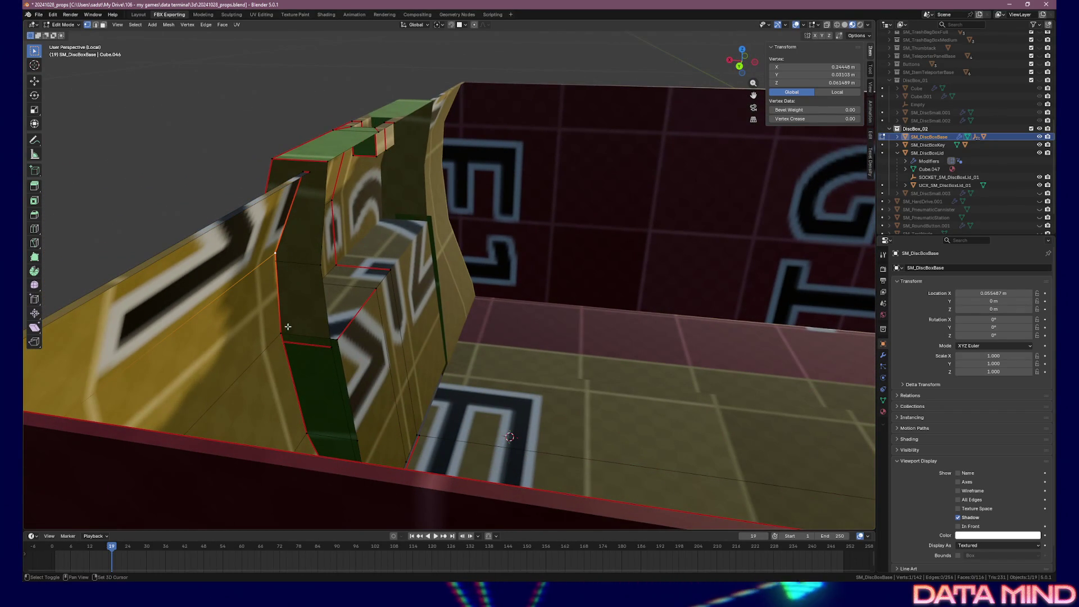
- Extrude a vertex on the divider edge straight up along Z
shift+click(299, 342)
scroll(312, 352, up, 2)
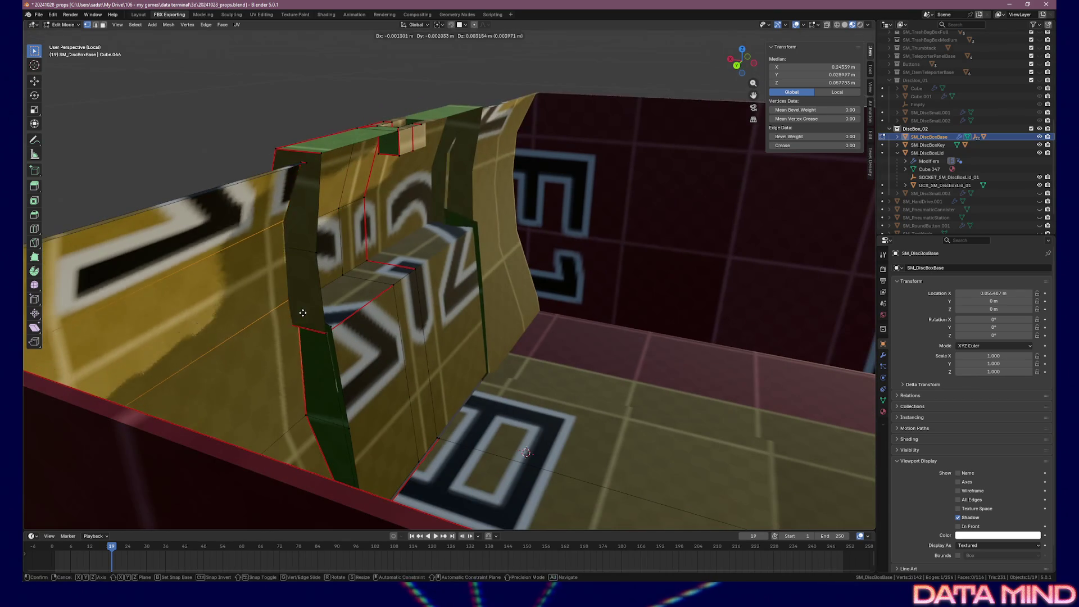
click(333, 326)
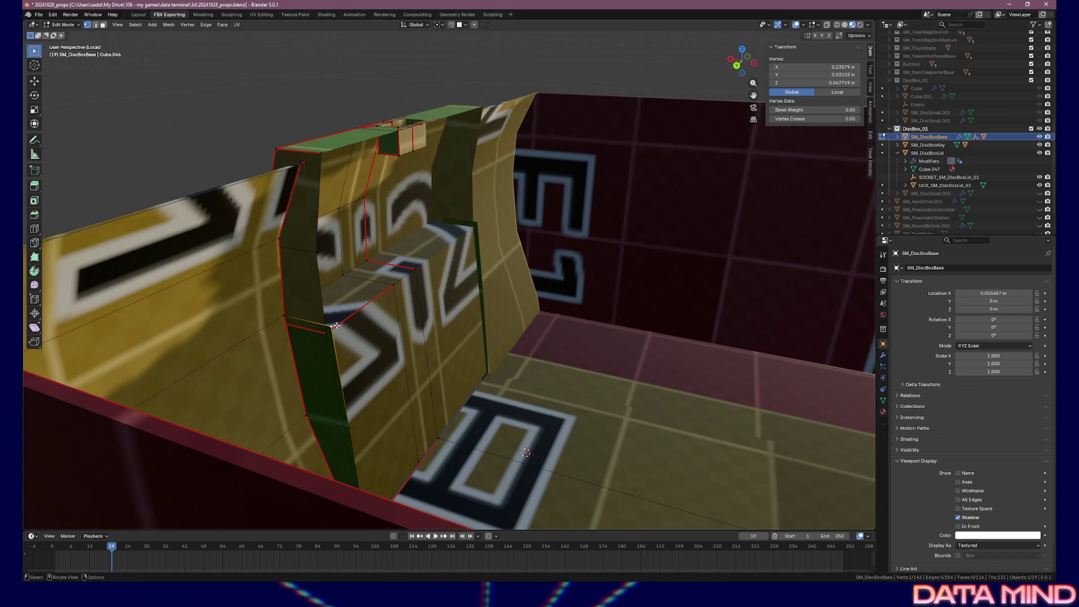
key(e)
key(z)
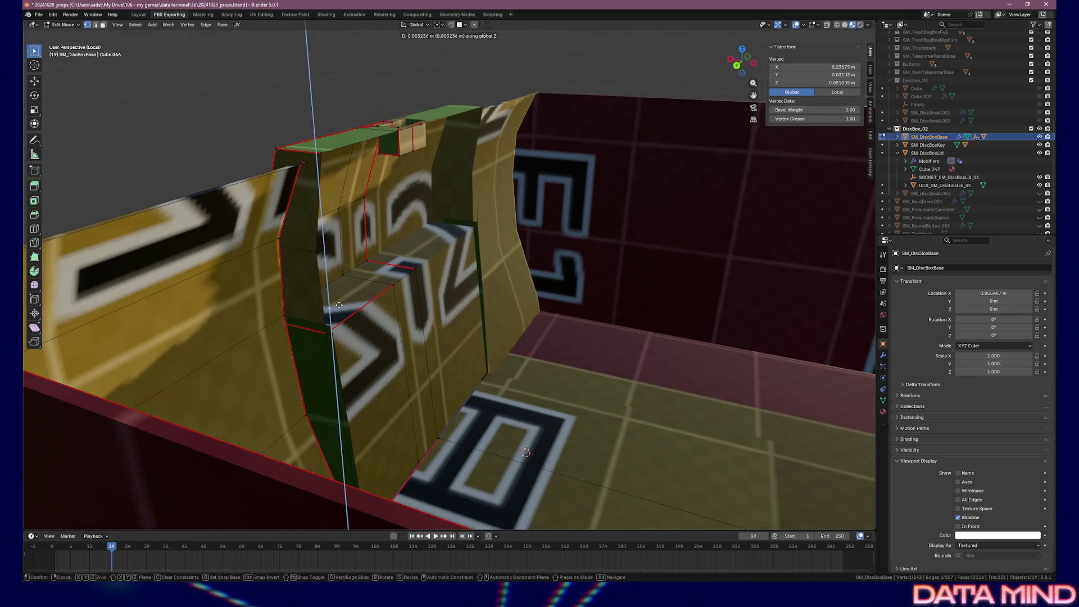
click(340, 242)
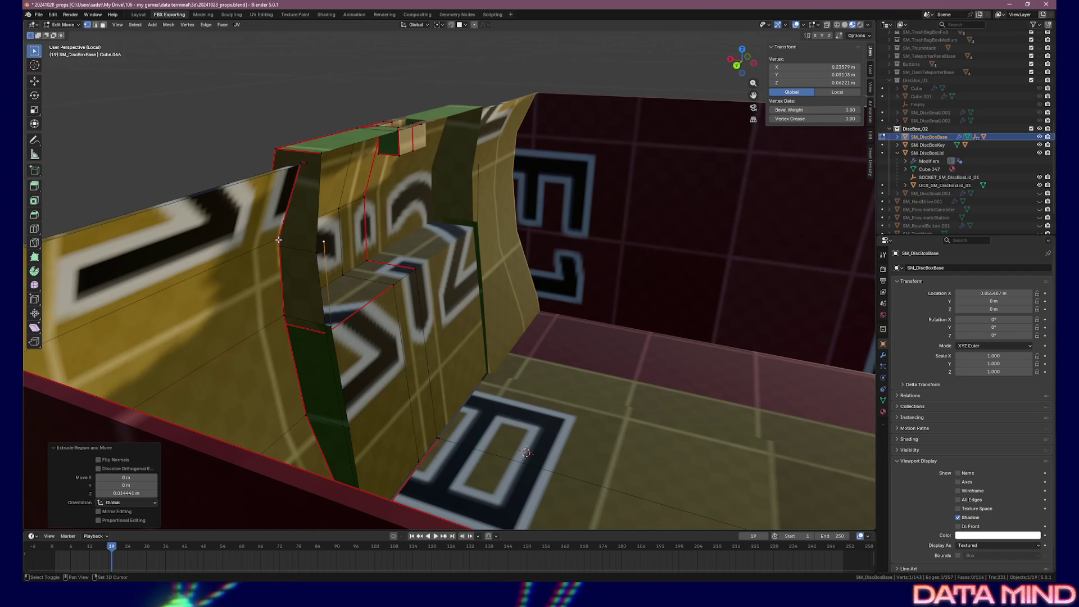
- Extrude a second divider vertex vertically along Z into another edge
shift+click(284, 317)
shift+click(340, 326)
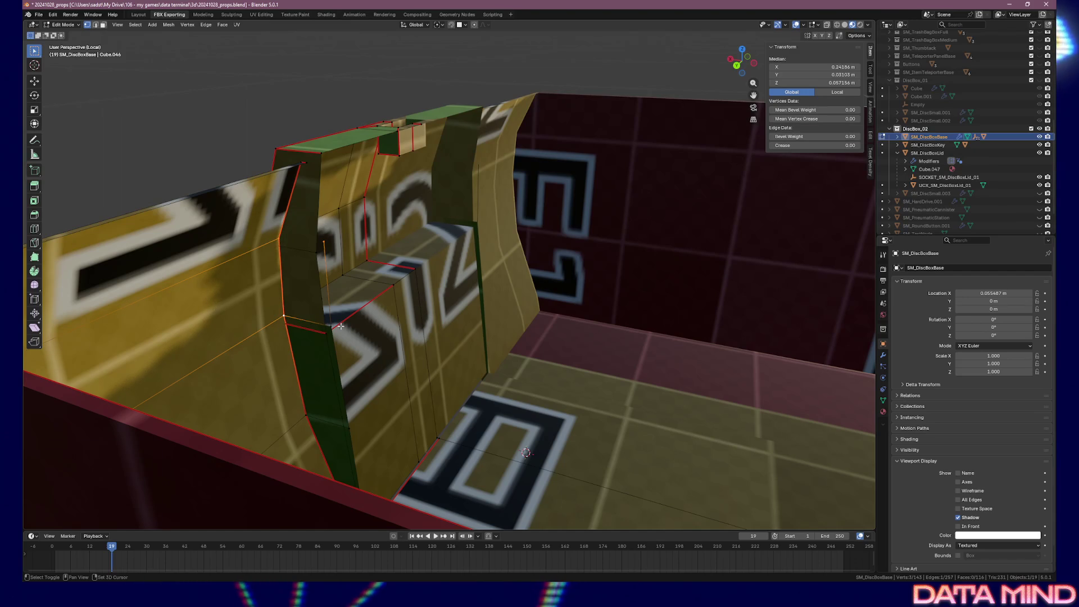
shift+click(334, 326)
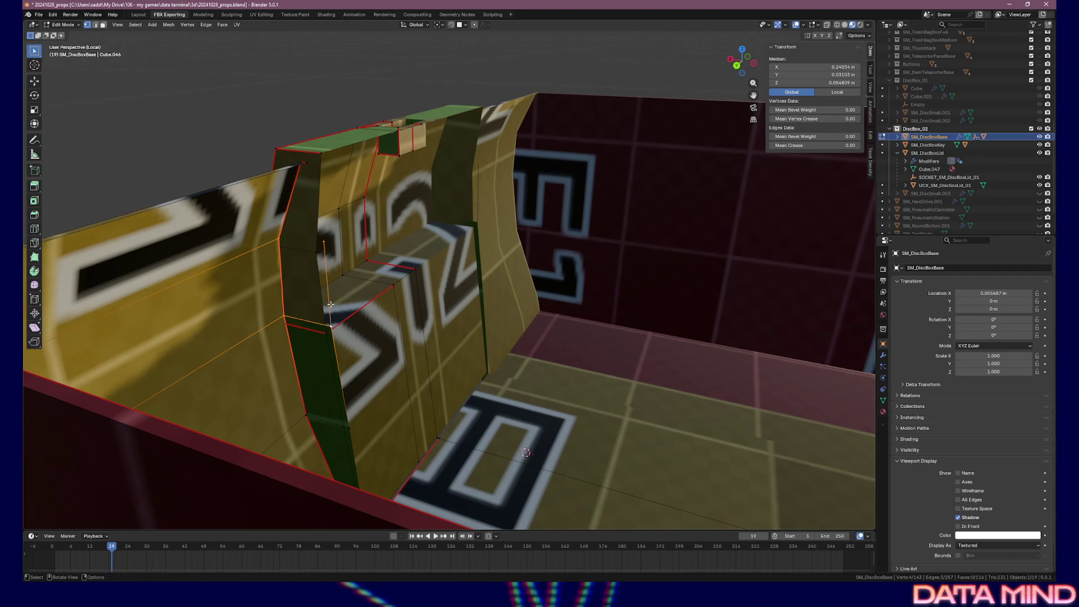
click(325, 240)
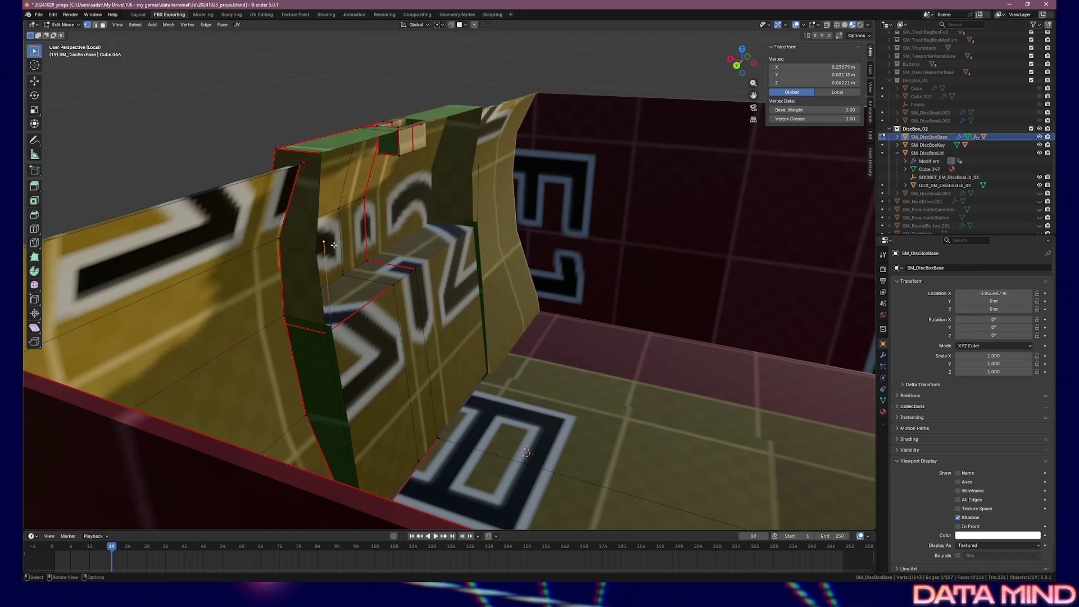
key(e)
key(z)
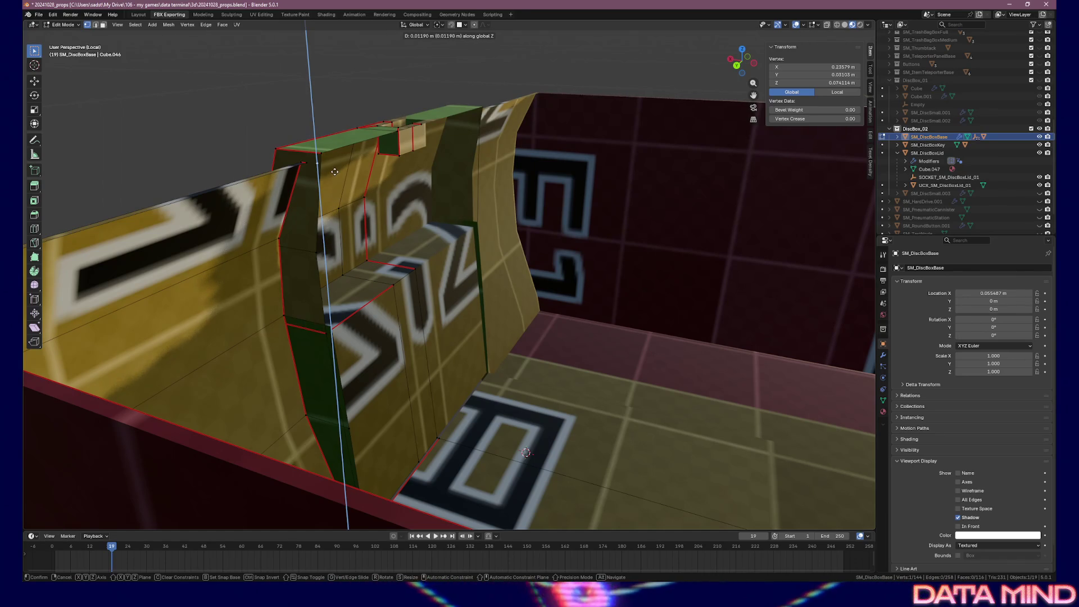
click(334, 172)
- Merge the stray wall vertex into its top neighbouring vertex
mouse_move(334, 172)
mouse_down()
mouse_move(364, 186)
mouse_move(355, 196)
mouse_up()
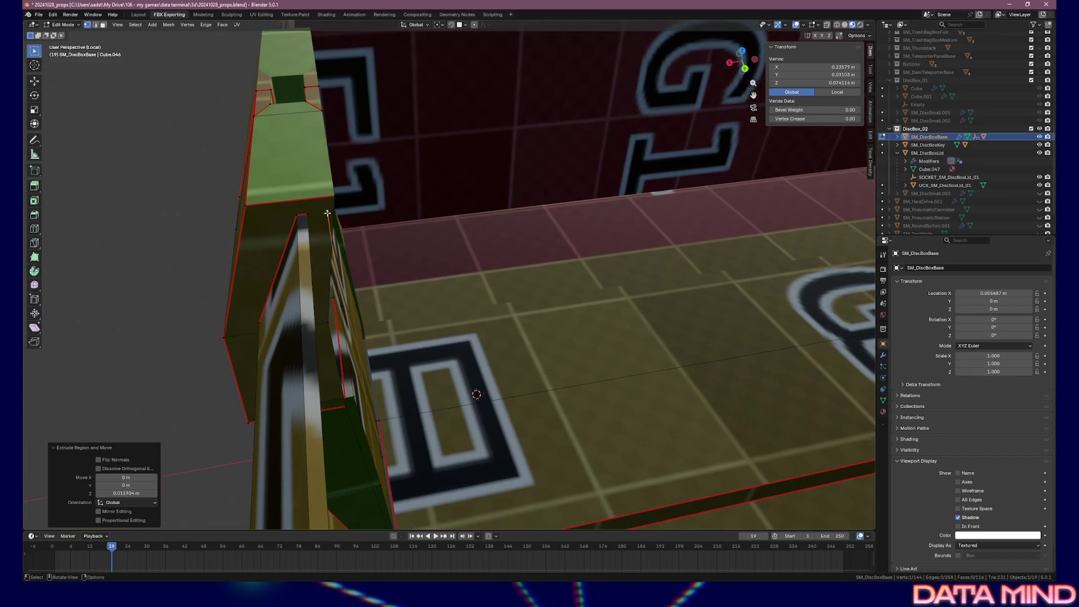
shift+click(306, 214)
key(m)
click(361, 219)
- Extrude the wall's top corner vertex −0.009642 m along Z and view it from the front
mouse_move(360, 219)
mouse_down()
mouse_move(307, 253)
mouse_move(343, 276)
mouse_move(223, 253)
mouse_up()
click(127, 207)
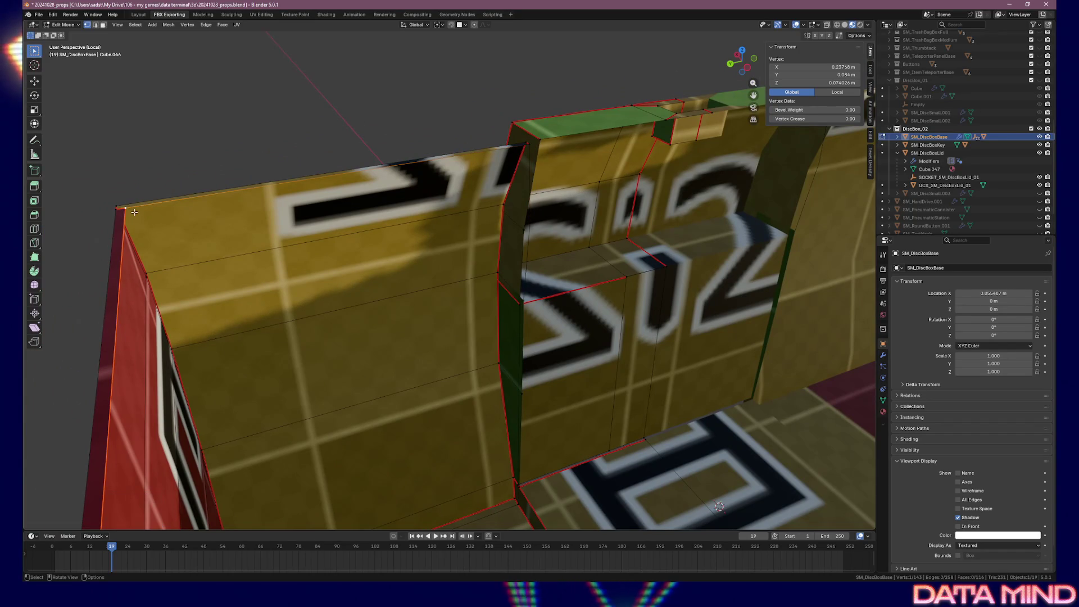
key(e)
key(z)
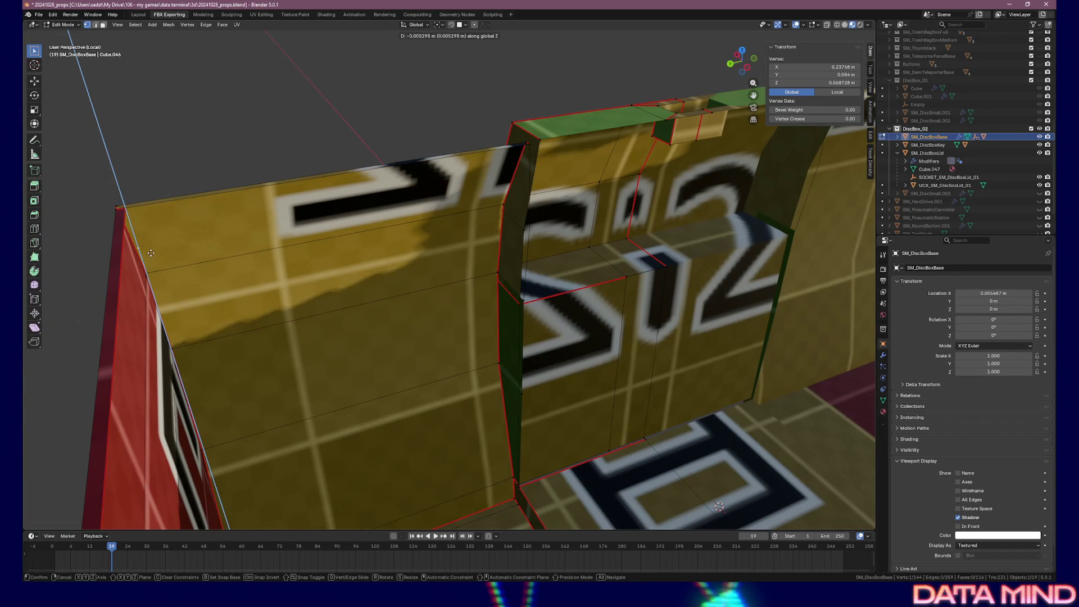
click(164, 283)
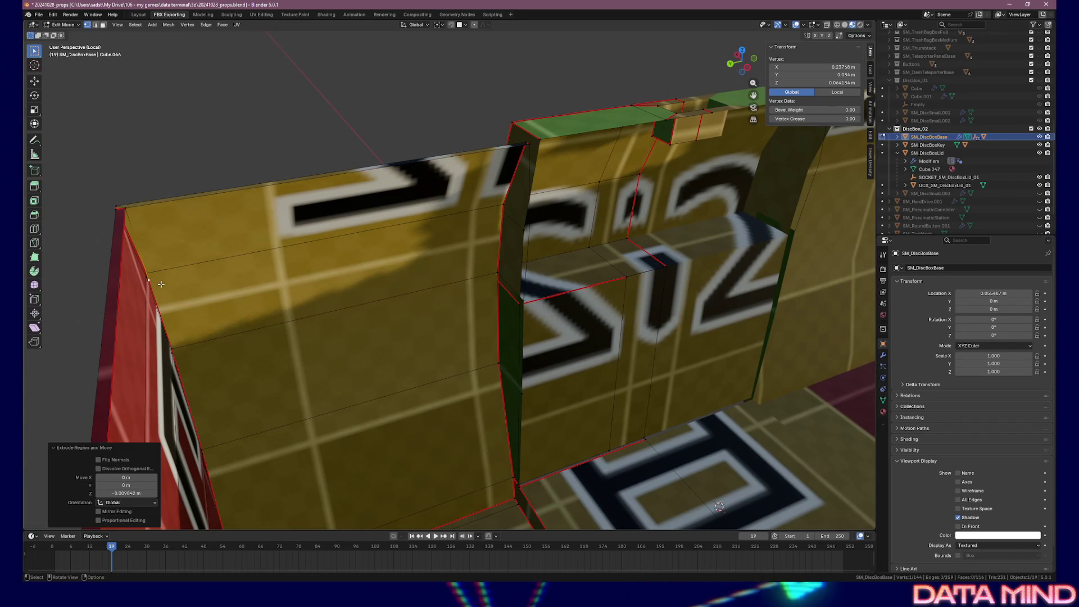
key(KP_Decimal)
key(KP_1)
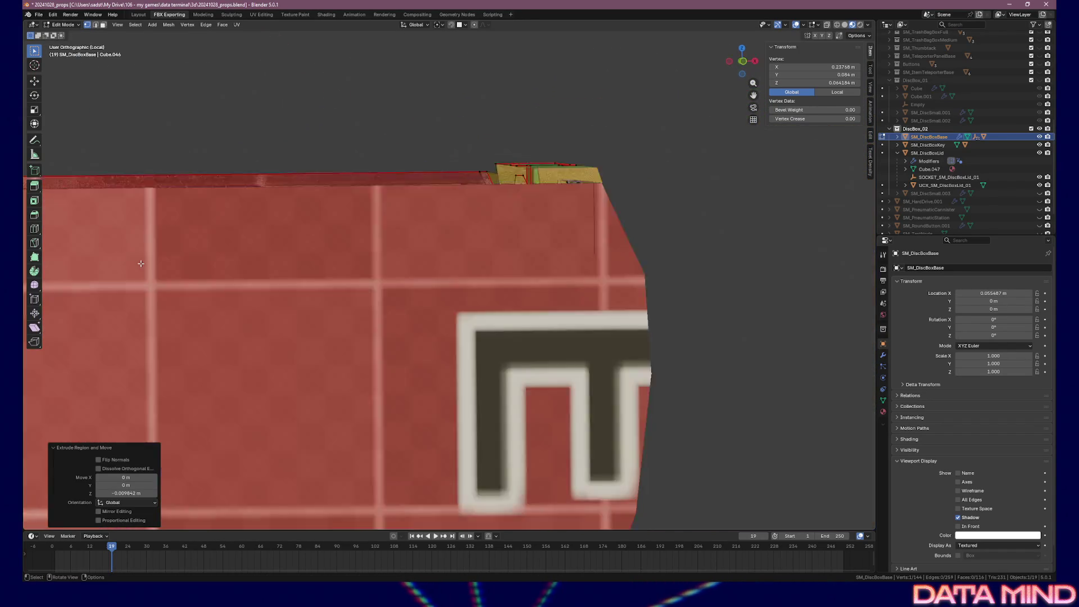
- In Right view with wireframe shading, lower the extruded corner vertex along Z
key(KP_3)
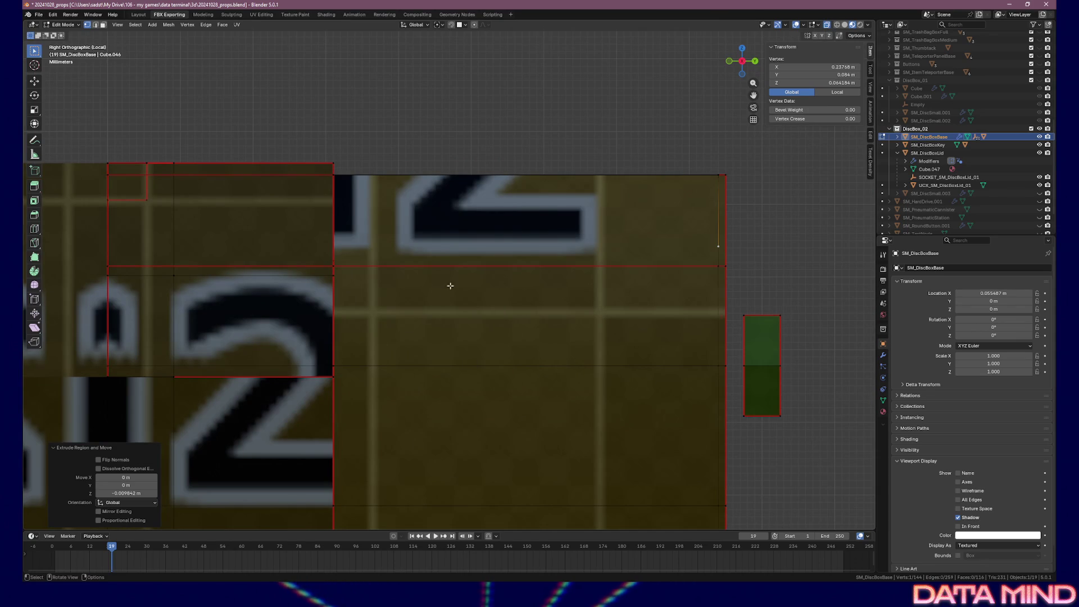
click(837, 25)
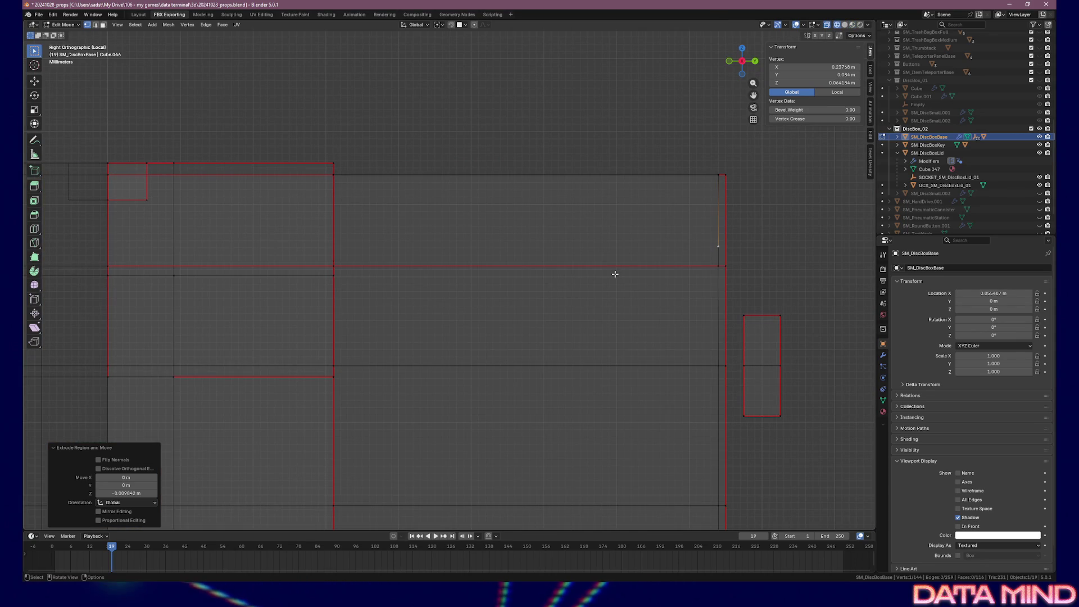
key(g)
key(z)
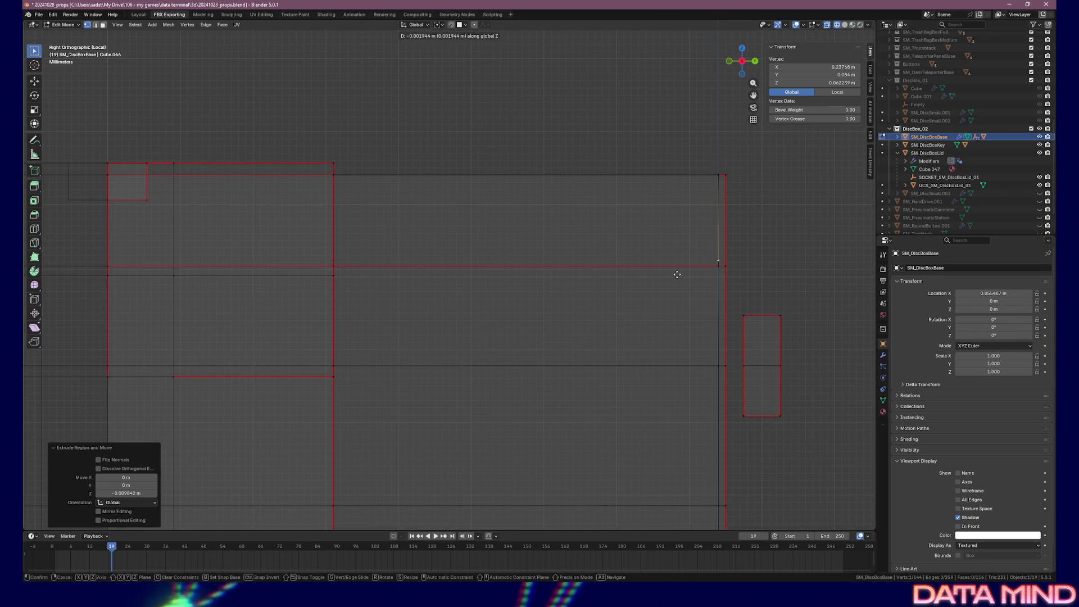
click(672, 280)
- Fill a quad face between four corner vertices, bridging the rim edge to the divider wall
drag(657, 280, 536, 276)
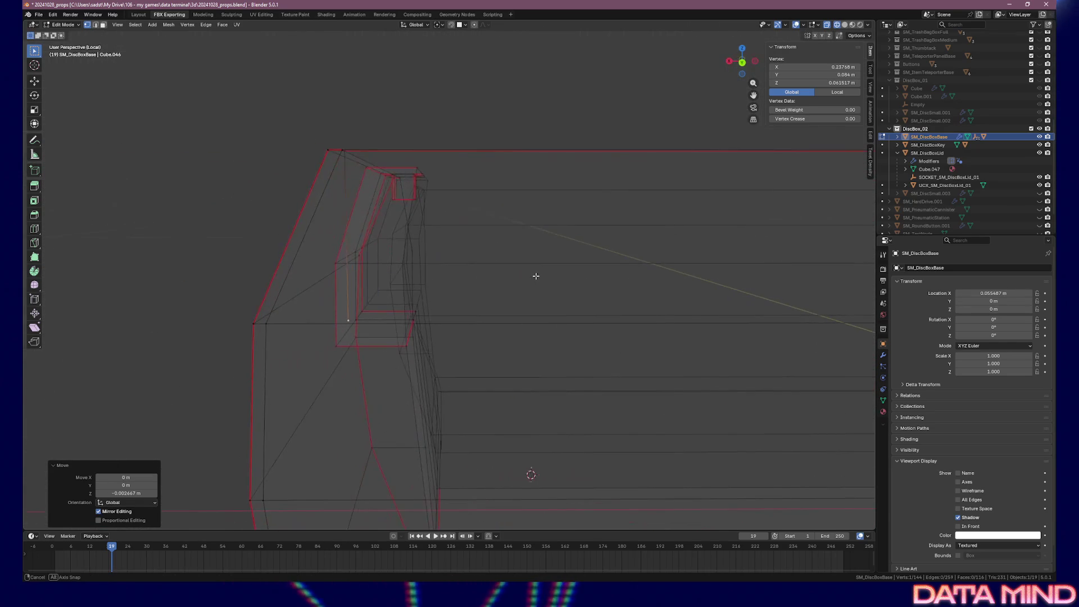
mouse_move(411, 252)
mouse_down()
mouse_move(429, 241)
mouse_move(405, 248)
mouse_up()
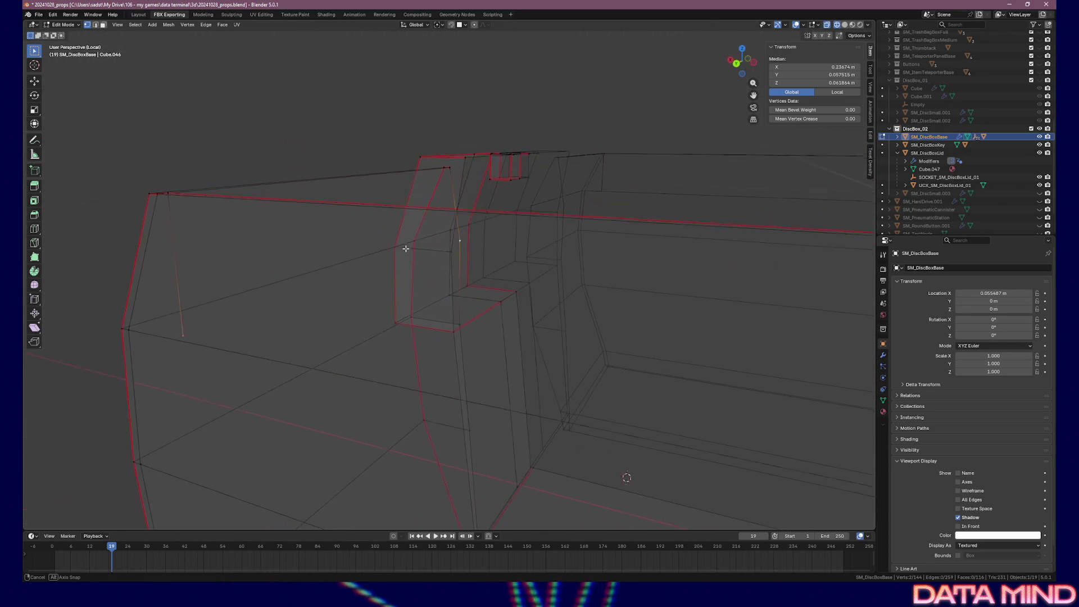
shift+click(452, 173)
shift+click(170, 197)
key(f)
mouse_move(170, 196)
mouse_down()
mouse_move(356, 248)
mouse_move(228, 241)
mouse_up()
drag(425, 250, 453, 257)
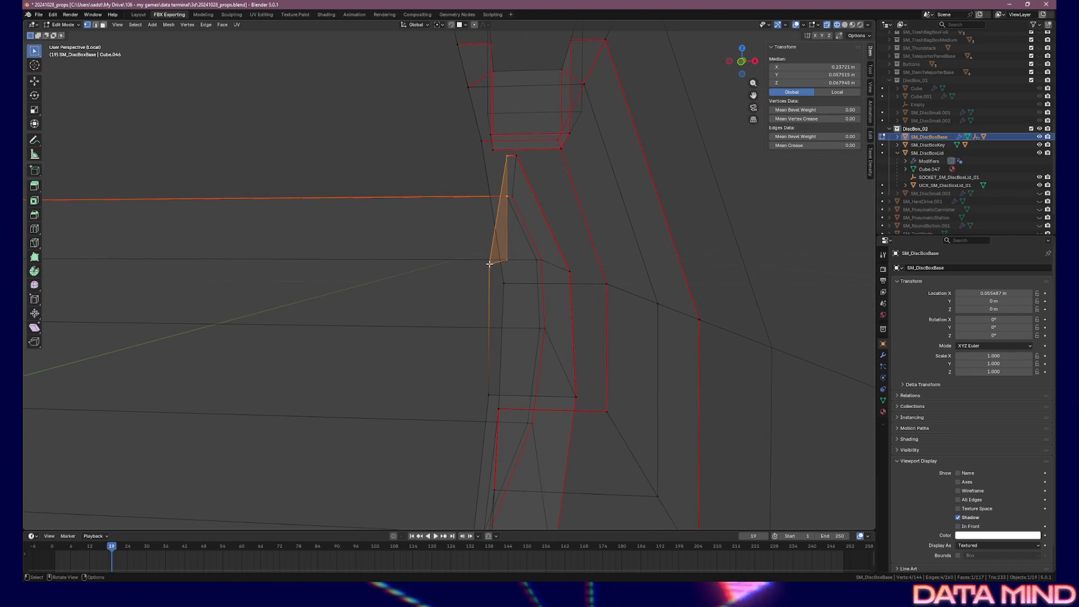
key(KP_1)
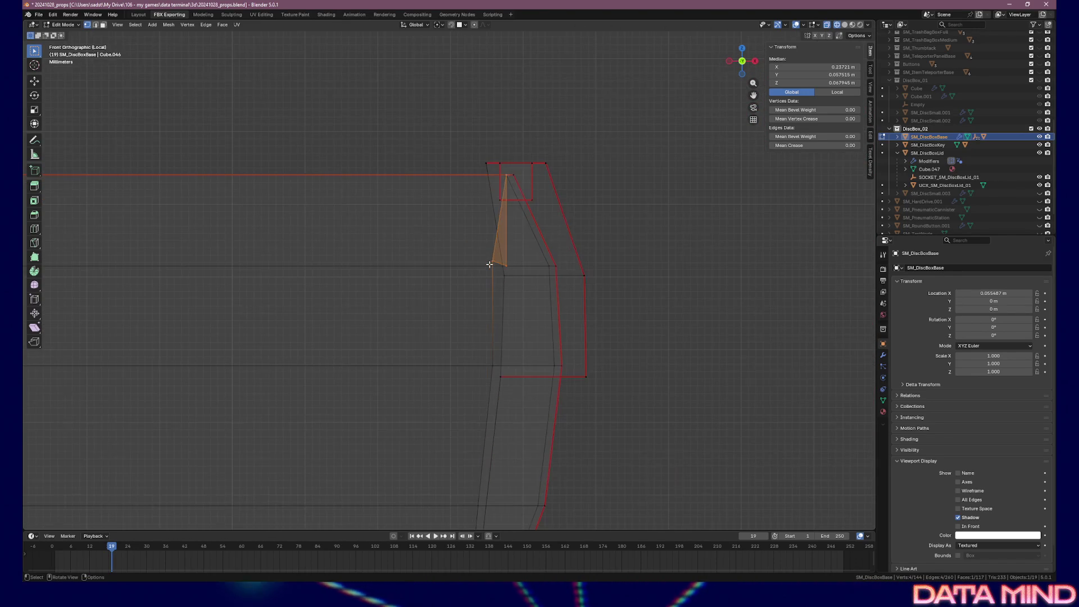
- Reposition the single corner vertex of the divider wall
click(533, 261)
key(g)
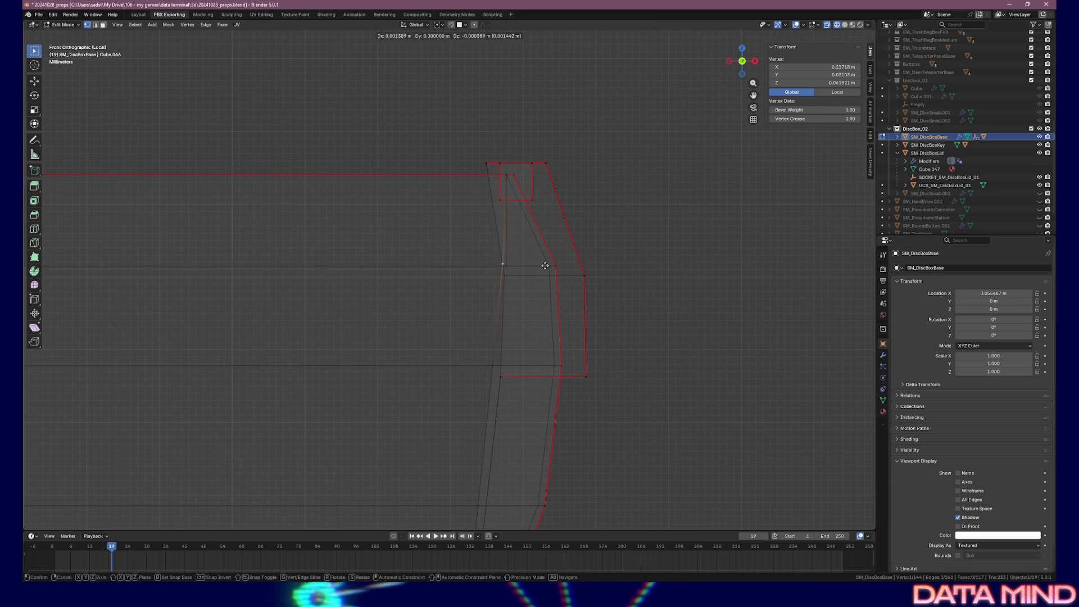
click(548, 267)
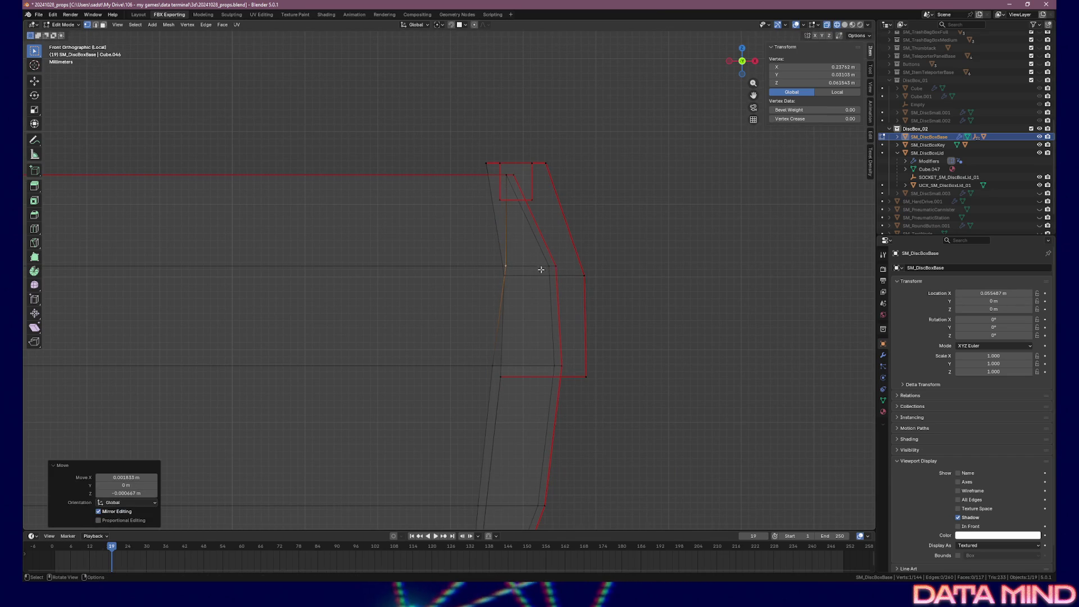
drag(526, 288, 532, 288)
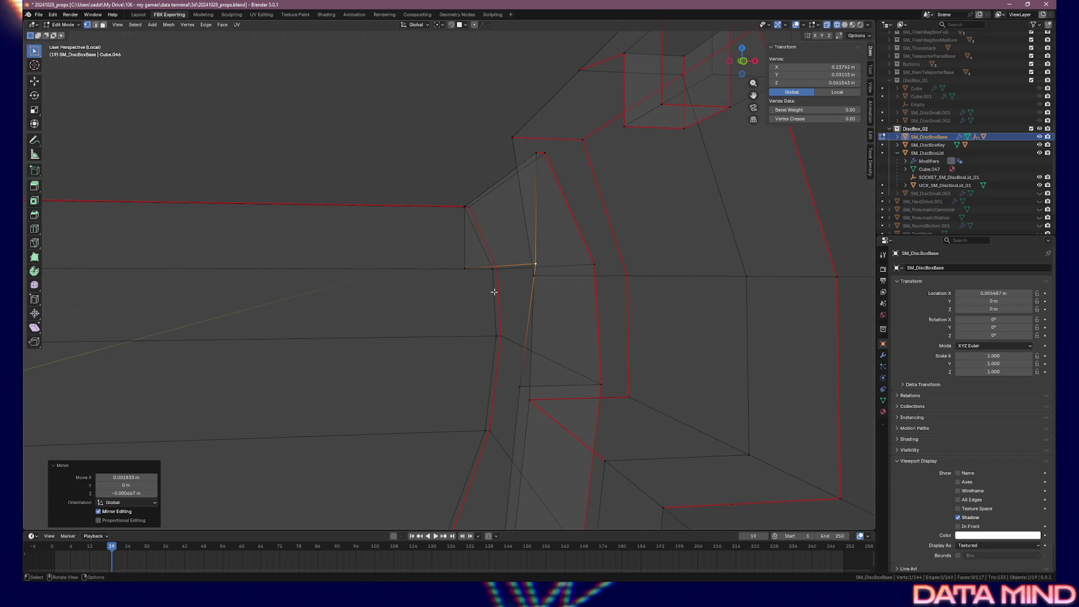
mouse_move(538, 378)
mouse_down()
mouse_move(573, 373)
mouse_move(539, 387)
mouse_up()
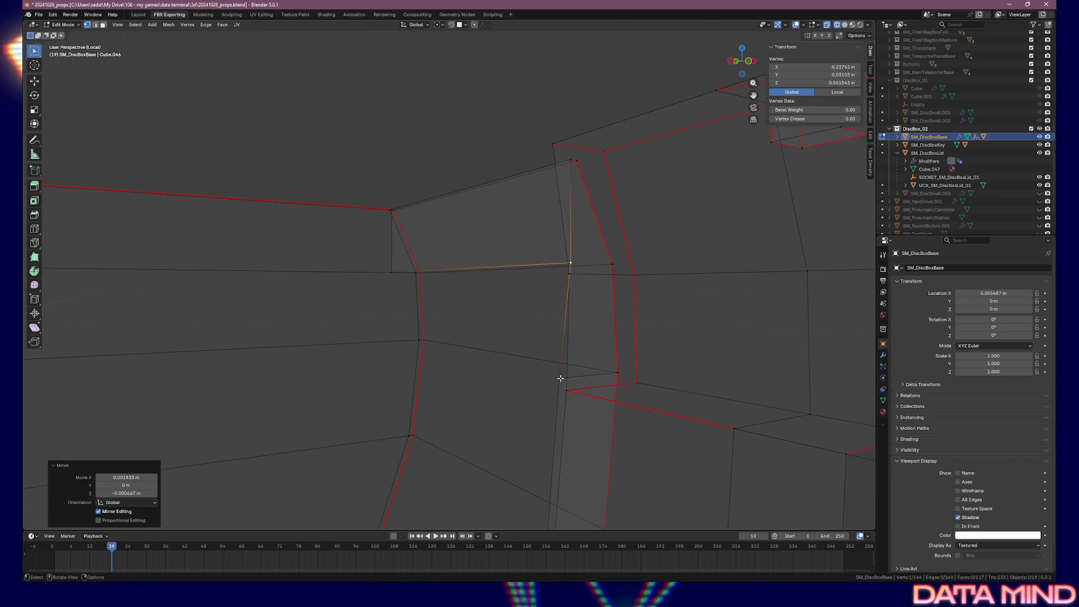
- Extrude a new vertex from the corner along Y and fine-tune it from top view
ctrl+right_click(560, 378)
key(g)
key(y)
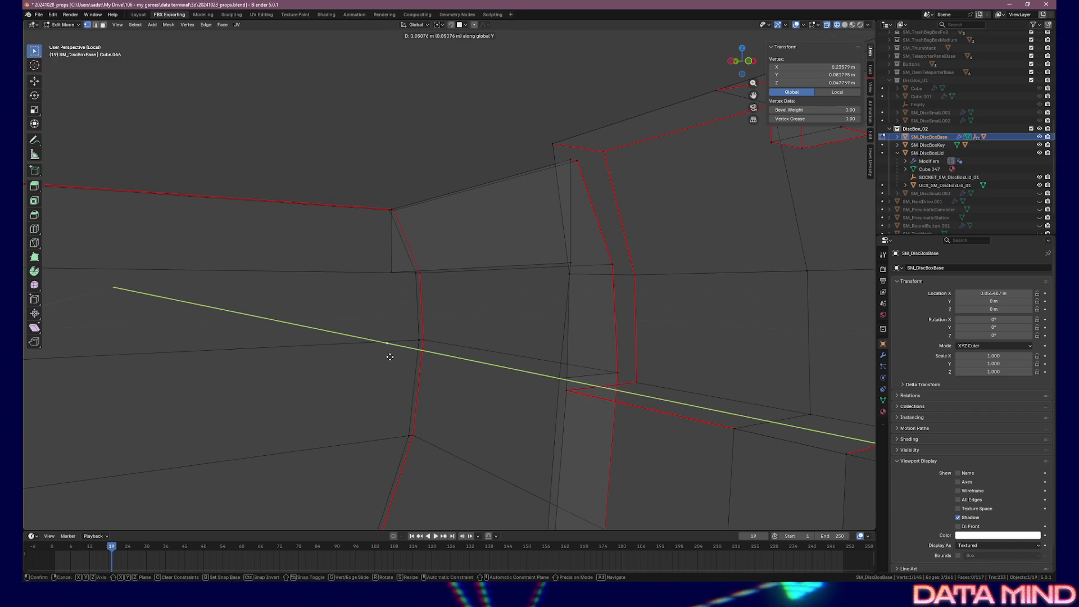
click(391, 357)
key(KP_7)
scroll(478, 365, down, 5)
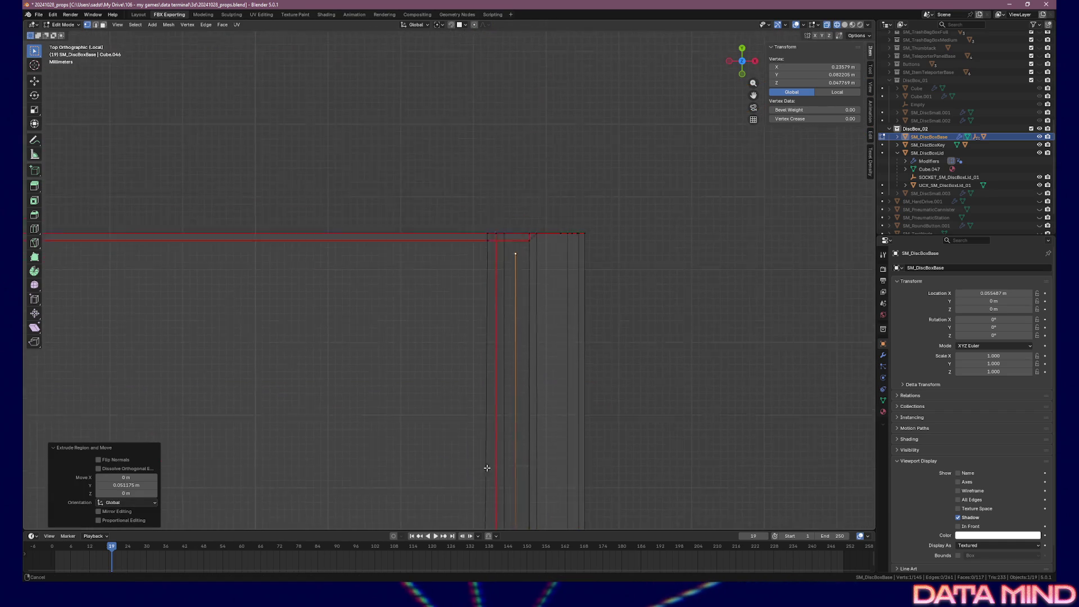
key(g)
key(y)
click(513, 372)
drag(511, 371, 553, 328)
- Fill a quad face across four selected corner vertices
shift+click(486, 216)
drag(662, 381, 676, 246)
mouse_move(737, 351)
mouse_down()
mouse_move(787, 325)
mouse_move(713, 320)
mouse_up()
shift+click(787, 186)
shift+click(754, 346)
key(f)
mouse_move(753, 339)
mouse_down()
mouse_move(689, 330)
mouse_move(766, 330)
mouse_move(619, 332)
mouse_move(646, 329)
mouse_up()
- Extrude another divider-wall vertex about 0.051 m along global Y and adjust it
click(714, 332)
scroll(675, 334, down, 3)
scroll(673, 333, up, 2)
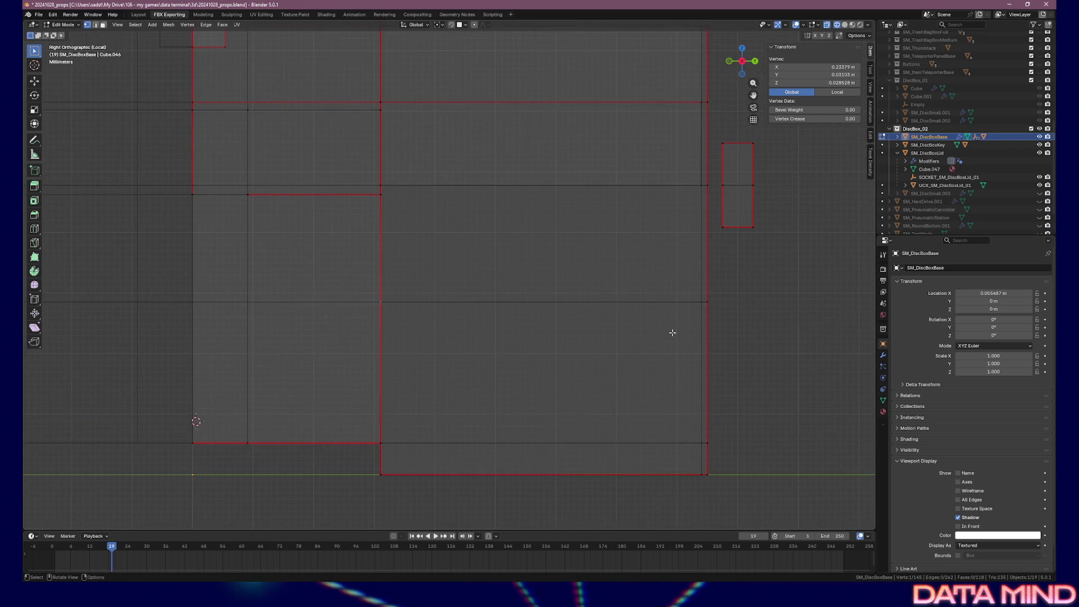
key(g)
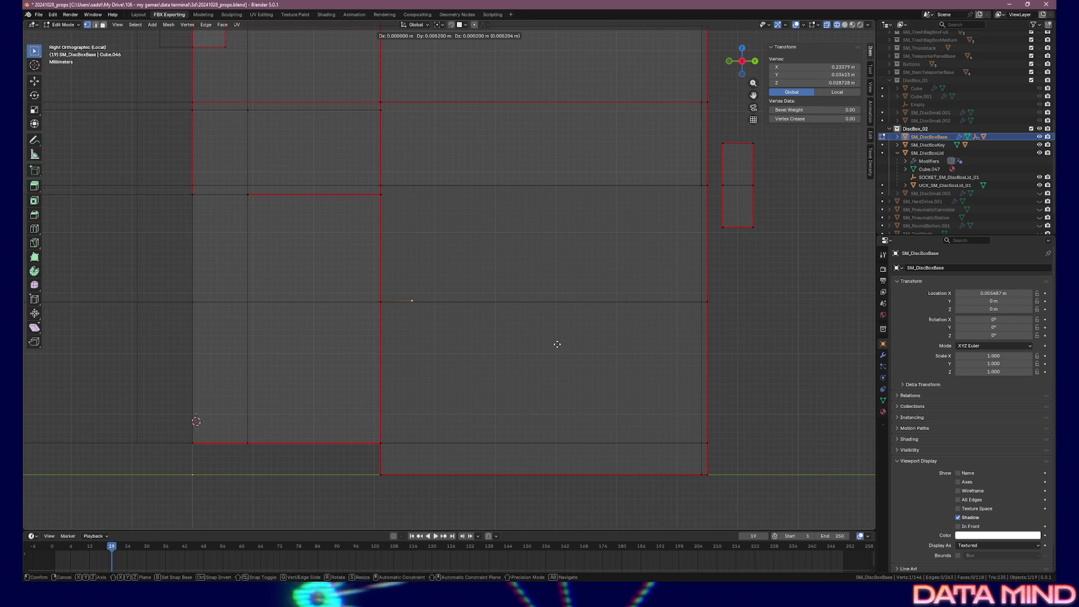
key(y)
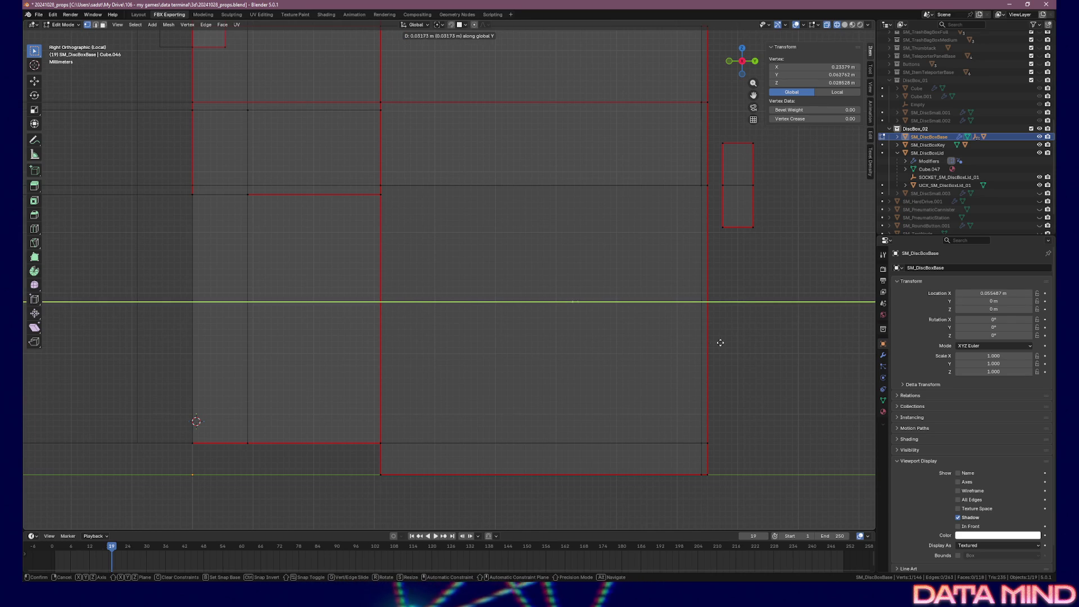
click(832, 330)
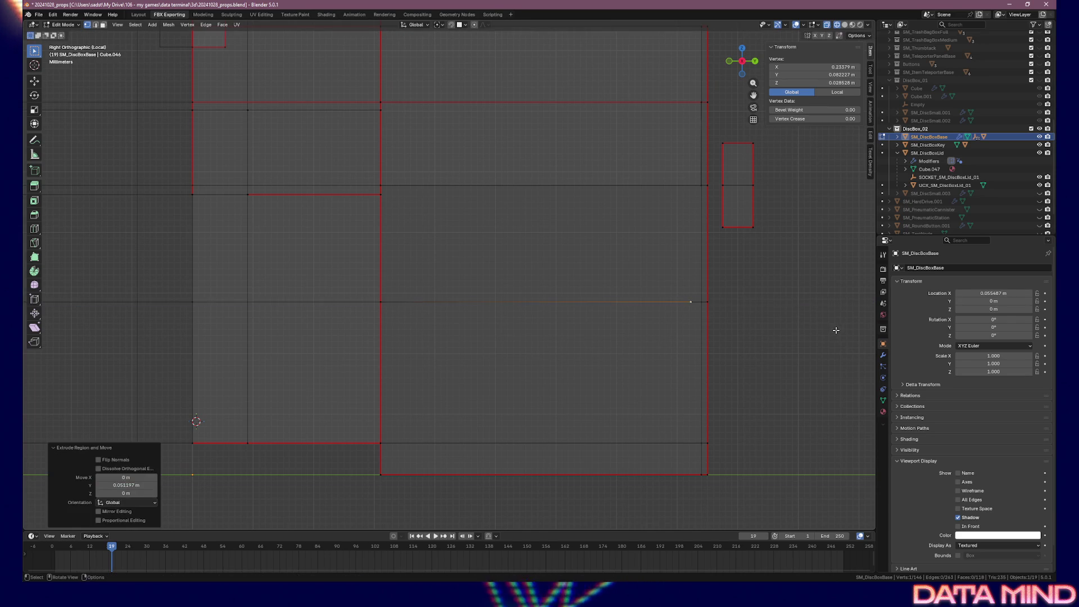
key(g)
key(y)
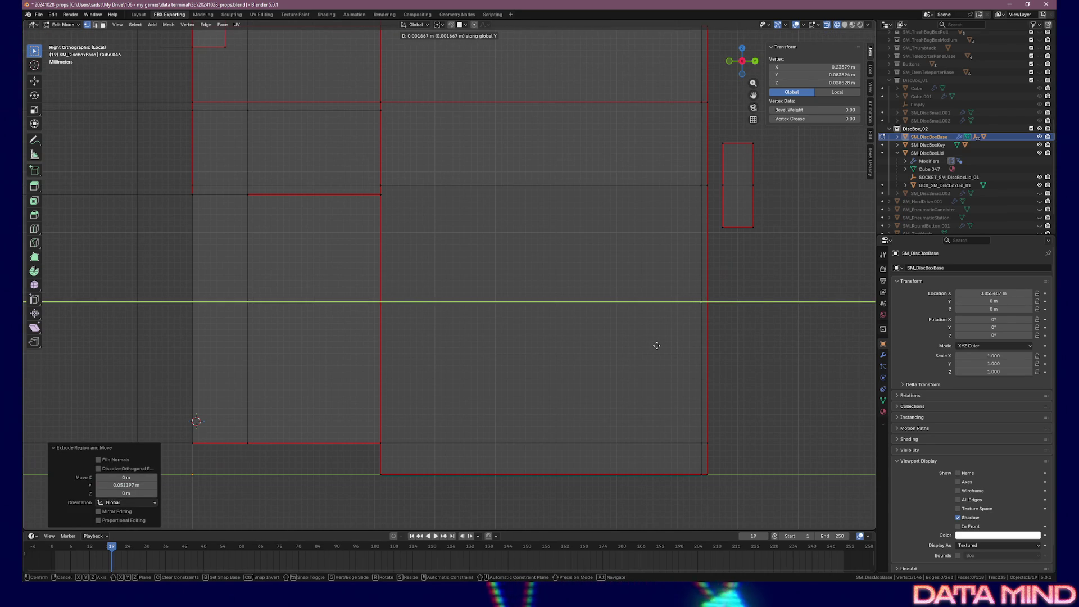
click(657, 345)
mouse_move(655, 344)
mouse_down()
mouse_move(621, 337)
mouse_move(705, 354)
mouse_move(578, 337)
mouse_up()
shift+click(528, 328)
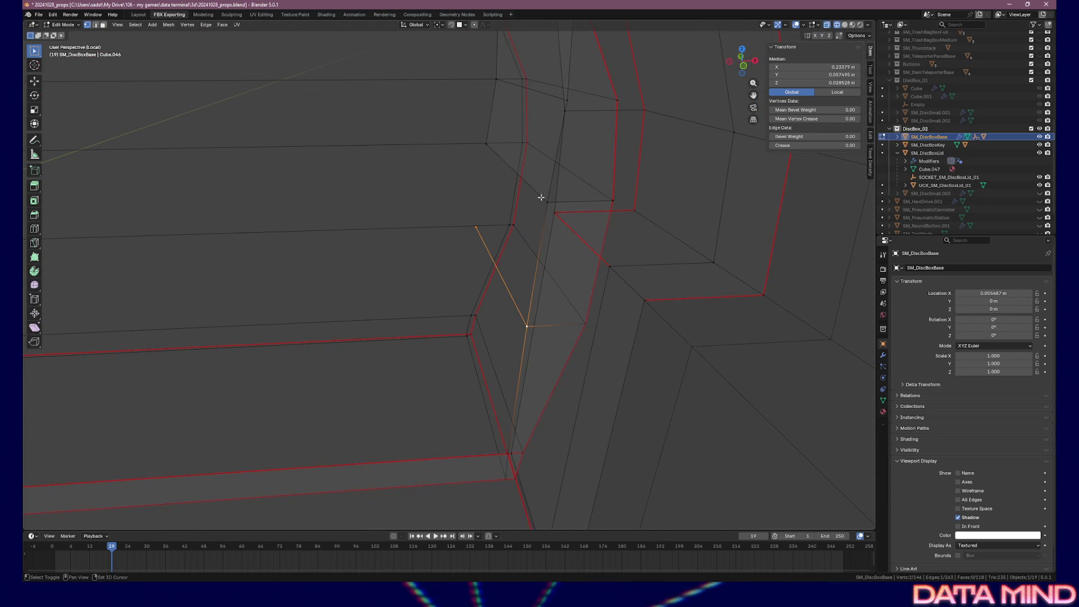
- Fill a quad face across the four corner vertices of the divider wall
shift+click(486, 213)
key(f)
mouse_move(479, 264)
mouse_down()
mouse_move(513, 255)
mouse_move(534, 272)
mouse_move(595, 269)
mouse_move(528, 308)
mouse_move(575, 305)
mouse_move(535, 305)
mouse_up()
drag(523, 304, 519, 303)
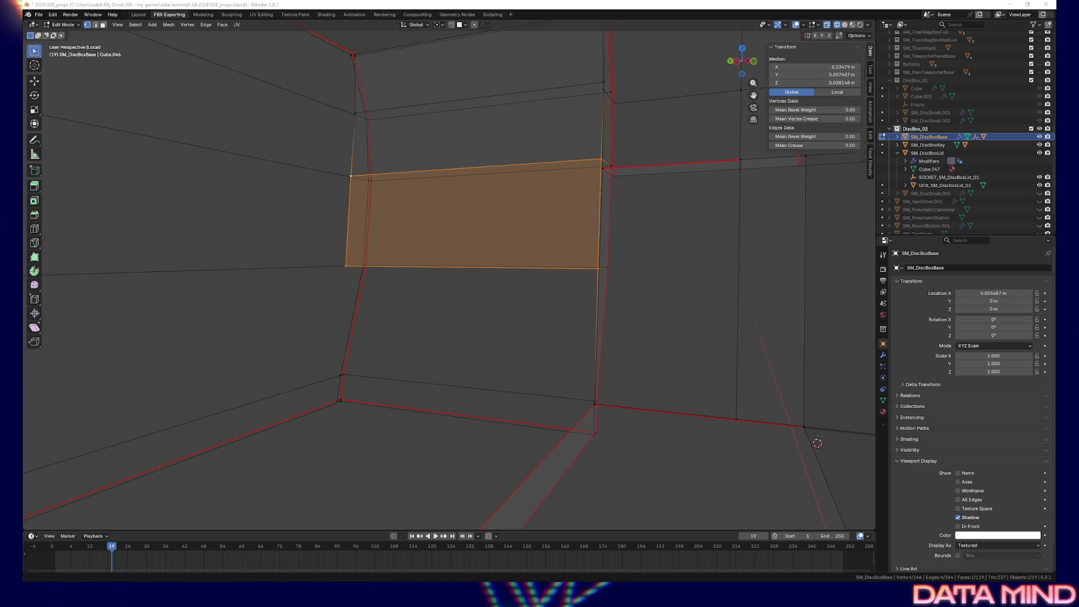
- Select the new face's bottom-left corner vertex and frame it in the view
click(345, 265)
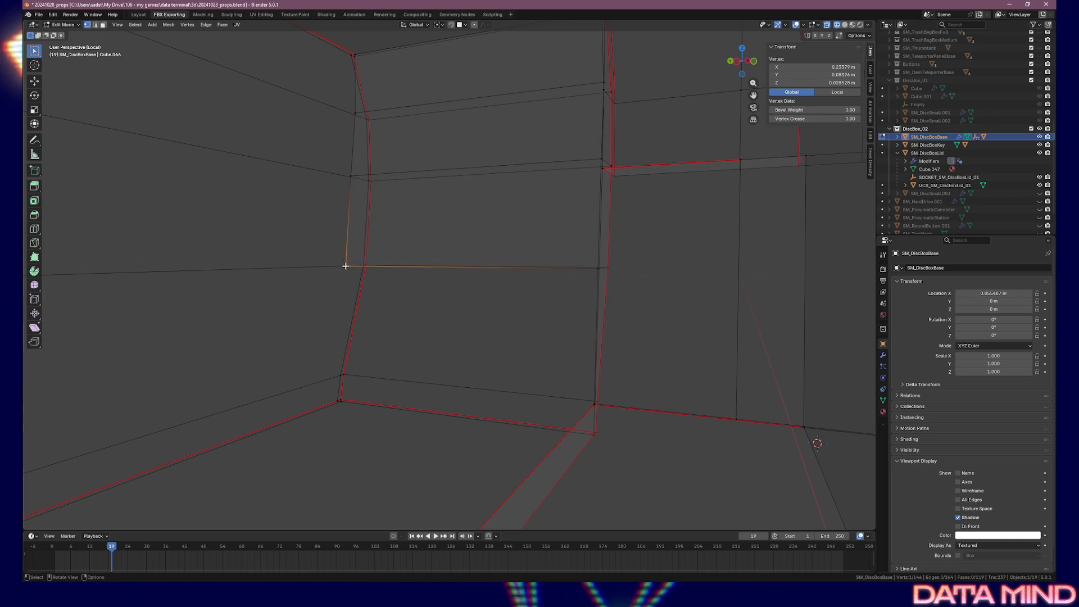
drag(489, 265, 345, 358)
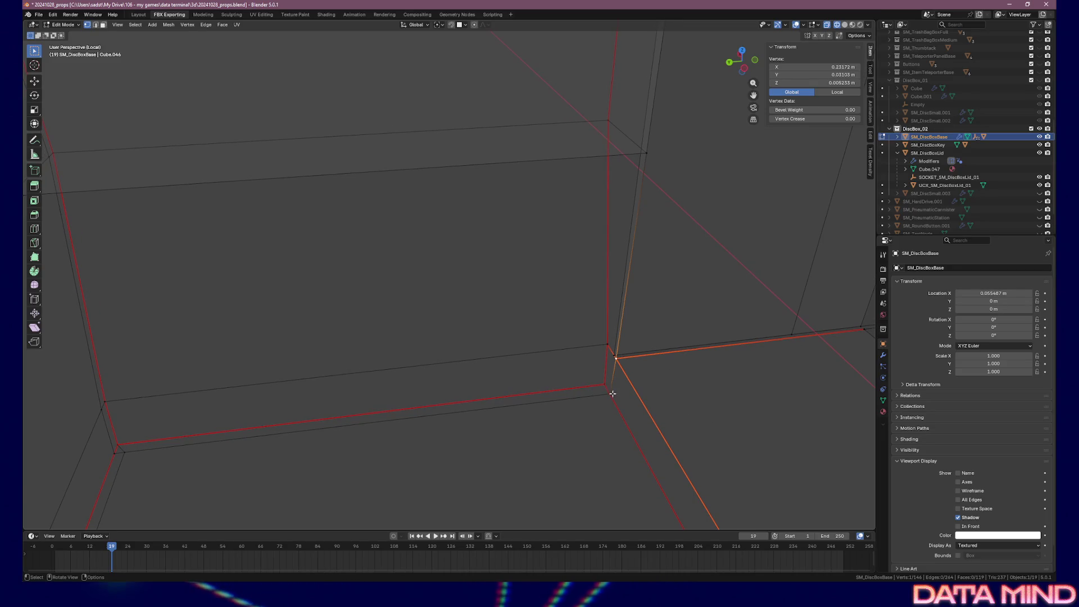
mouse_move(617, 389)
mouse_down()
mouse_move(595, 383)
mouse_move(653, 318)
mouse_up()
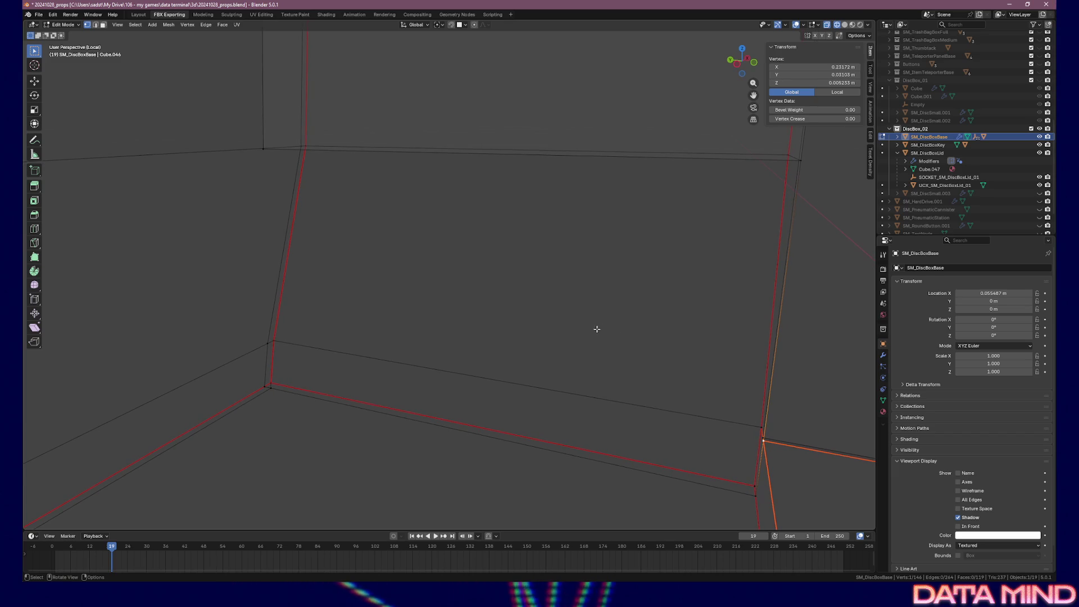
key(KP_Decimal)
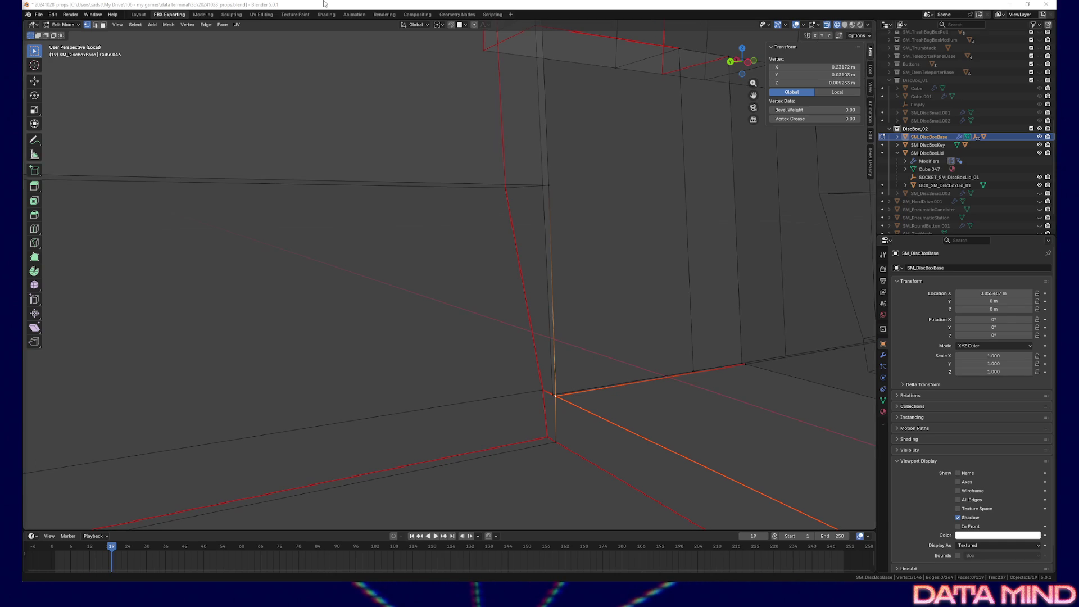
- Check the box's bottom corner vertex in Right and Front orthographic views
click(326, 23)
mouse_move(466, 322)
mouse_down()
mouse_move(506, 320)
mouse_move(470, 356)
mouse_move(300, 374)
mouse_move(347, 352)
mouse_move(522, 380)
mouse_move(716, 359)
mouse_up()
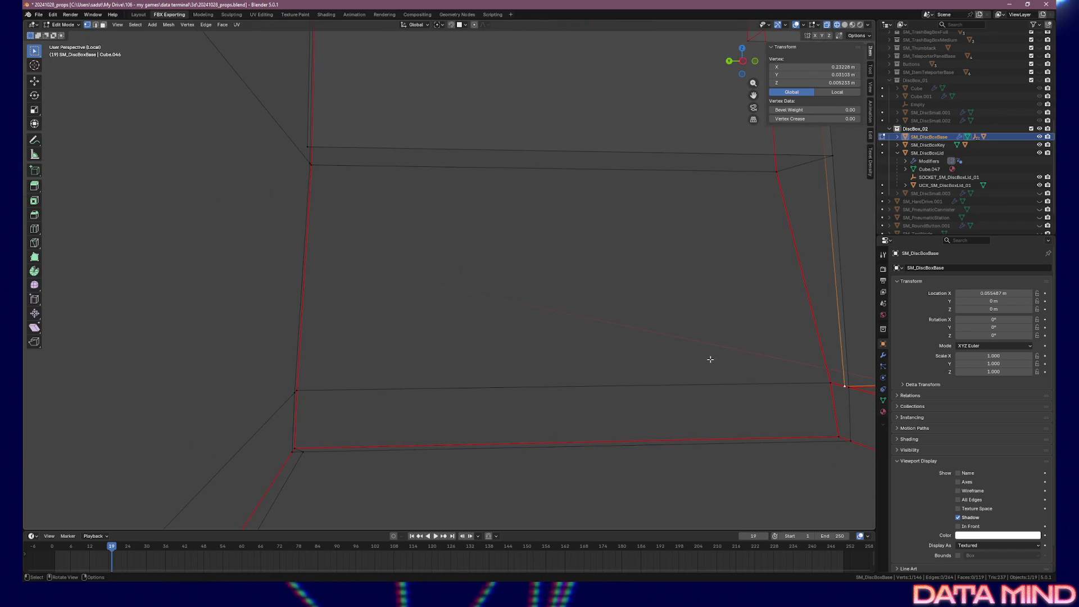
key(KP_3)
key(KP_1)
scroll(620, 369, down, 3)
key(KP_3)
- Extrude the bottom-edge vertex 0.052886 m along Y and fill a quad face with the opposite vertex
scroll(466, 339, down, 1)
key(e)
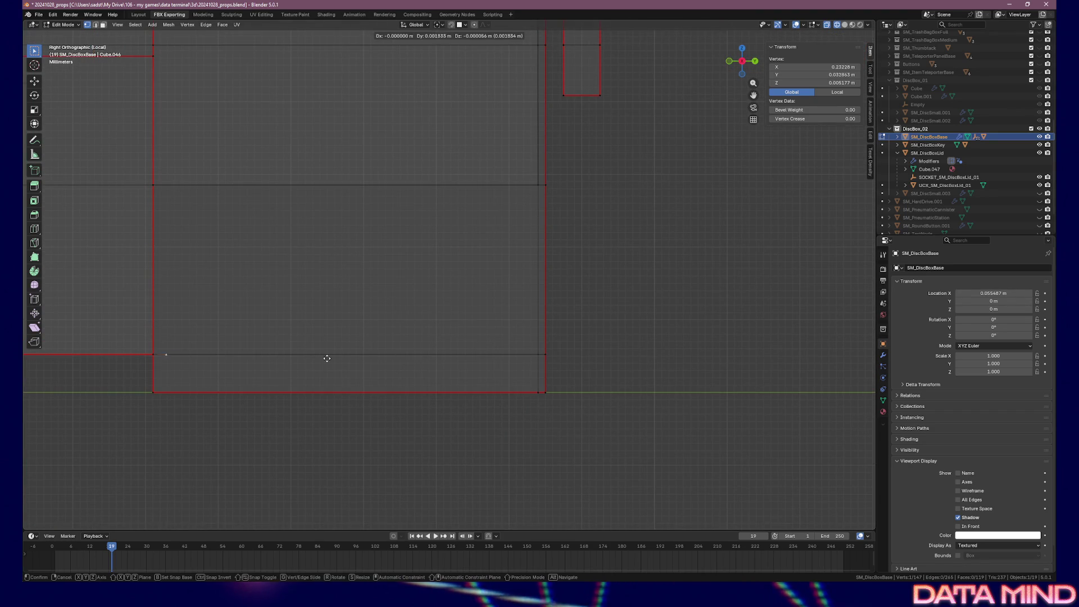
key(y)
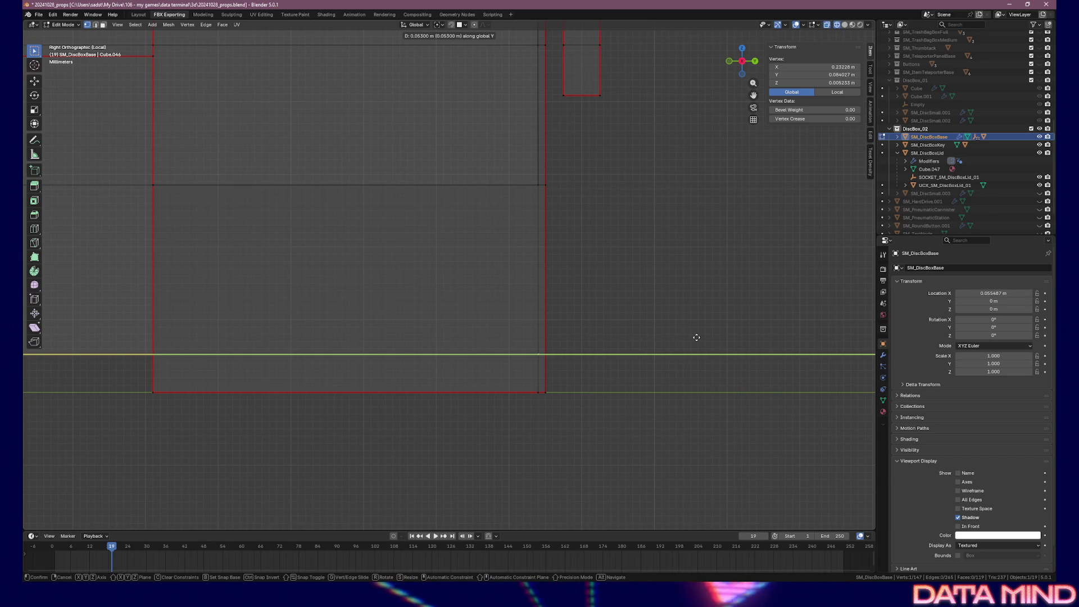
click(696, 337)
mouse_move(437, 341)
mouse_down()
mouse_move(523, 356)
mouse_move(592, 349)
mouse_move(627, 373)
mouse_move(639, 356)
mouse_move(727, 356)
mouse_move(530, 381)
mouse_move(604, 411)
mouse_up()
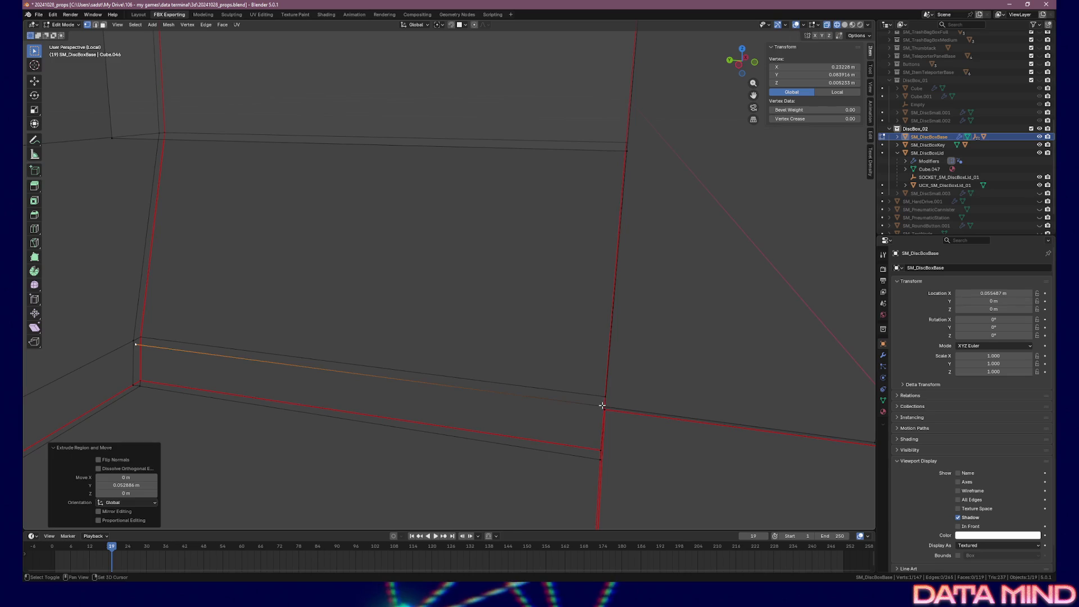
shift+click(602, 405)
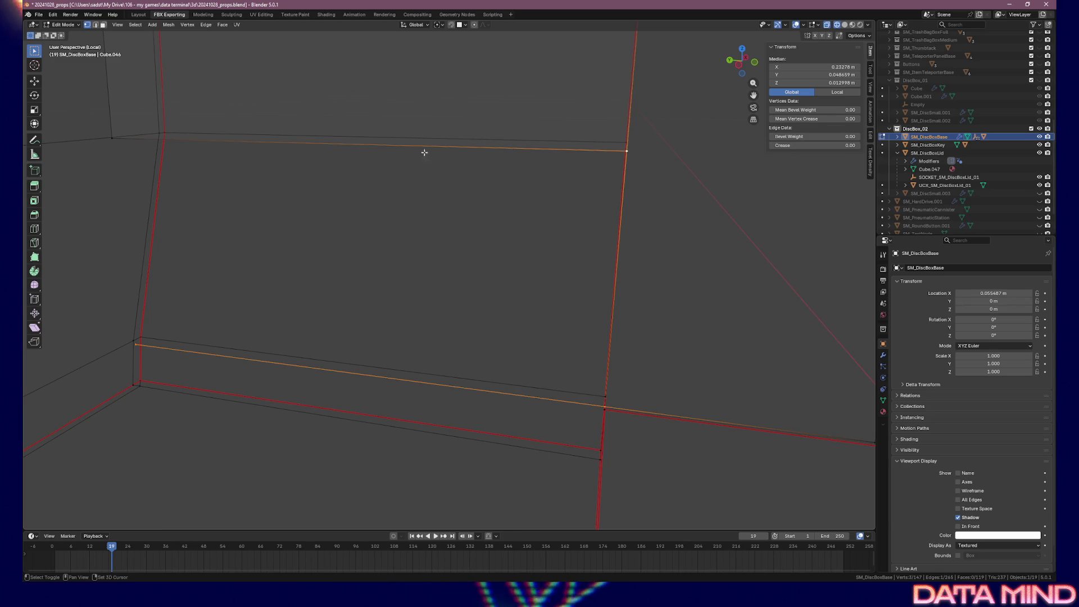
key(f)
mouse_move(195, 251)
mouse_down()
mouse_move(207, 267)
mouse_move(253, 258)
mouse_move(258, 274)
mouse_move(364, 337)
mouse_move(448, 337)
mouse_move(362, 345)
mouse_move(634, 344)
mouse_move(667, 369)
mouse_move(631, 333)
mouse_move(676, 344)
mouse_move(513, 340)
mouse_up()
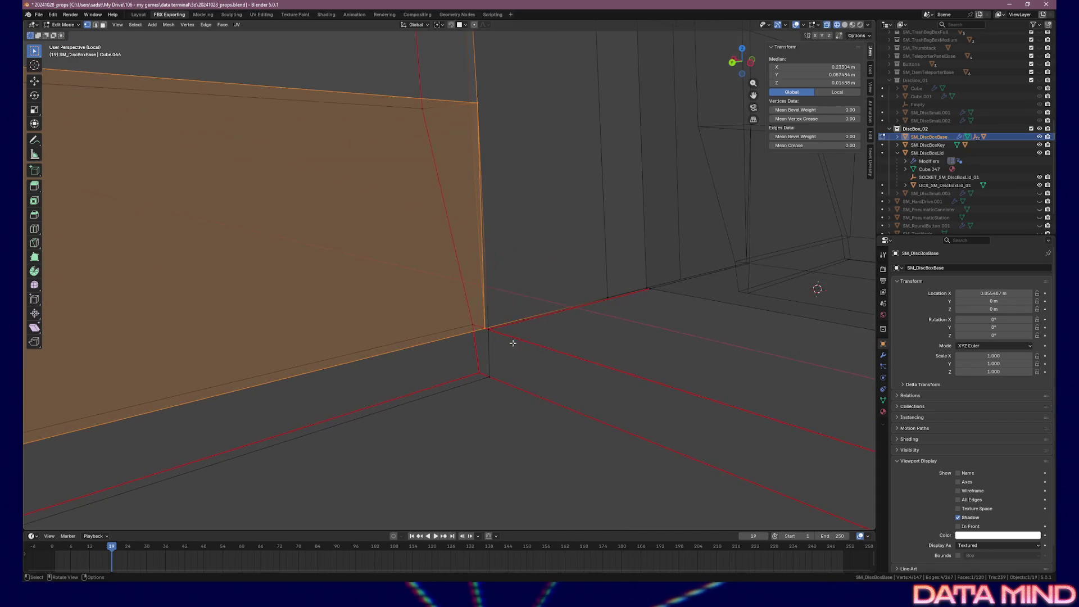
- Merge the two overlapping wall-corner vertices At Last into one
click(498, 334)
key(g)
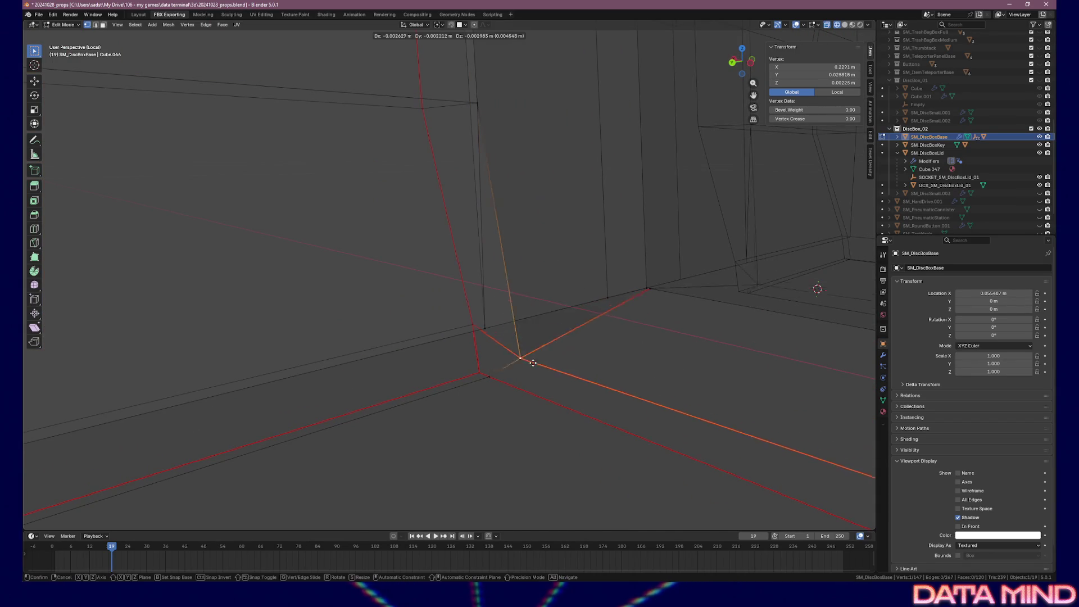
right_click(495, 335)
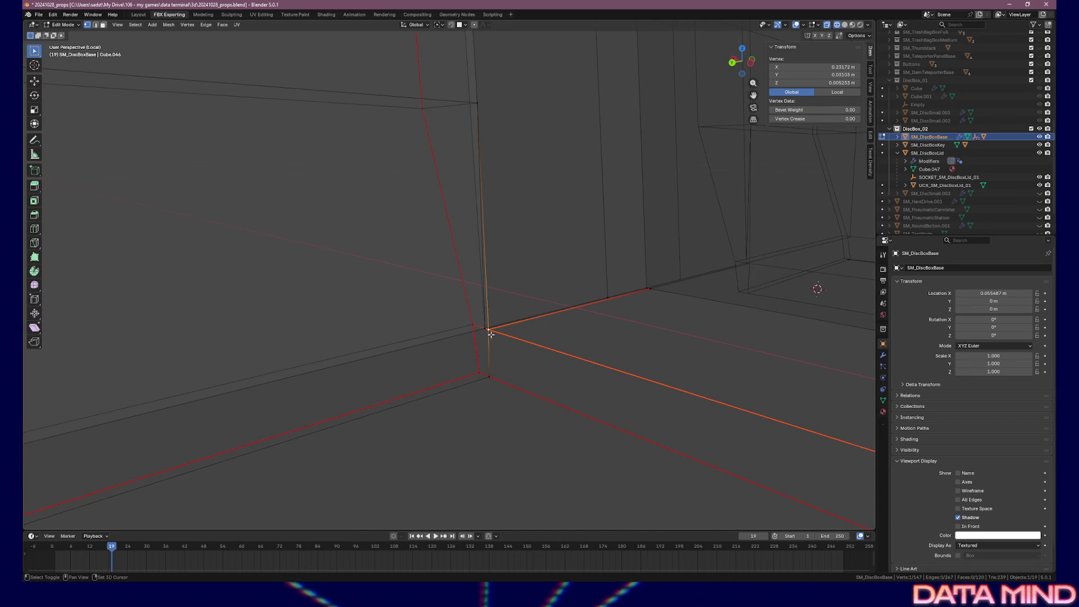
shift+click(485, 329)
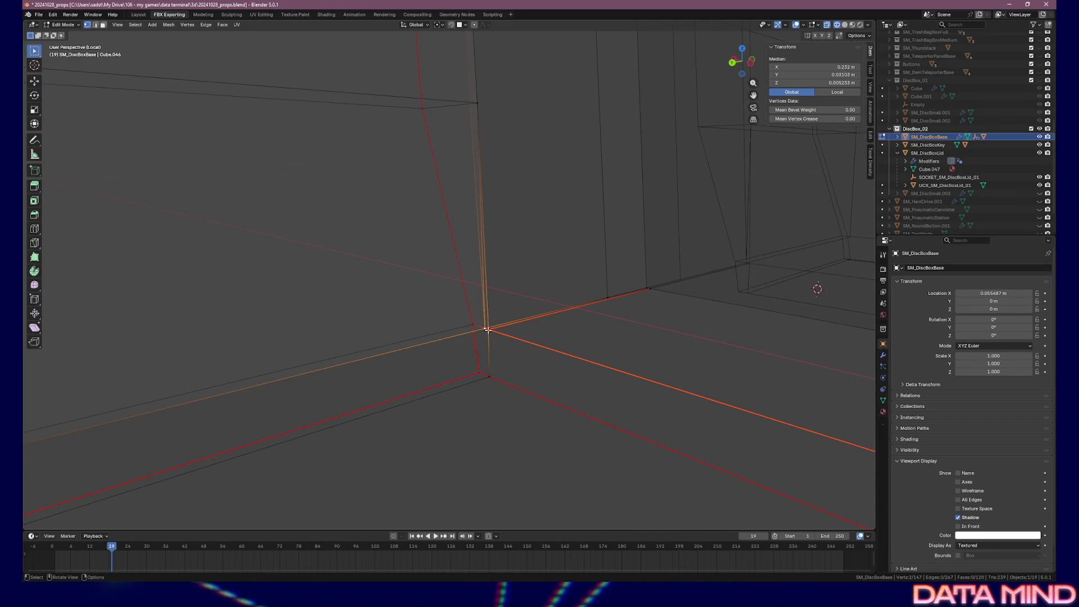
key(m)
click(505, 339)
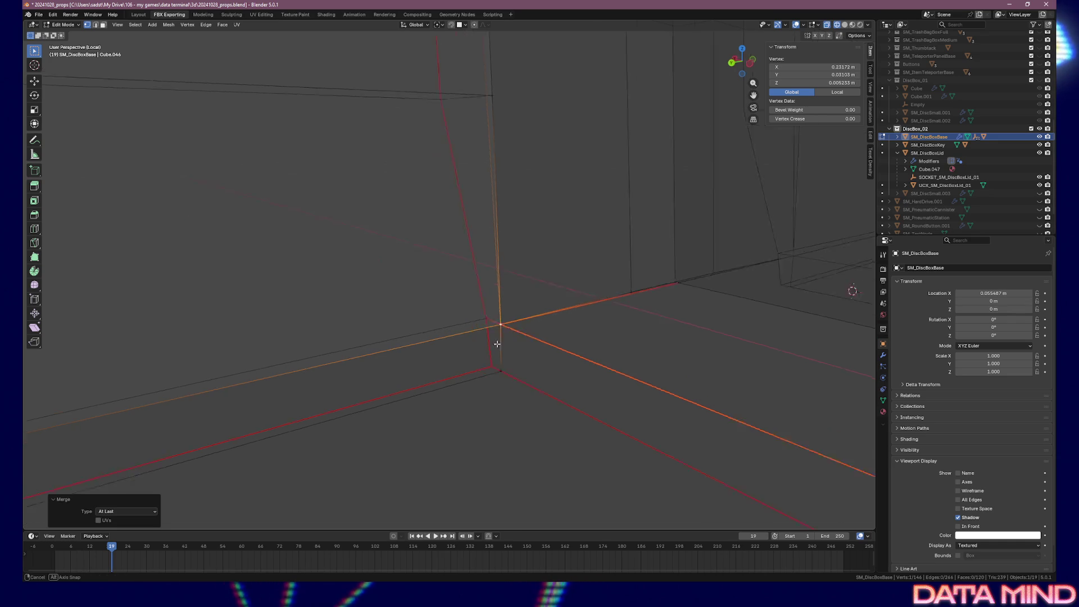
- Select another corner vertex and begin extruding it in top orthographic view
click(275, 265)
scroll(325, 313, down, 5)
scroll(487, 309, up, 5)
drag(640, 351, 715, 355)
key(KP_7)
mouse_move(787, 400)
mouse_down()
mouse_move(783, 385)
mouse_move(621, 357)
mouse_move(521, 303)
mouse_move(397, 305)
mouse_up()
key(e)
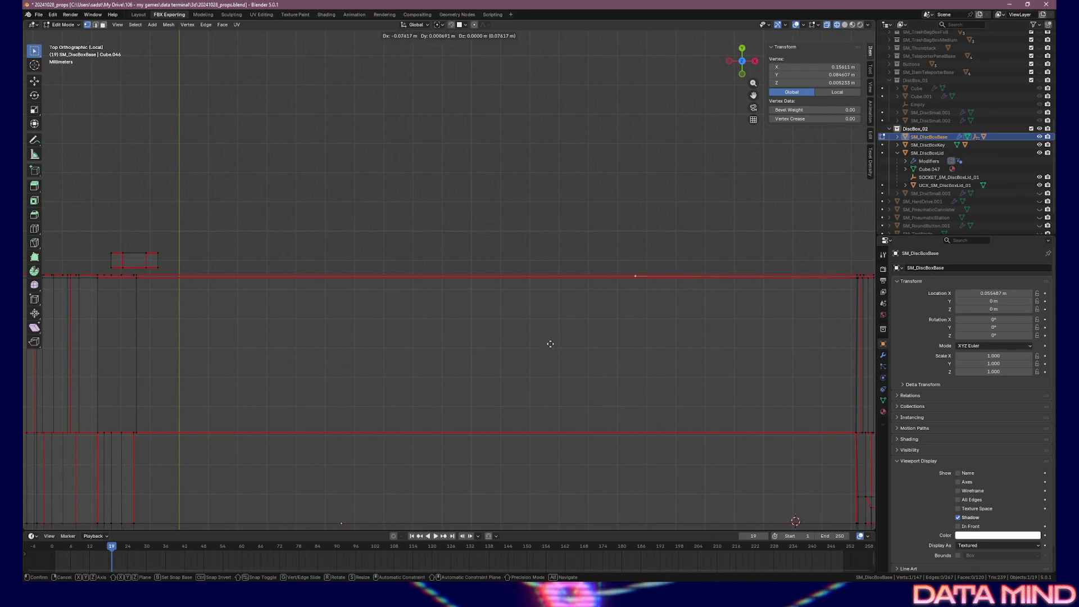
- Extrude the selected vertex along the X axis along the long wall
key(x)
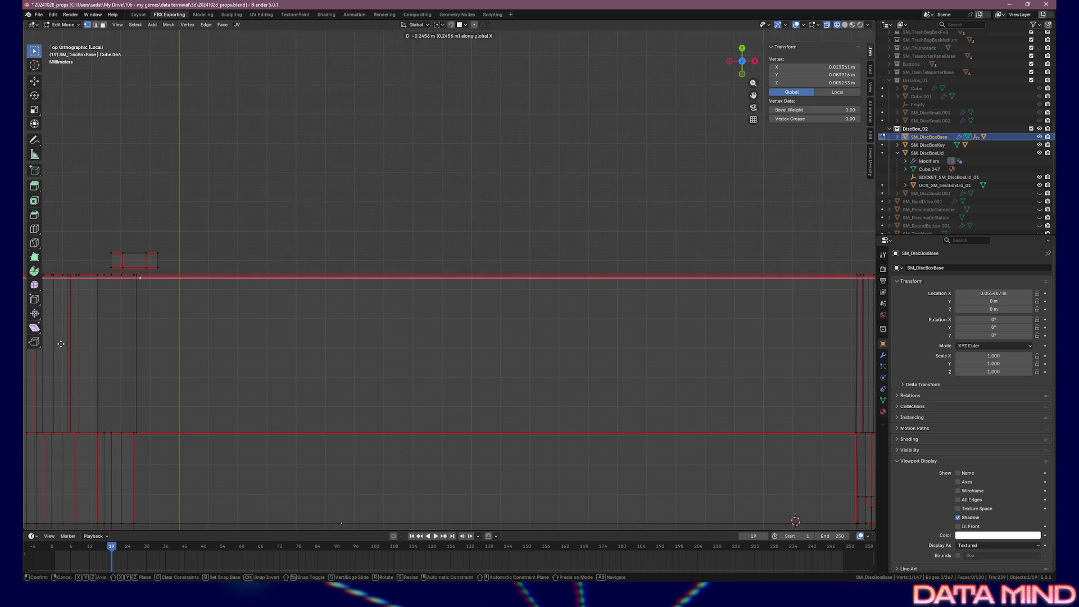
click(58, 343)
mouse_move(59, 344)
mouse_down()
mouse_move(129, 332)
mouse_move(316, 227)
mouse_move(277, 214)
mouse_move(371, 342)
mouse_up()
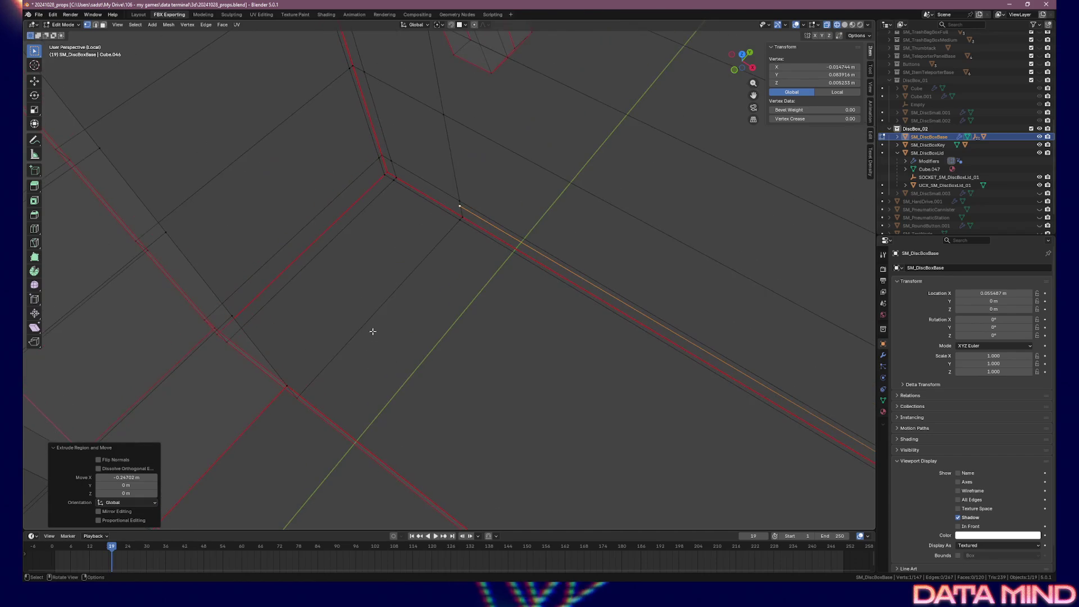
- Fill a quad face between four vertices to form the floor strip along the long wall
shift+click(290, 382)
mouse_move(582, 372)
mouse_down()
mouse_move(720, 403)
mouse_move(557, 269)
mouse_move(414, 234)
mouse_move(485, 261)
mouse_move(631, 241)
mouse_move(517, 260)
mouse_move(506, 212)
mouse_up()
scroll(650, 208, down, 2)
drag(650, 207, 525, 231)
shift+click(559, 445)
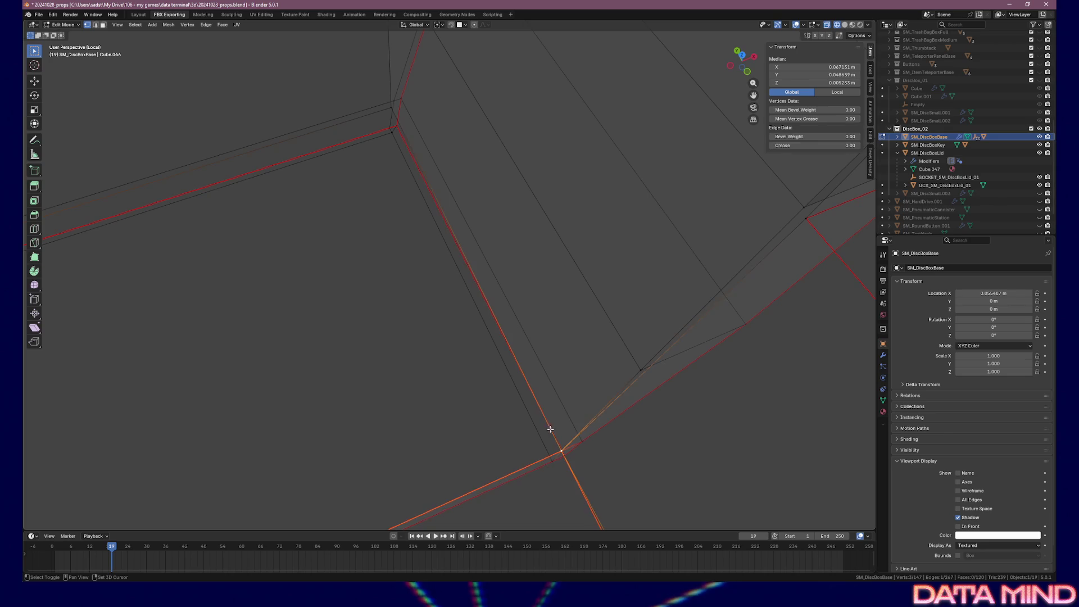
drag(397, 144, 443, 141)
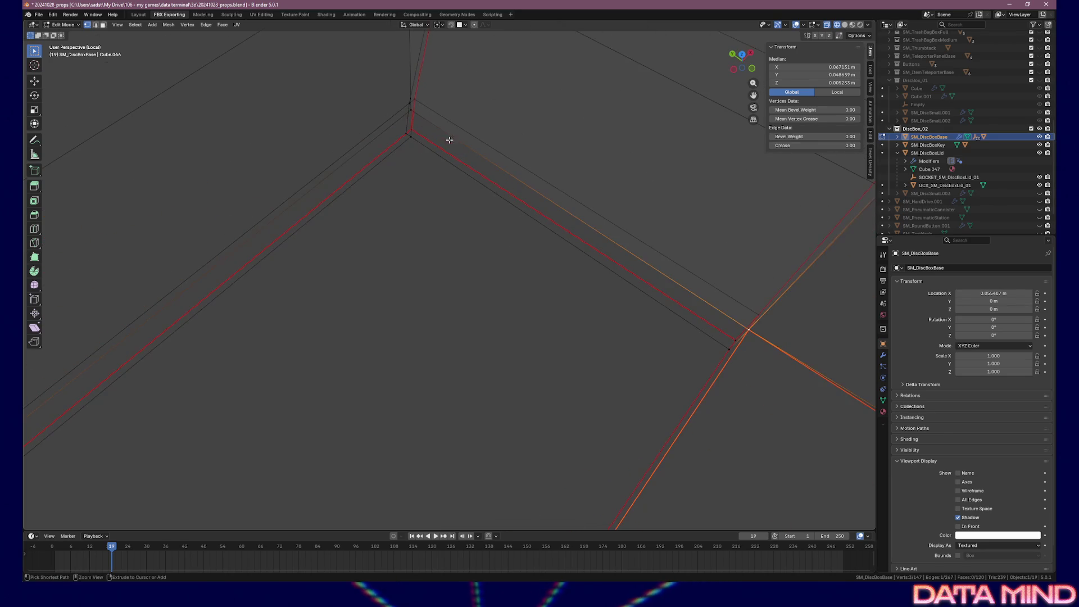
shift+click(410, 112)
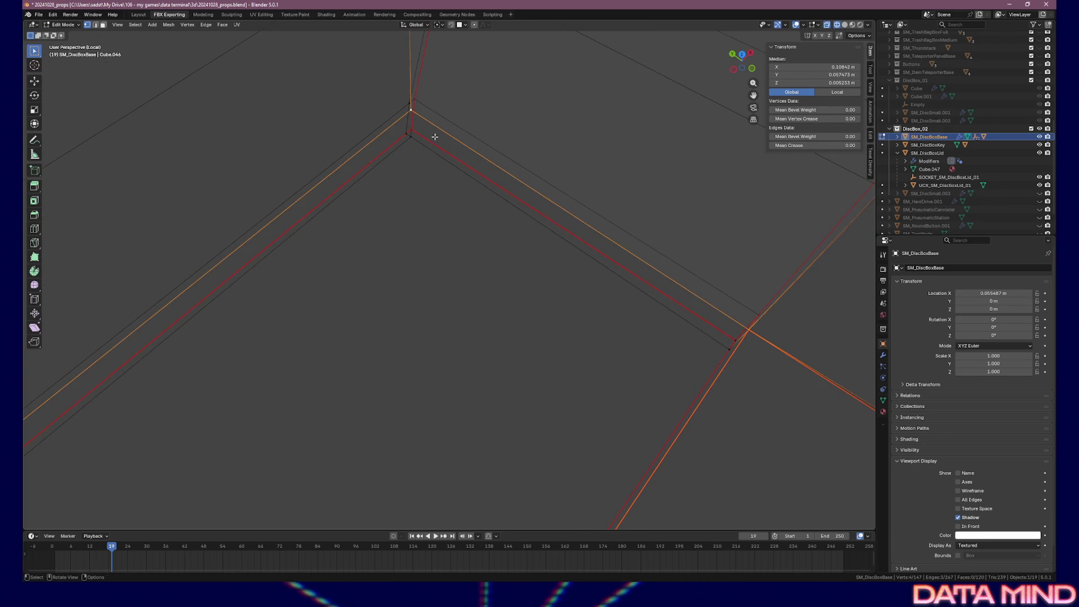
key(f)
scroll(428, 151, down, 3)
mouse_move(433, 185)
mouse_down()
mouse_move(414, 187)
mouse_move(424, 181)
mouse_move(401, 172)
mouse_move(483, 222)
mouse_move(498, 255)
mouse_move(573, 217)
mouse_up()
click(852, 25)
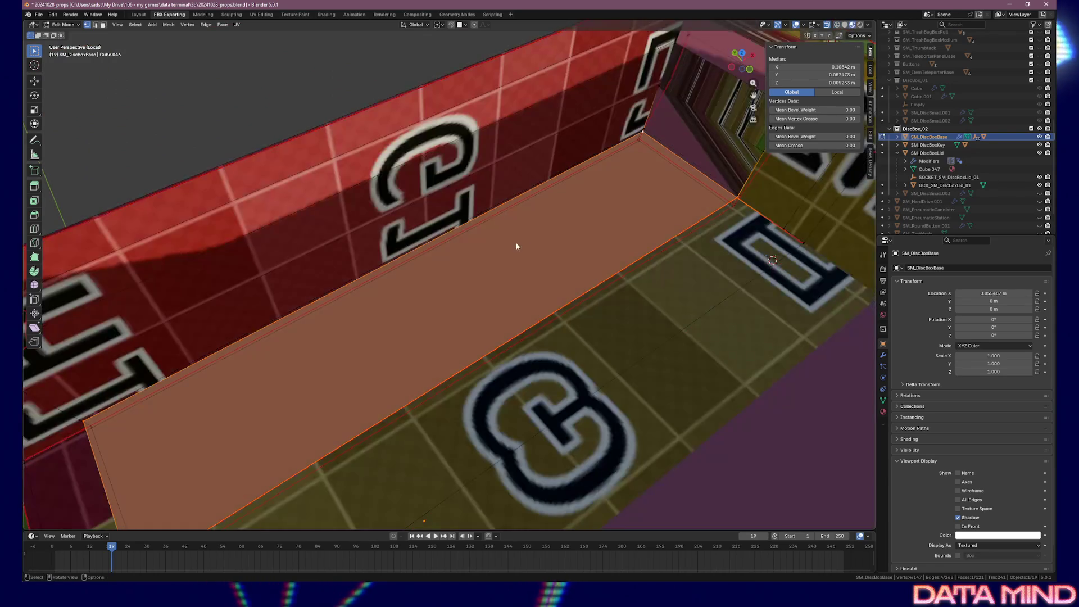
- Clear the selection, inspect the textured box from several sides, and return to Object Mode
scroll(517, 243, down, 3)
key(alt+a)
mouse_move(608, 275)
mouse_down()
mouse_move(582, 233)
mouse_move(552, 220)
mouse_move(510, 225)
mouse_up()
scroll(498, 233, left, 5)
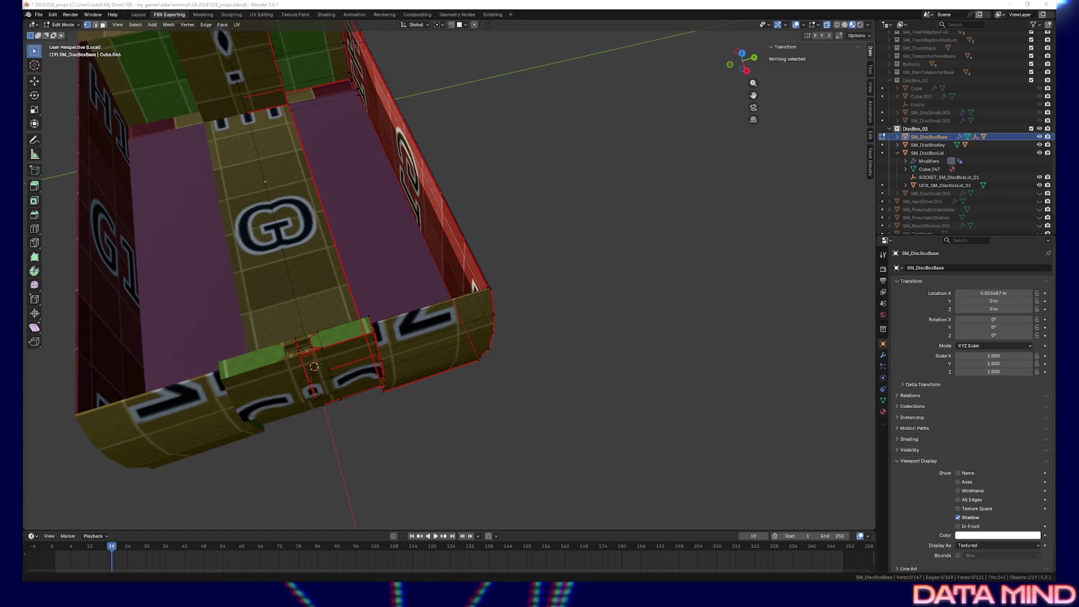
mouse_move(462, 303)
mouse_down()
mouse_move(373, 243)
mouse_move(458, 381)
mouse_move(500, 364)
mouse_up()
key(Tab)
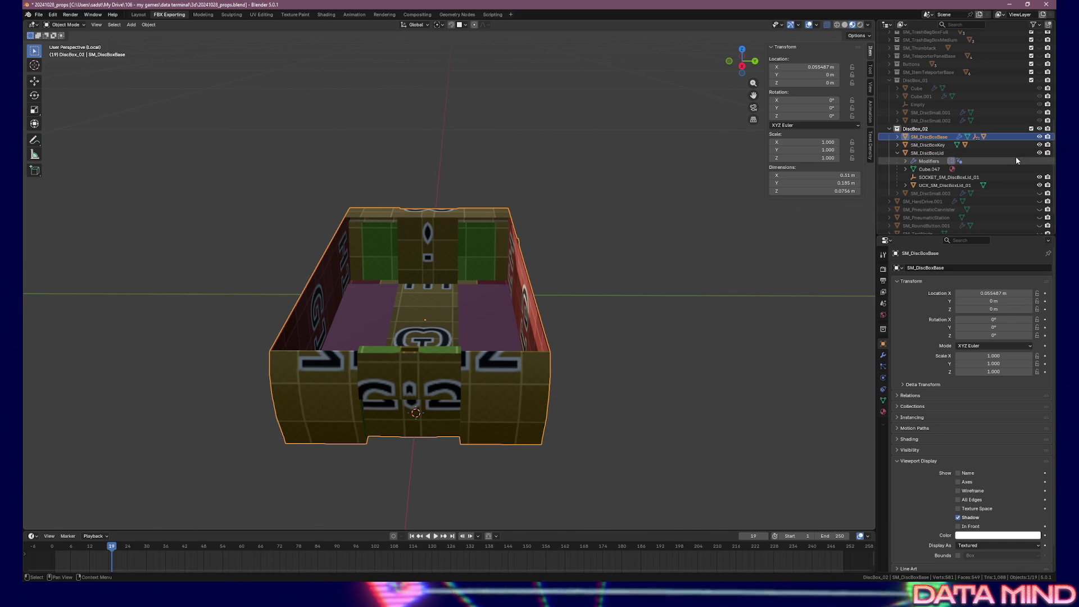
mouse_move(571, 274)
mouse_down()
mouse_move(595, 272)
mouse_move(495, 304)
mouse_up()
key(KP_Divide)
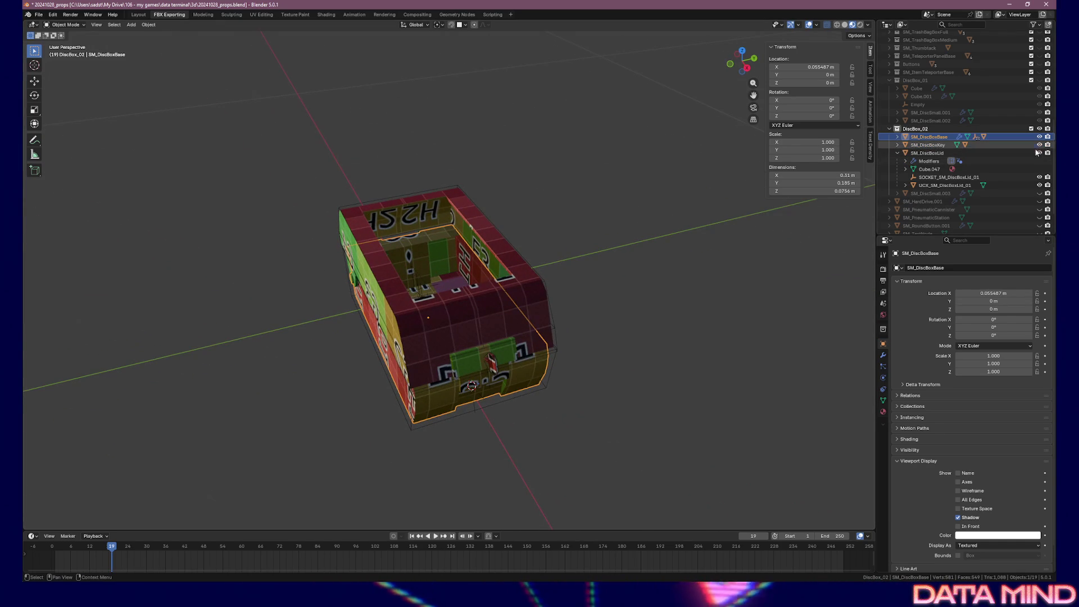
click(1039, 193)
mouse_move(638, 279)
mouse_down()
mouse_move(693, 263)
mouse_move(580, 267)
mouse_move(508, 253)
mouse_move(514, 283)
mouse_up()
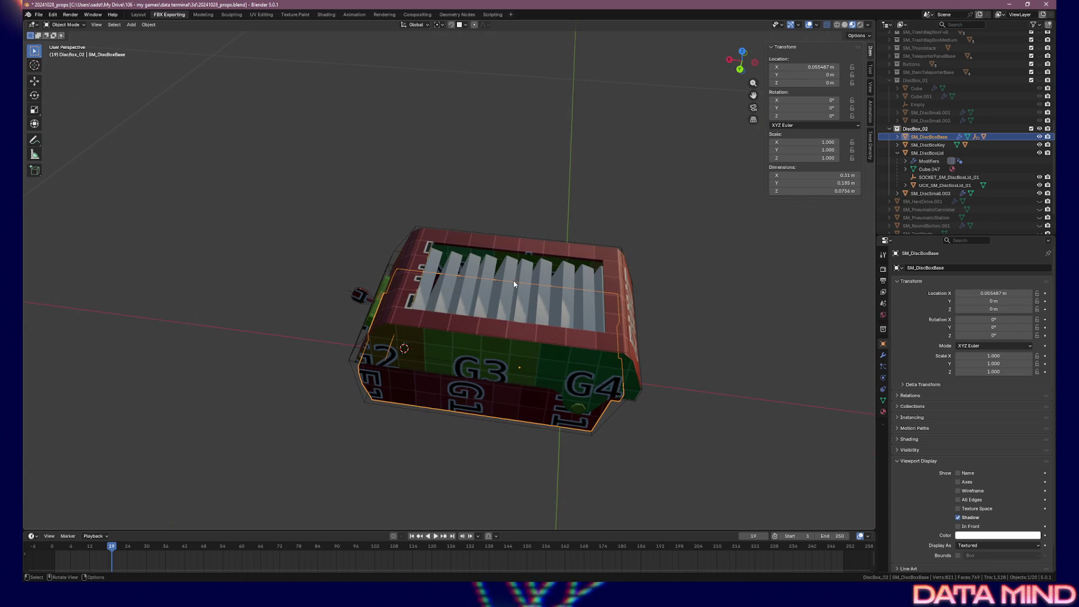
drag(515, 284, 634, 355)
mouse_move(542, 347)
mouse_down()
mouse_move(505, 329)
mouse_move(488, 358)
mouse_move(552, 363)
mouse_move(586, 345)
mouse_up()
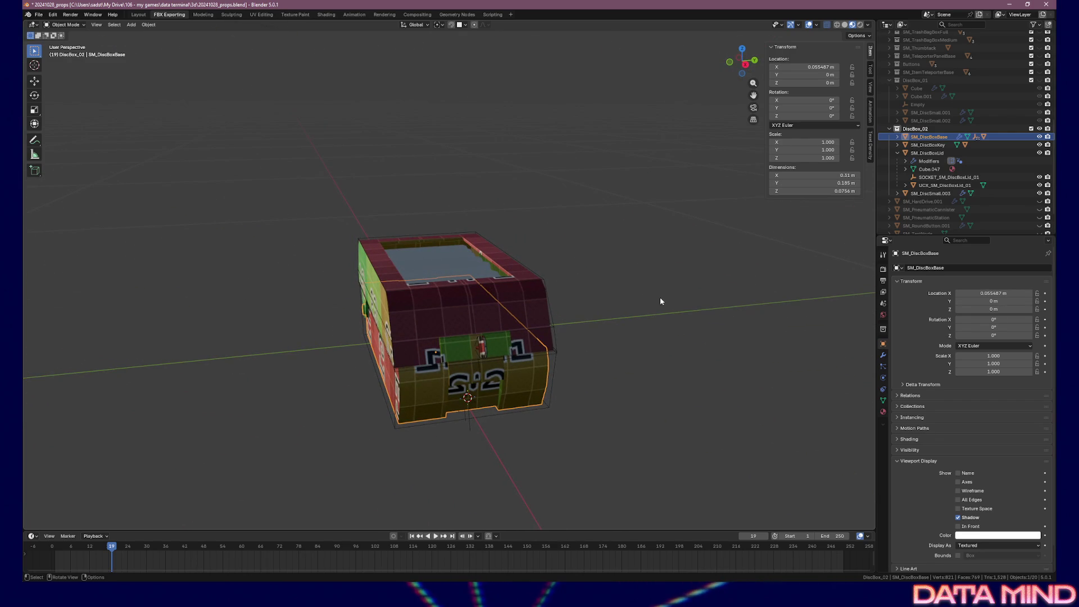
key(ctrl+z)
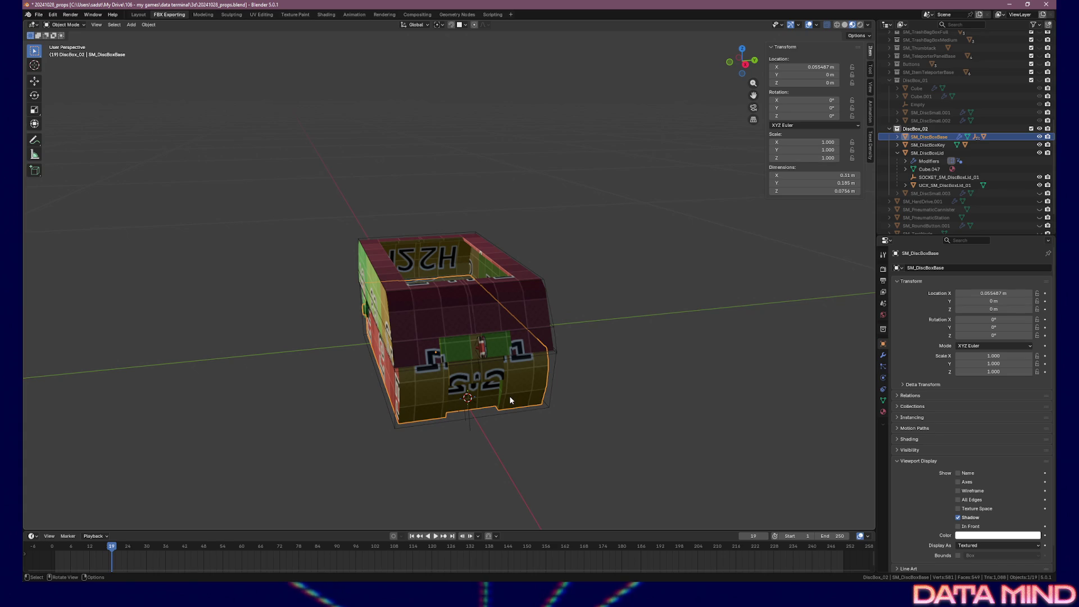
key(KP_Divide)
mouse_move(509, 396)
mouse_down()
mouse_move(474, 212)
mouse_move(417, 242)
mouse_move(339, 238)
mouse_move(318, 224)
mouse_move(404, 197)
mouse_move(360, 195)
mouse_move(446, 192)
mouse_move(432, 153)
mouse_move(477, 338)
mouse_move(416, 285)
mouse_move(505, 301)
mouse_move(619, 294)
mouse_move(657, 337)
mouse_move(725, 380)
mouse_move(658, 302)
mouse_up()
key(Tab)
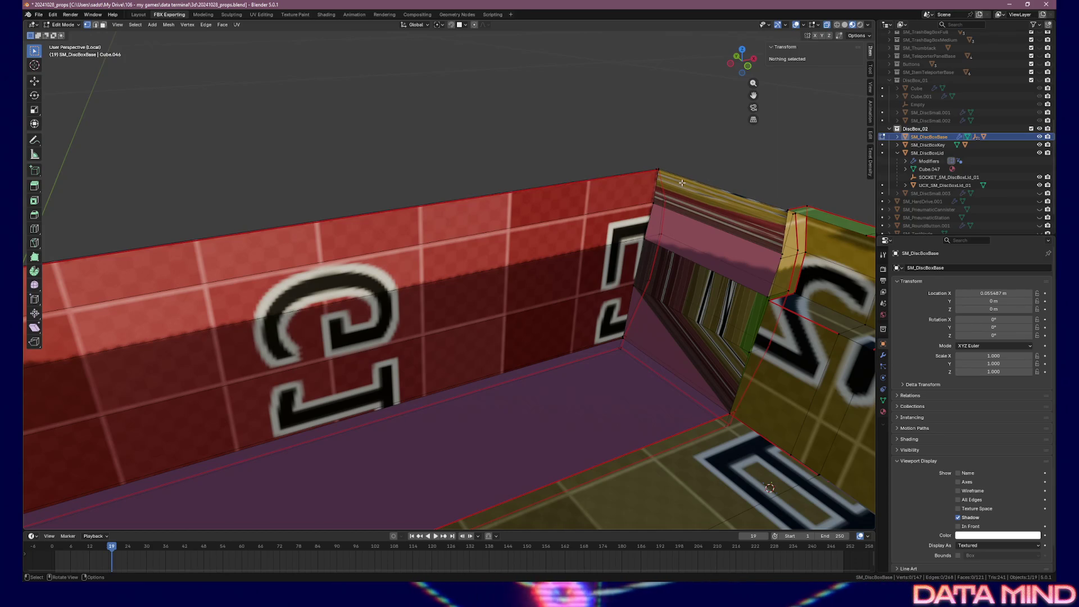
- Select a single corner vertex on the box wall and view it from top orthographic
mouse_move(677, 178)
mouse_down()
mouse_move(655, 212)
mouse_move(556, 224)
mouse_move(556, 261)
mouse_move(579, 236)
mouse_move(126, 172)
mouse_up()
click(556, 260)
shift+click(561, 225)
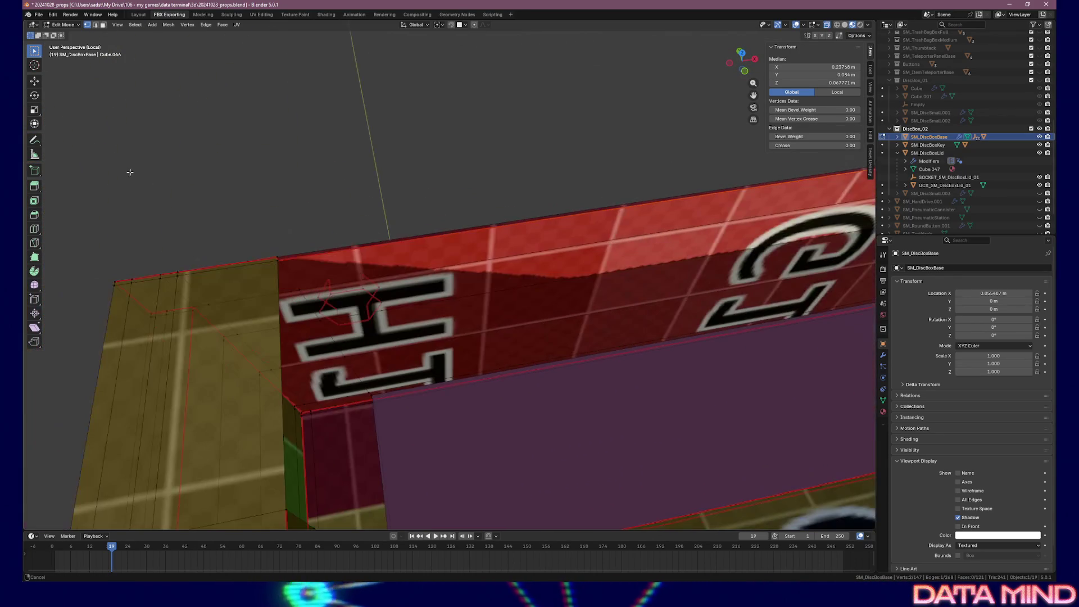
mouse_move(208, 292)
mouse_down()
mouse_move(359, 284)
mouse_move(286, 335)
mouse_up()
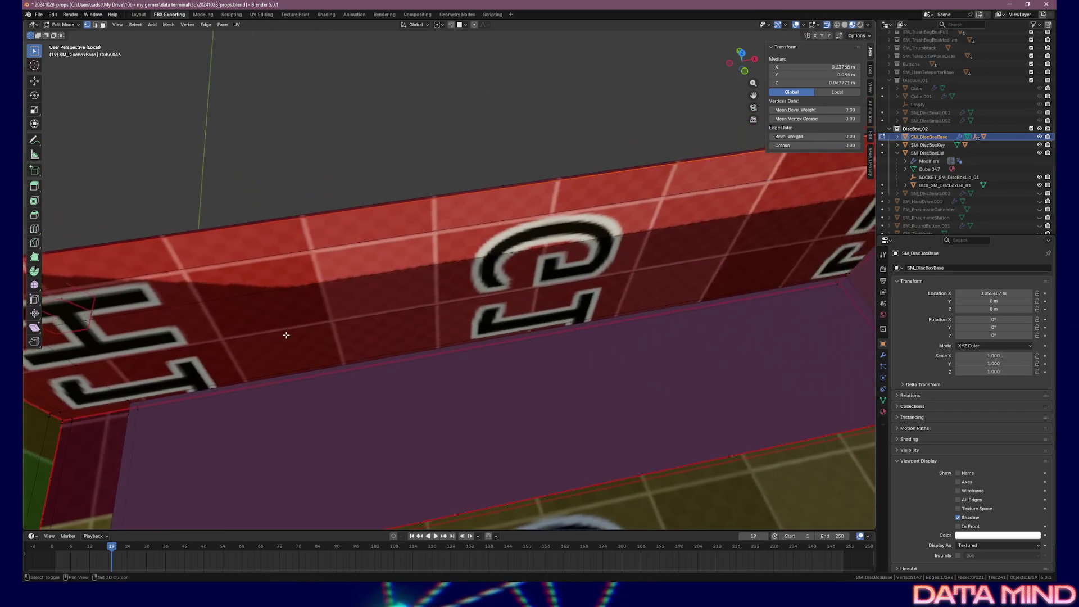
scroll(286, 335, down, 2)
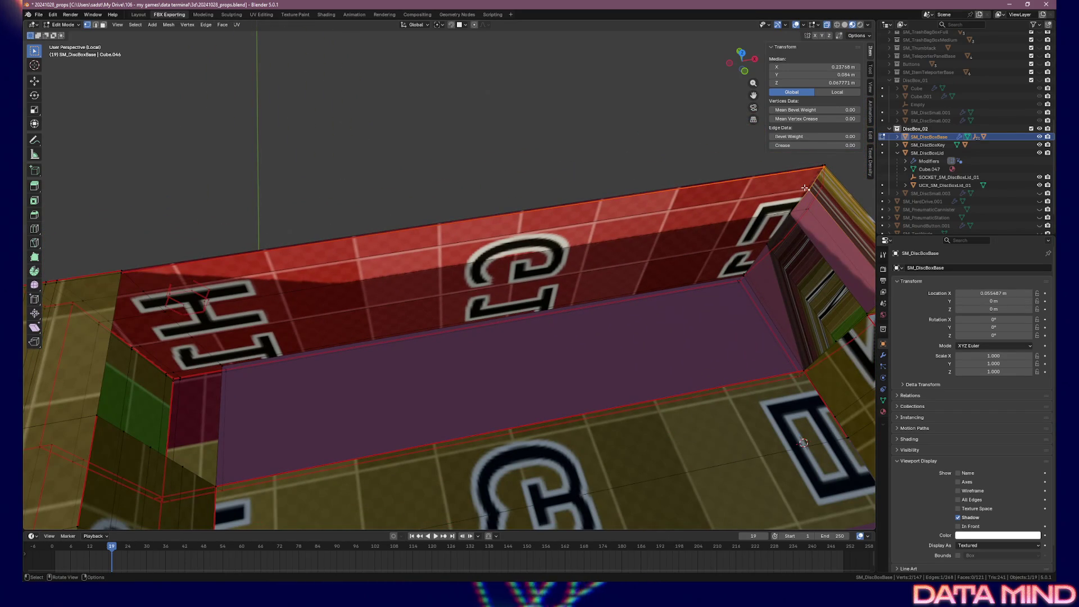
click(810, 190)
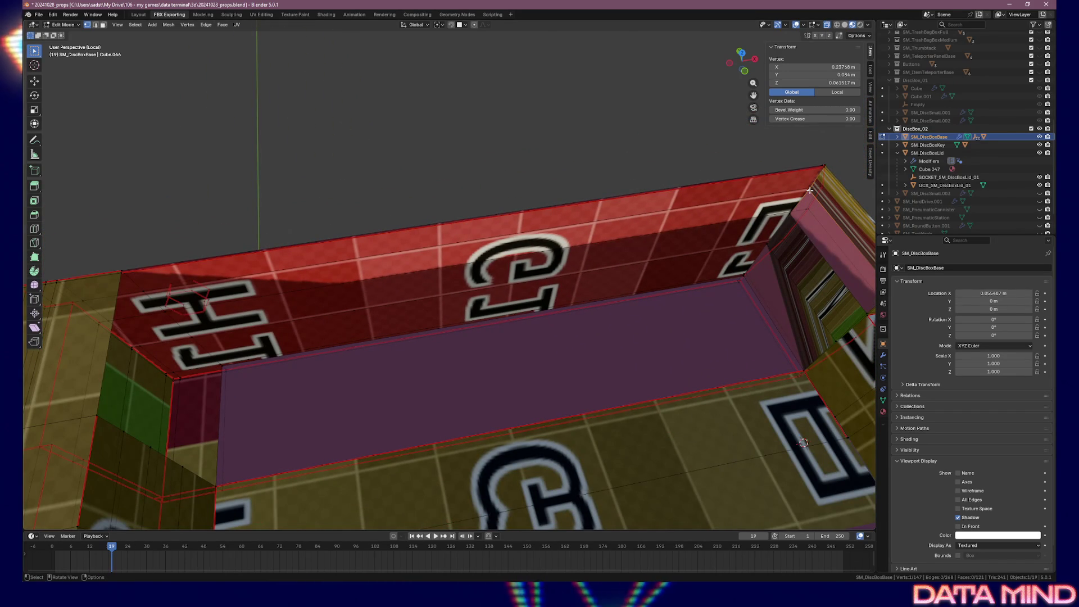
key(KP_7)
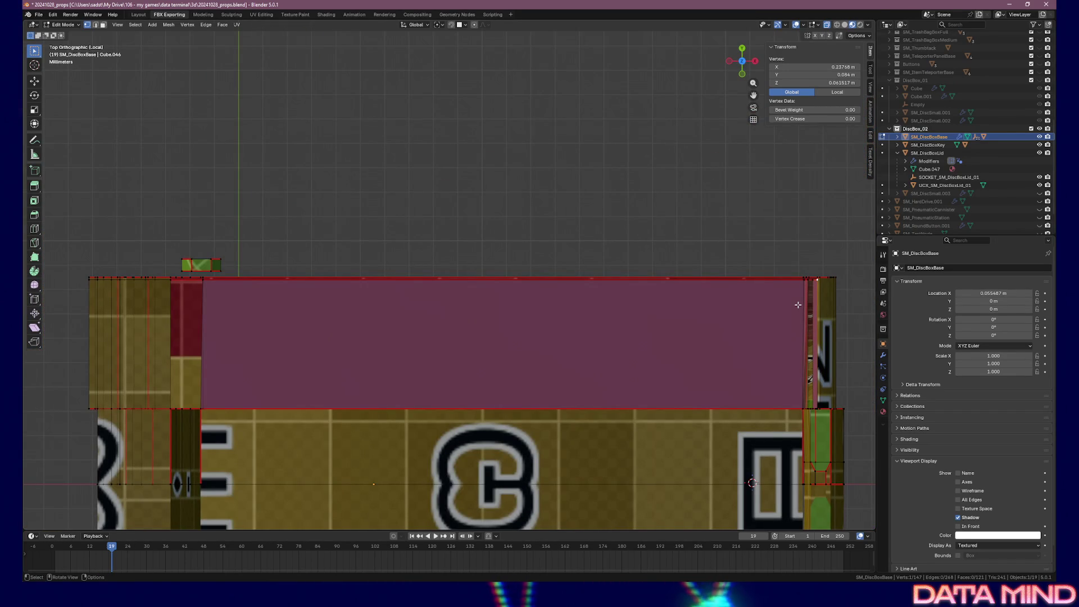
- Extrude a new vertex −0.2523 m along X from the selected wall vertex
key(g)
key(x)
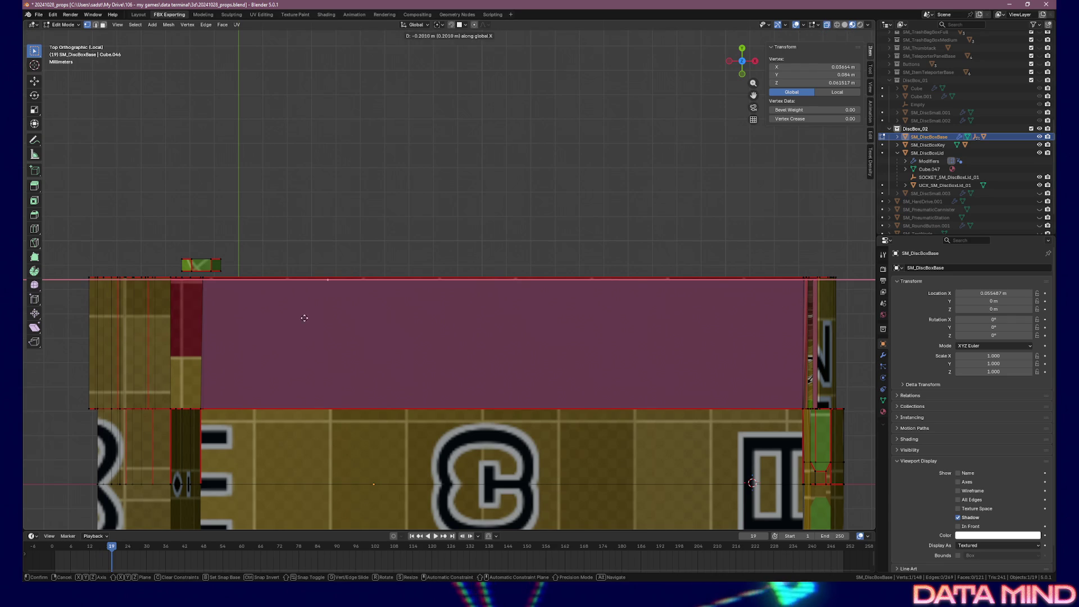
click(183, 320)
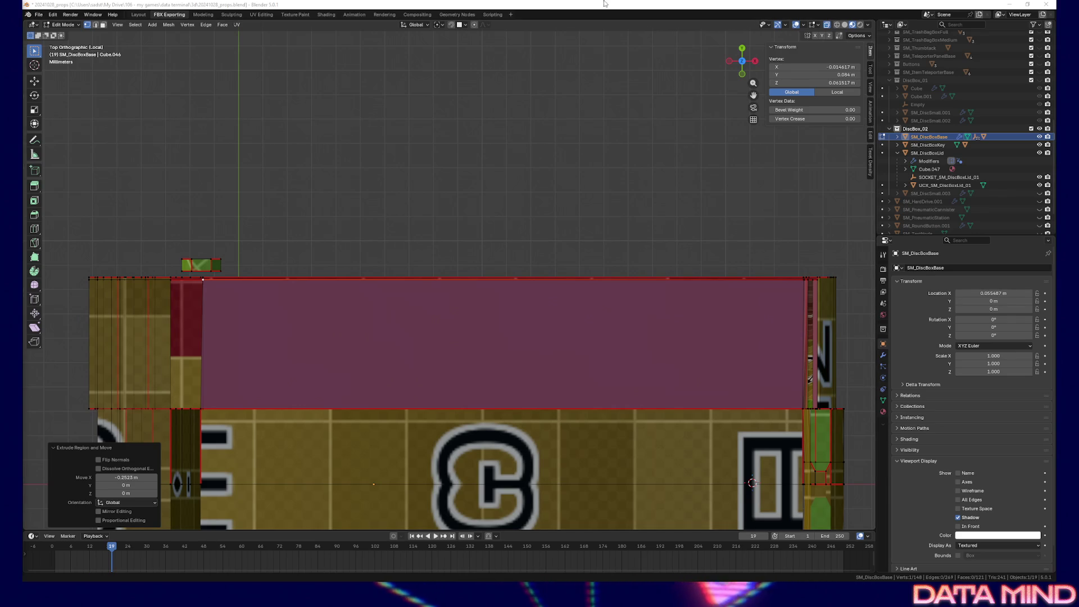
- In top view, slide the inner wall's corner vertex −0.01537 m along X
middle_click(493, 323)
drag(493, 323, 652, 292)
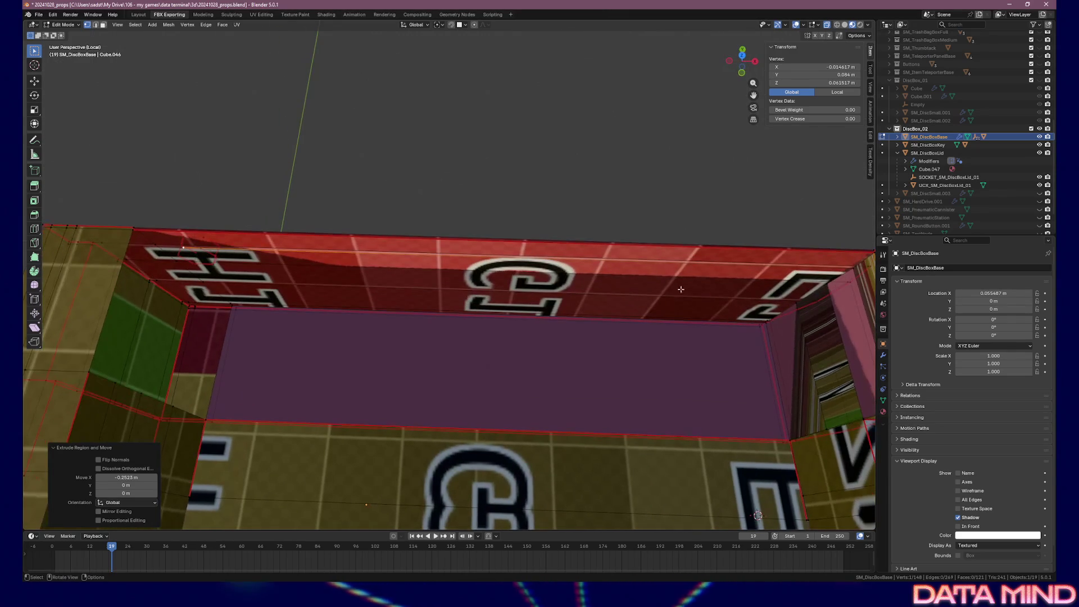
mouse_move(776, 282)
mouse_down()
mouse_move(456, 302)
mouse_move(473, 297)
mouse_up()
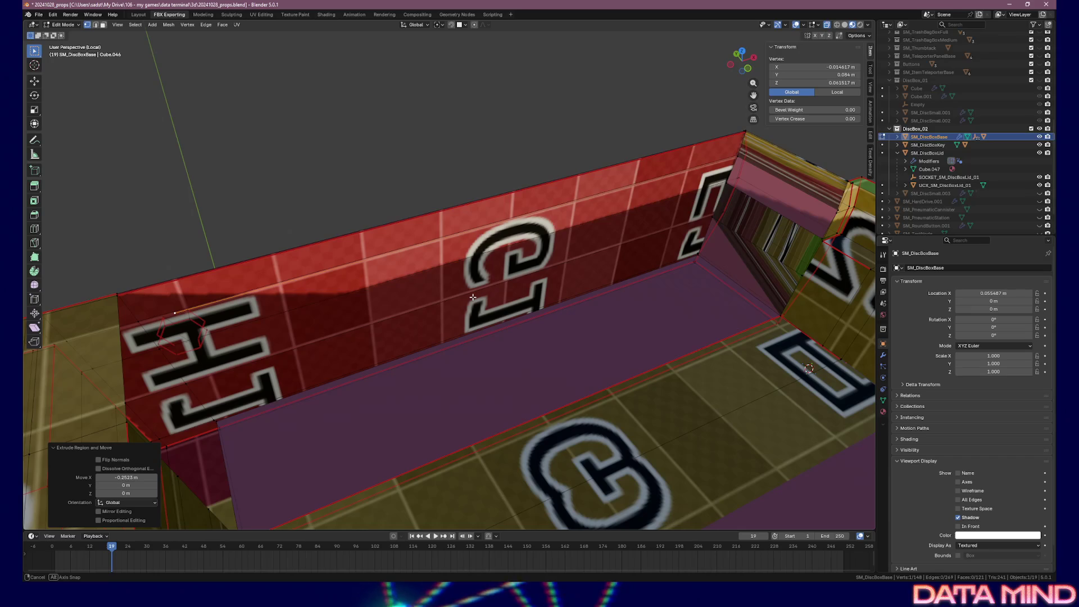
key(KP_7)
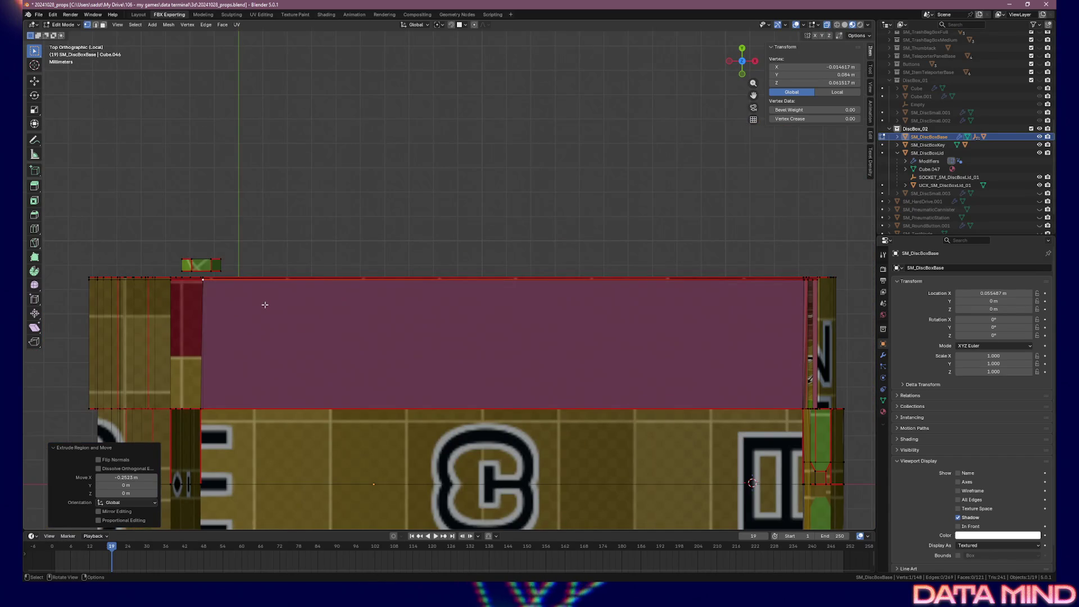
key(g)
key(x)
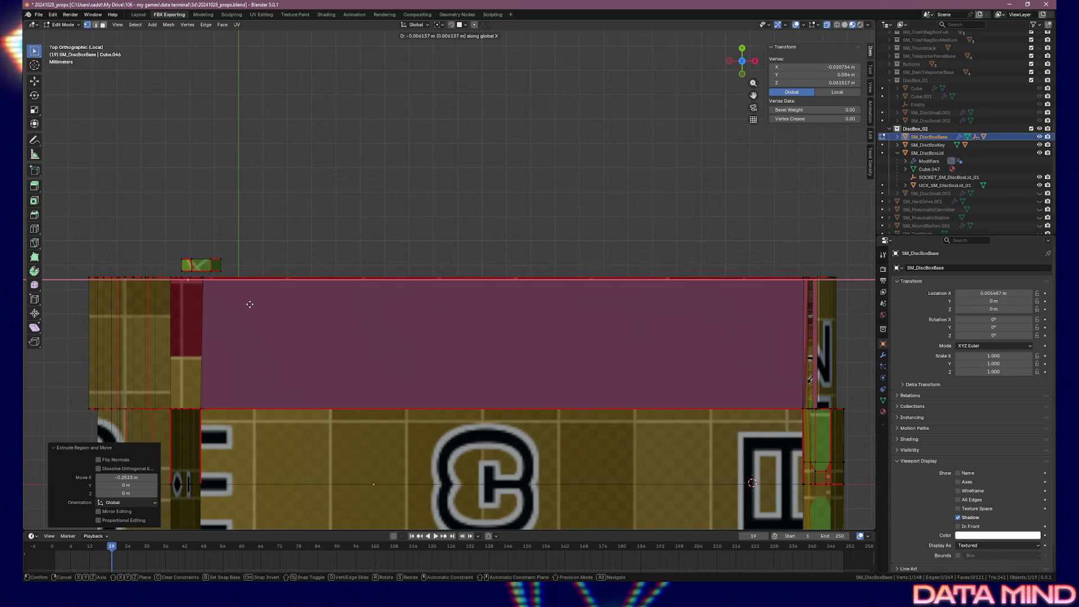
click(233, 306)
- Select the corner vertices and fill a face closing the wall's top-corner gap
mouse_move(234, 307)
mouse_down()
mouse_move(252, 278)
mouse_move(169, 269)
mouse_up()
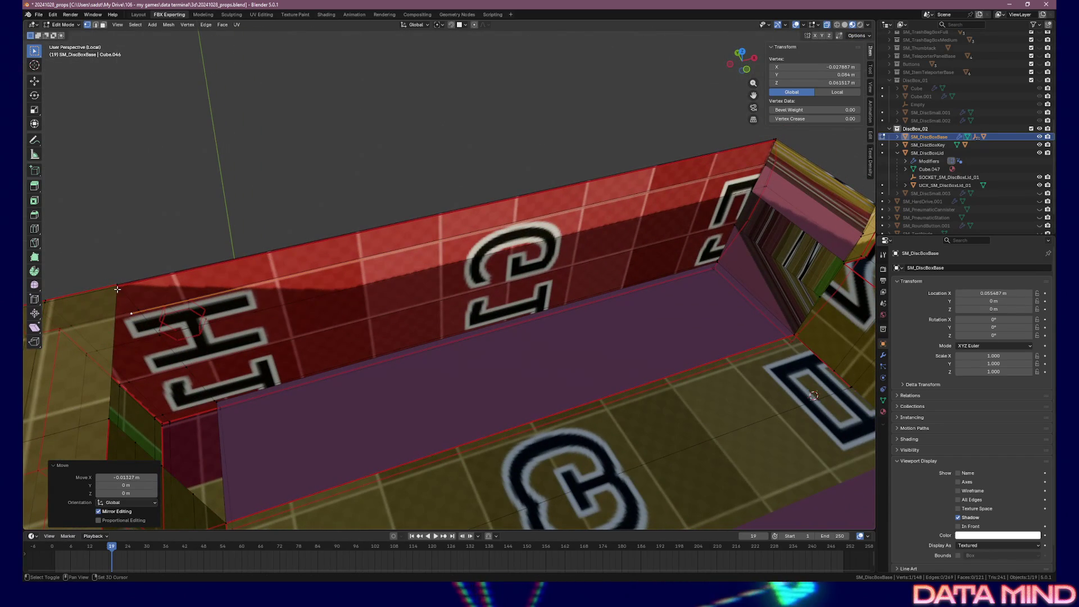
shift+click(139, 291)
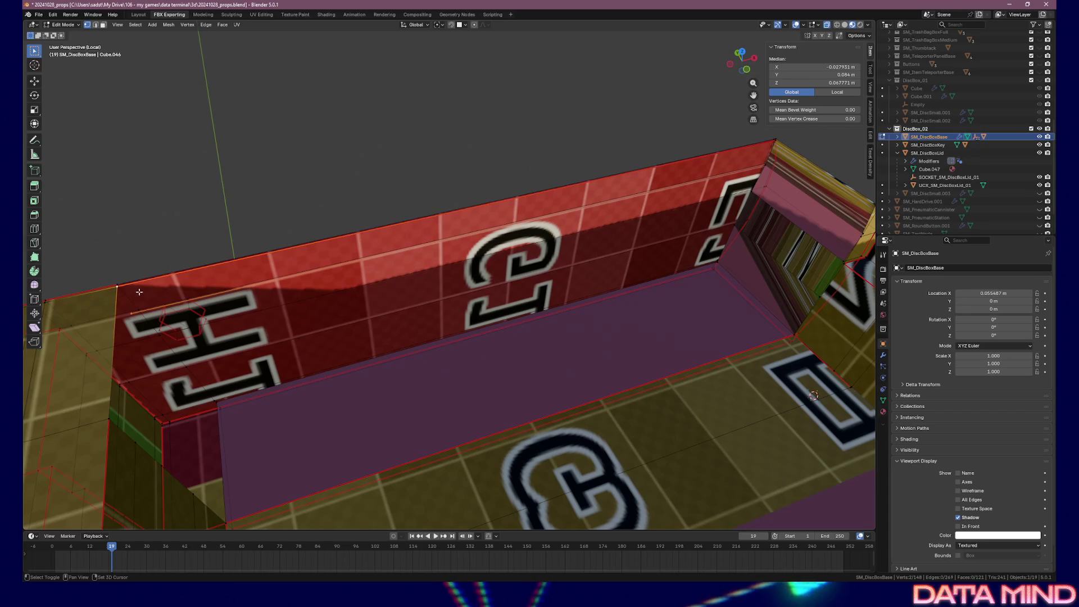
shift+click(773, 163)
drag(773, 163, 604, 290)
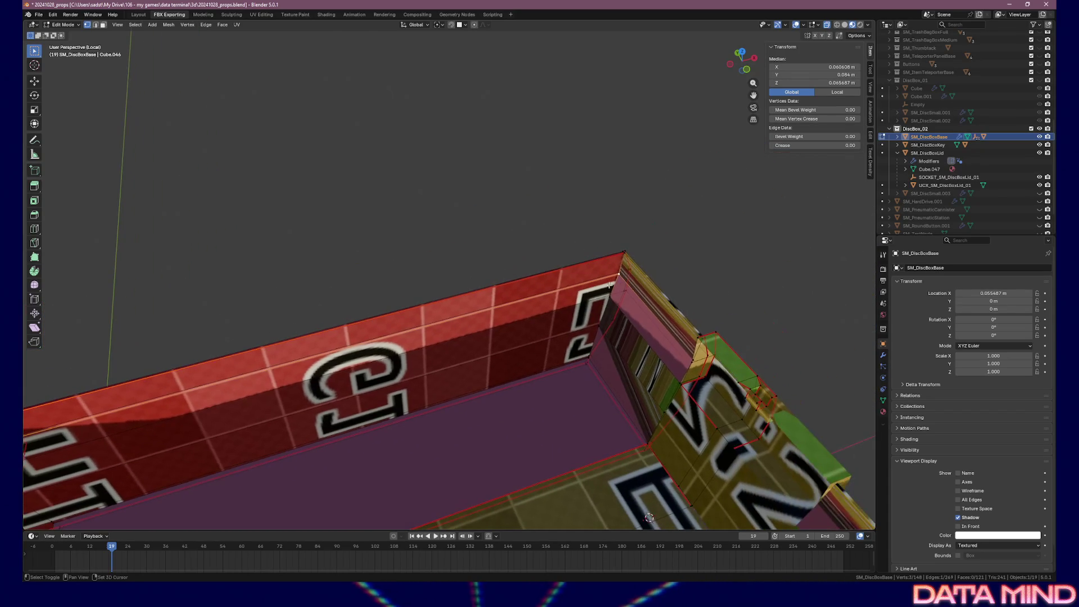
key(f)
- Check the new face, select the left corner vertex, and switch to front view
drag(625, 273, 399, 217)
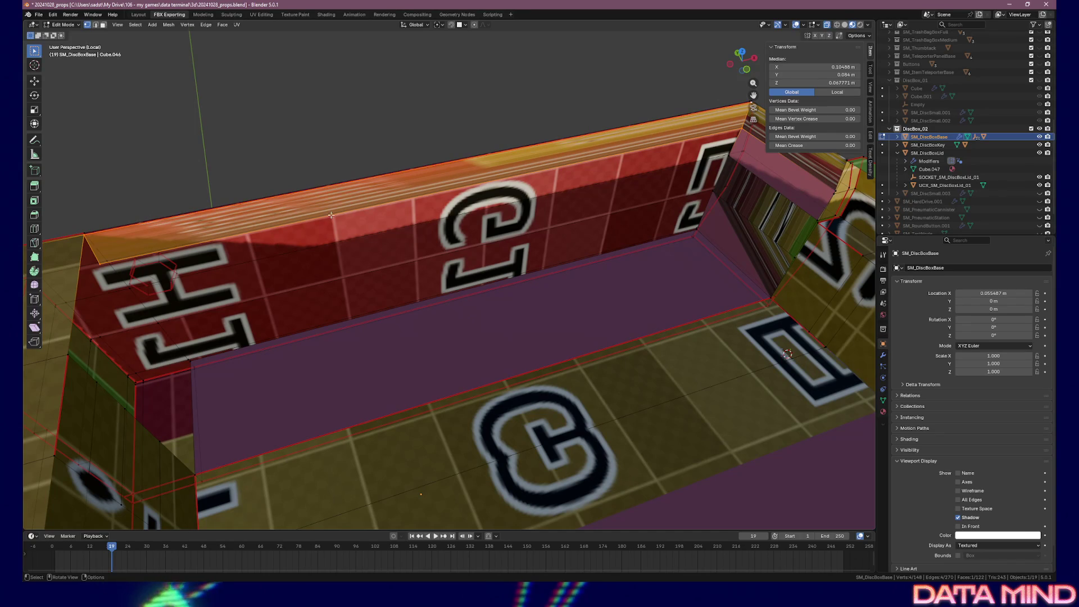
drag(295, 202, 402, 218)
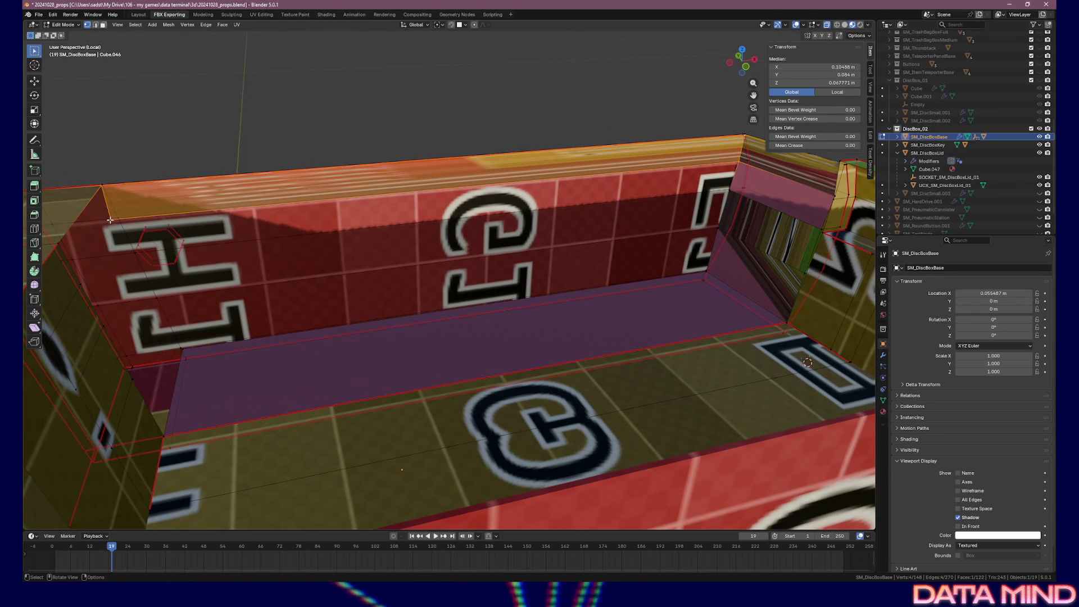
mouse_move(112, 221)
mouse_down()
mouse_move(139, 221)
mouse_move(112, 230)
mouse_up()
click(94, 237)
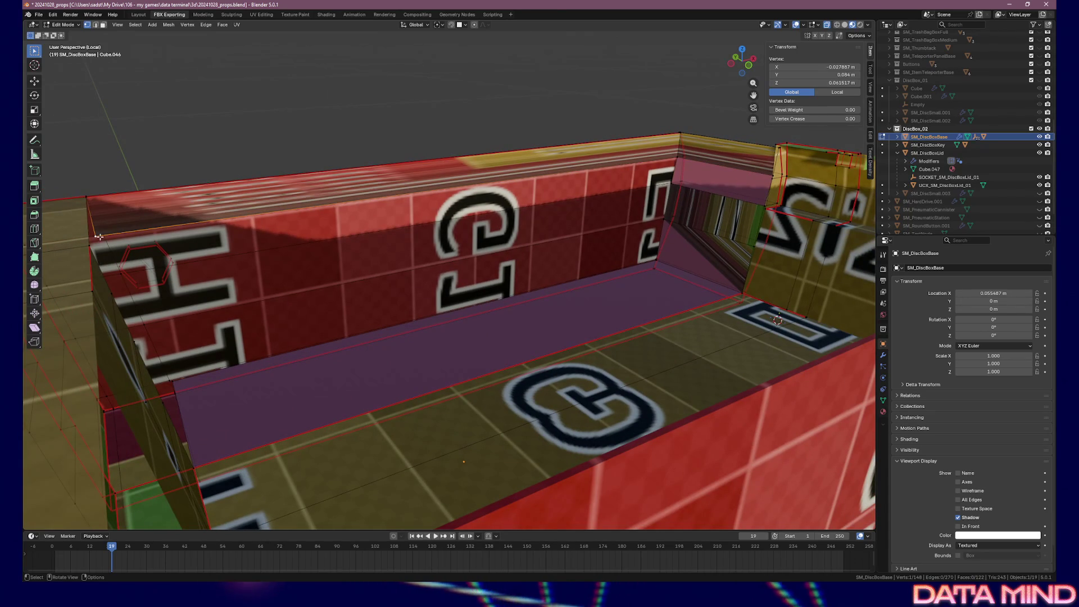
key(KP_3)
key(KP_1)
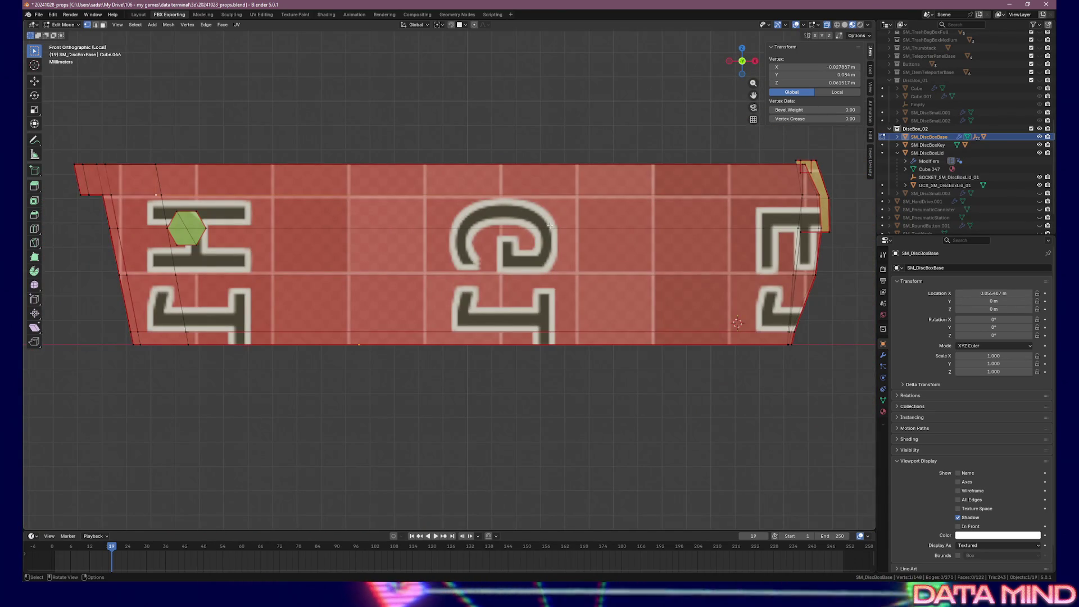
- Nudge the vertex at the wall's slanted left end along X
scroll(185, 225, up, 3)
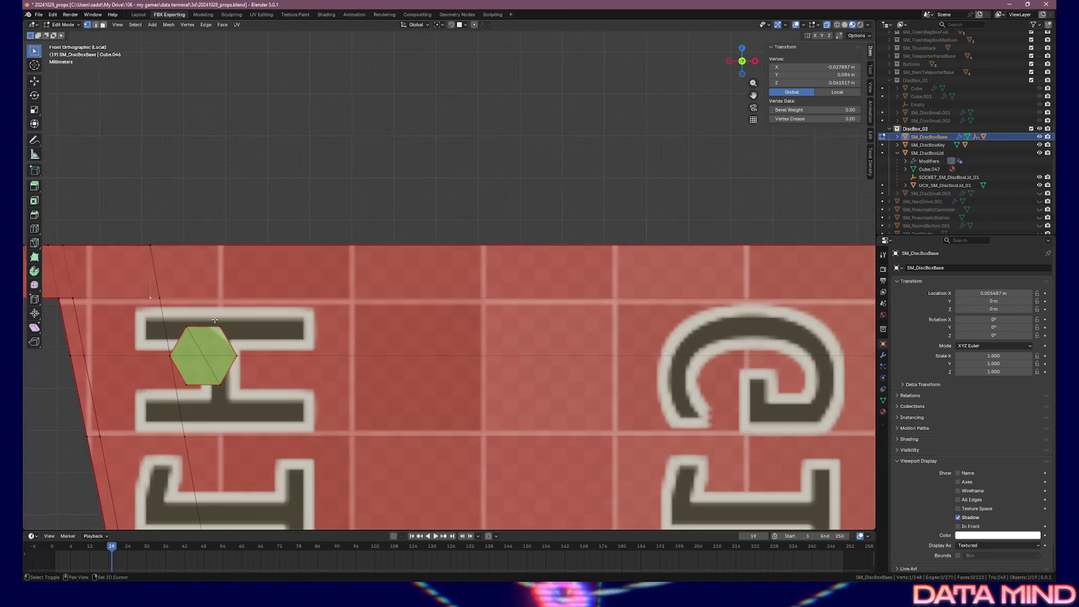
drag(214, 319, 270, 266)
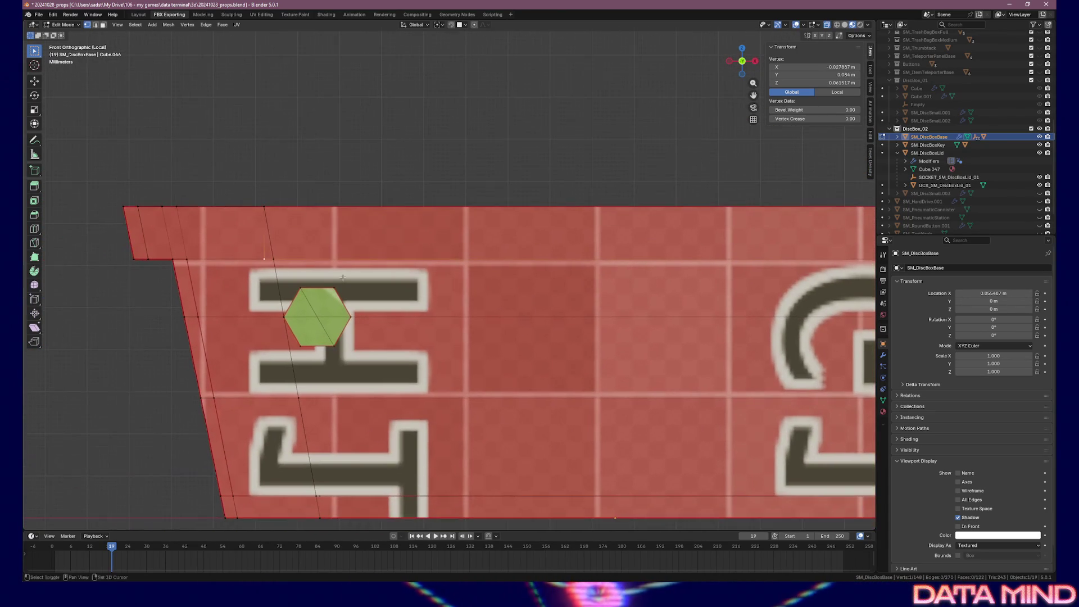
shift+click(275, 259)
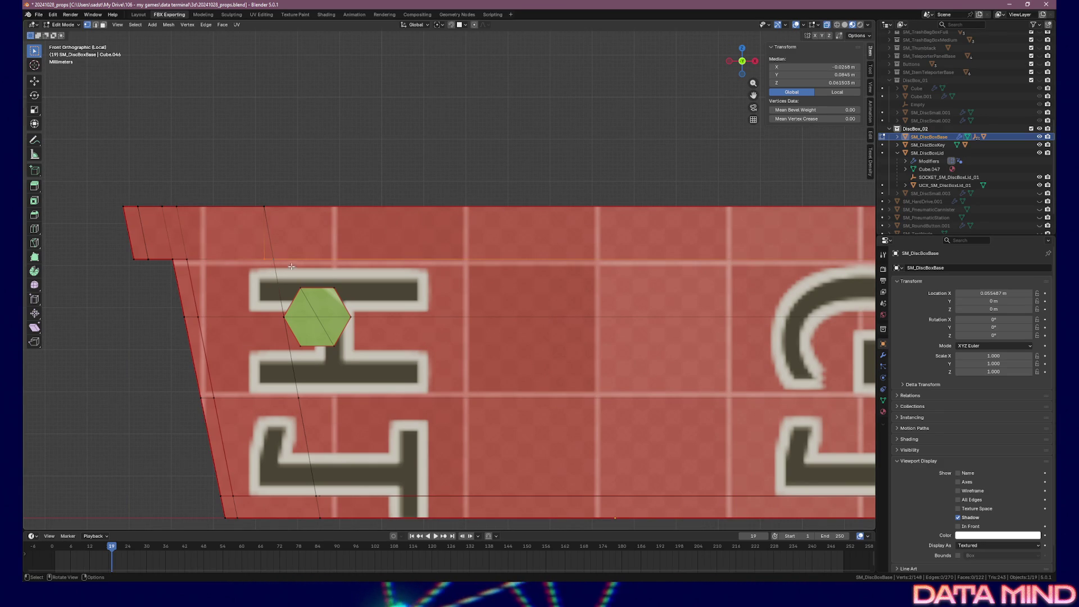
key(g)
key(x)
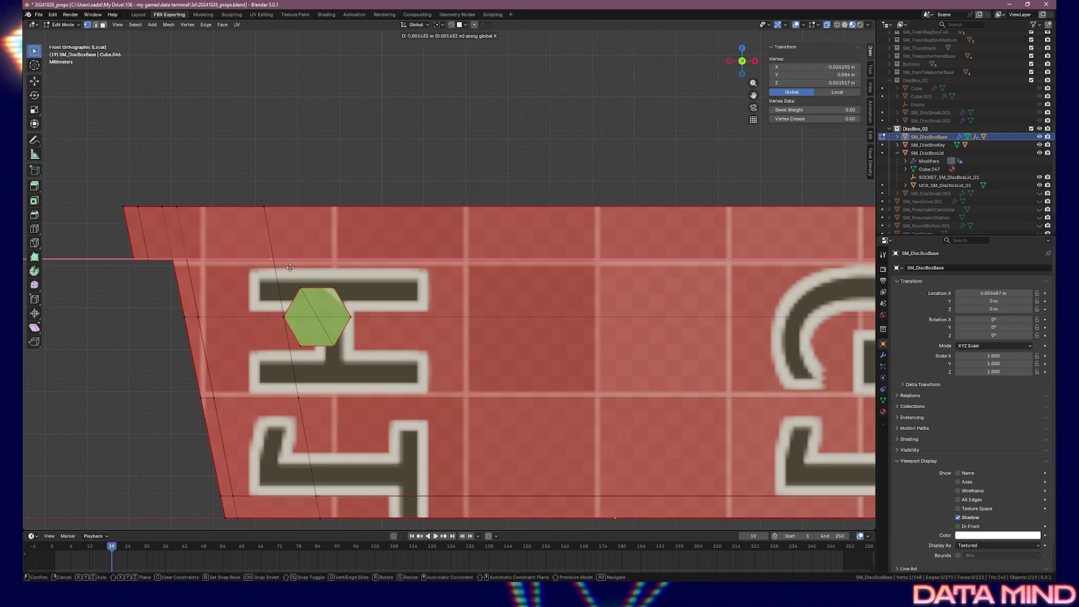
click(292, 268)
- Extrude two new vertices downward beneath the nudged vertex
key(e)
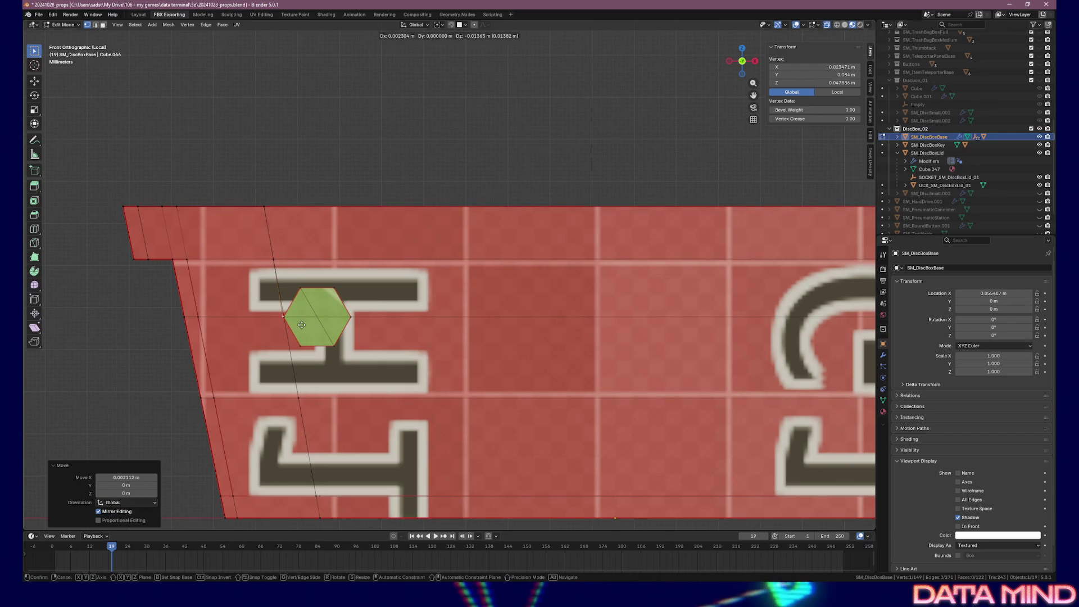
click(302, 326)
key(e)
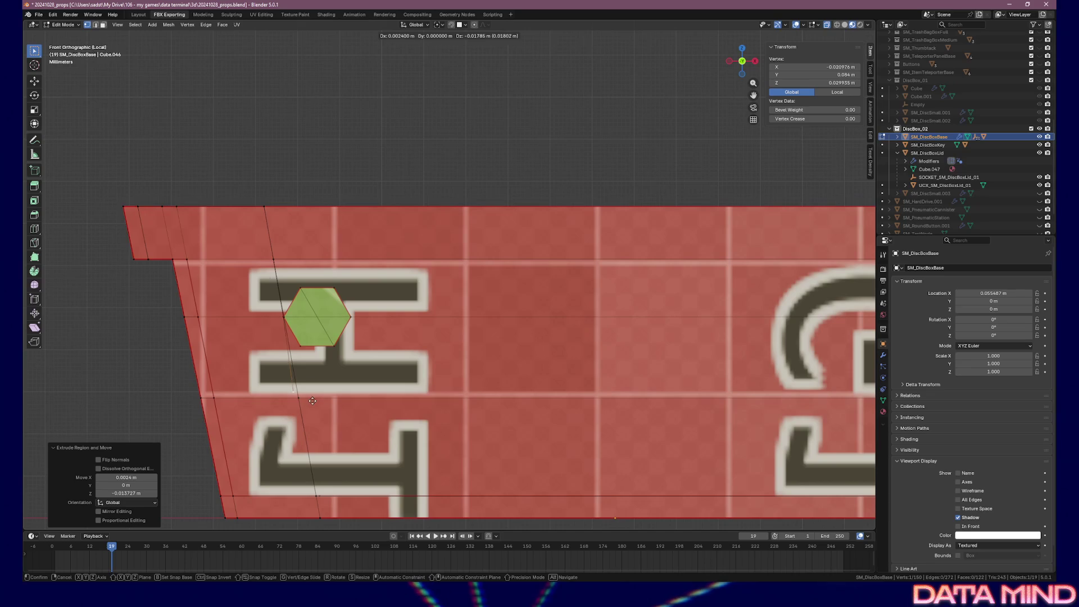
click(317, 407)
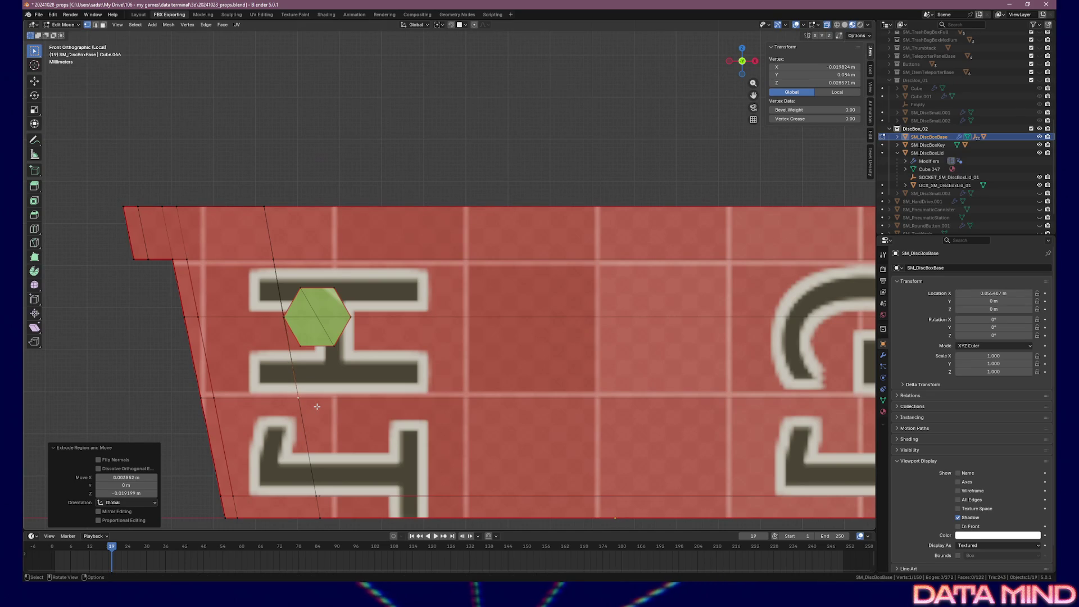
mouse_move(341, 416)
mouse_down()
mouse_move(305, 421)
mouse_move(313, 402)
mouse_move(372, 420)
mouse_up()
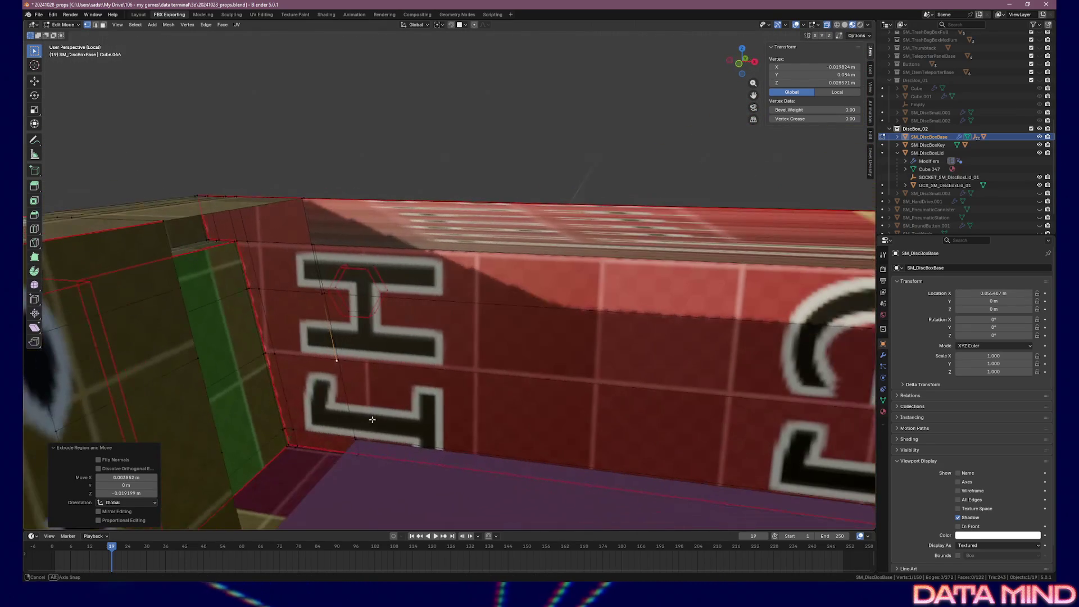
- Select the four vertices around the floor corner gap and fill a face
shift+click(356, 438)
mouse_move(385, 457)
mouse_down()
mouse_move(271, 393)
mouse_move(190, 420)
mouse_up()
key(grave)
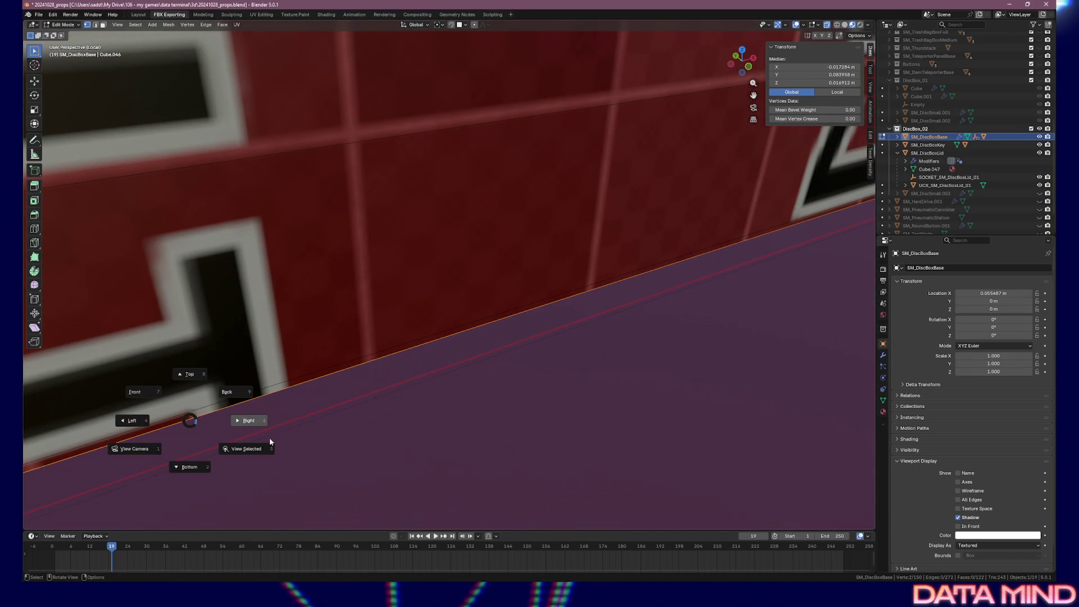
mouse_move(291, 444)
mouse_down()
mouse_move(400, 408)
mouse_move(405, 397)
mouse_move(544, 380)
mouse_move(496, 355)
mouse_up()
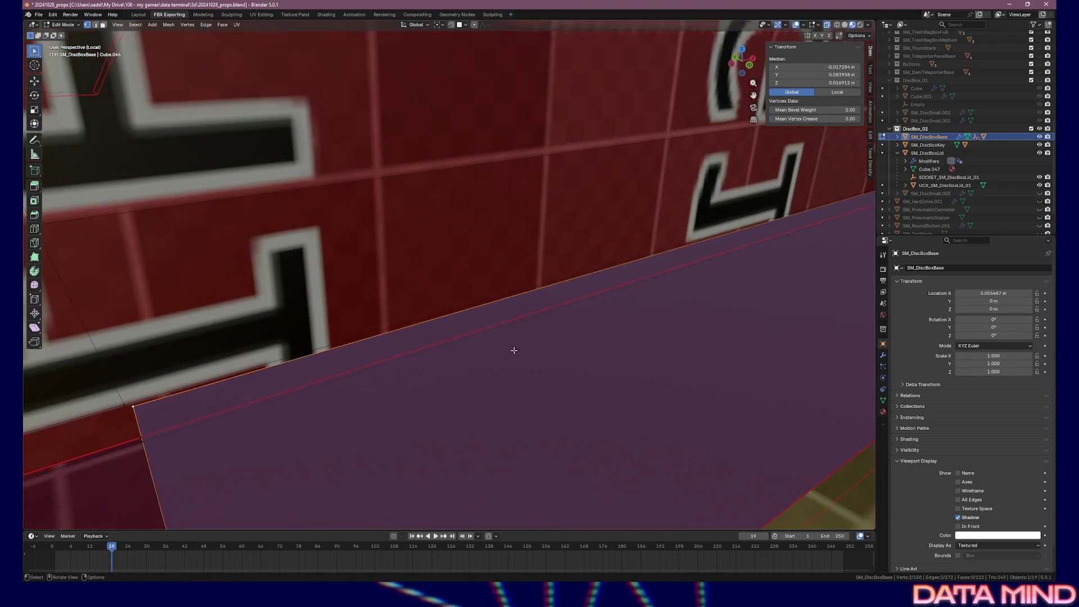
drag(691, 313, 259, 437)
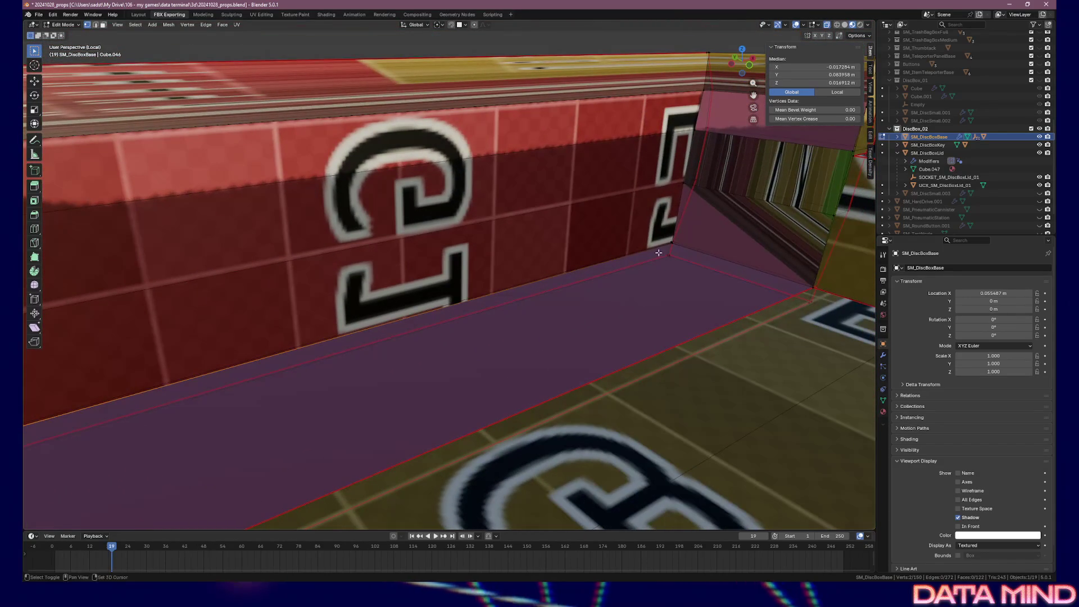
click(682, 243)
key(grave)
click(730, 272)
mouse_move(573, 263)
mouse_down()
mouse_move(520, 255)
mouse_move(500, 234)
mouse_up()
key(Home)
shift+click(605, 202)
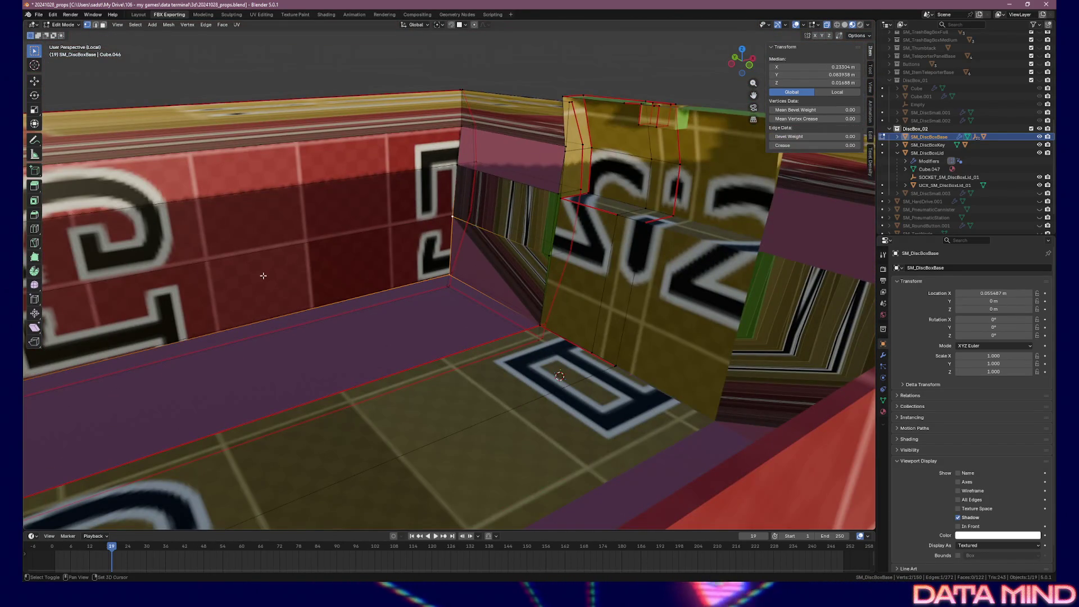
key(KP_Decimal)
drag(606, 202, 257, 264)
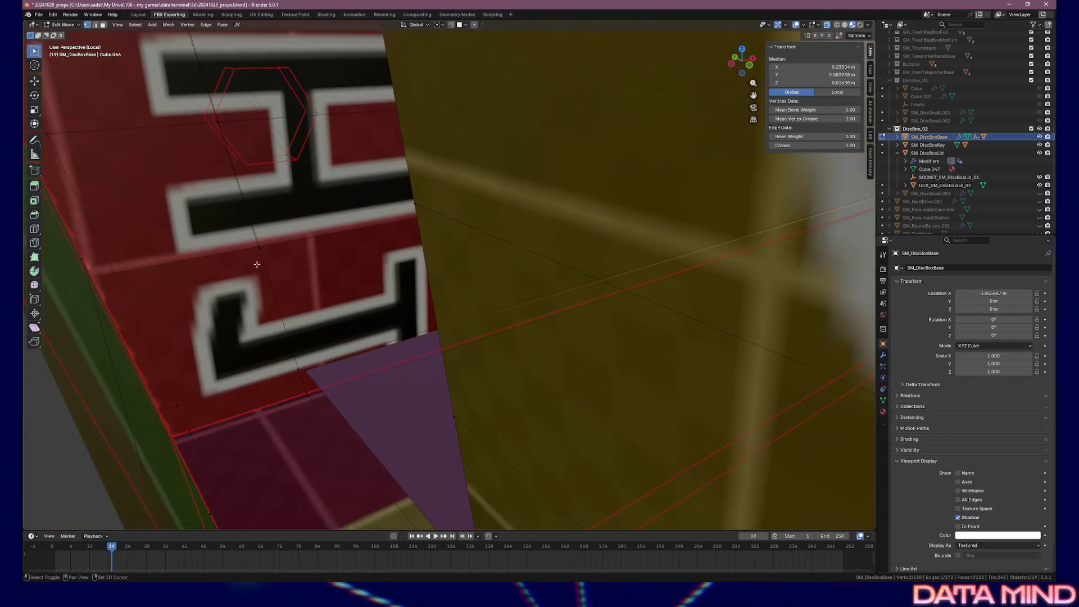
shift+click(305, 369)
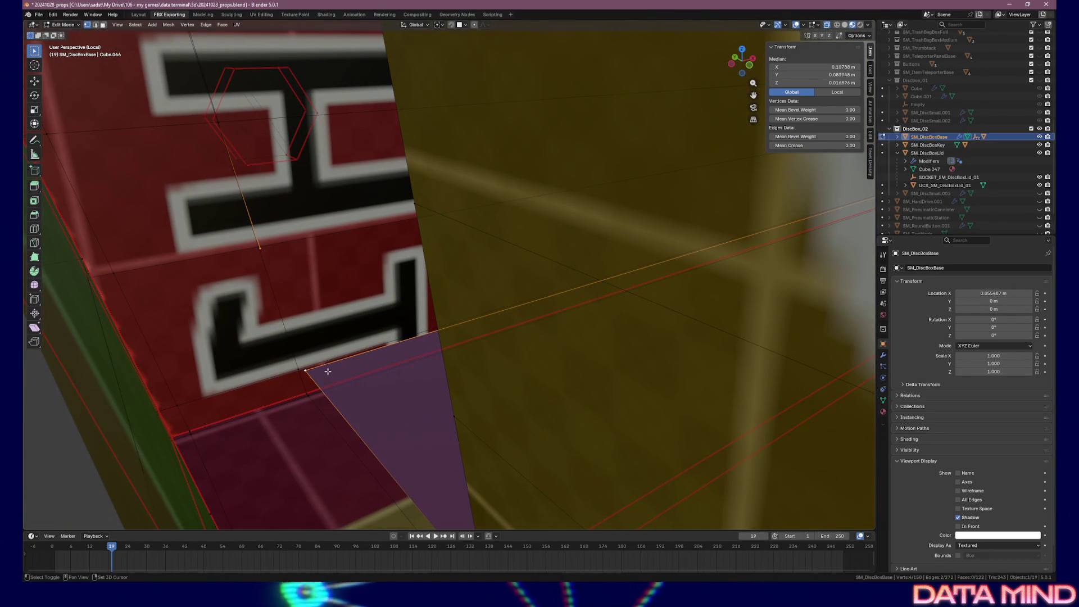
key(f)
- Select the vertices around the remaining wall-corner gap and fill a second face
click(260, 248)
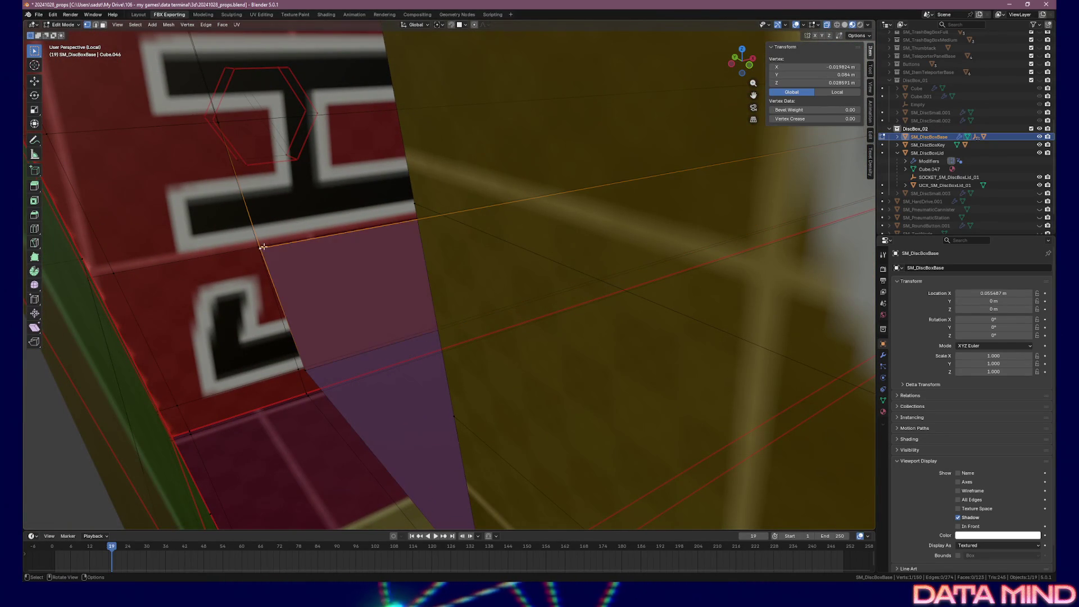
shift+click(225, 122)
mouse_move(225, 122)
mouse_down()
mouse_move(445, 144)
mouse_move(514, 167)
mouse_up()
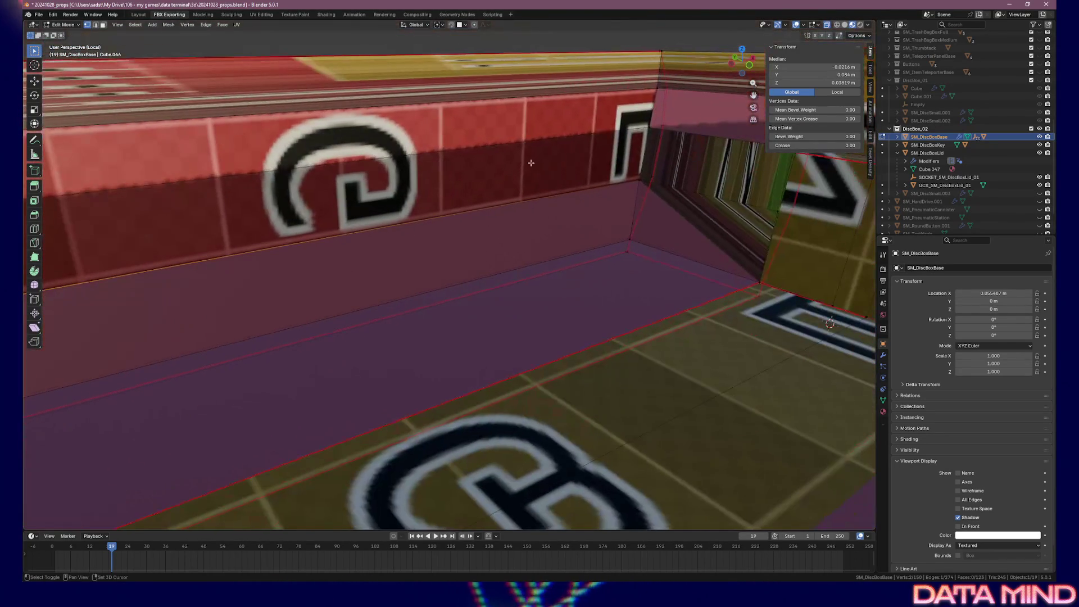
ctrl+click(639, 182)
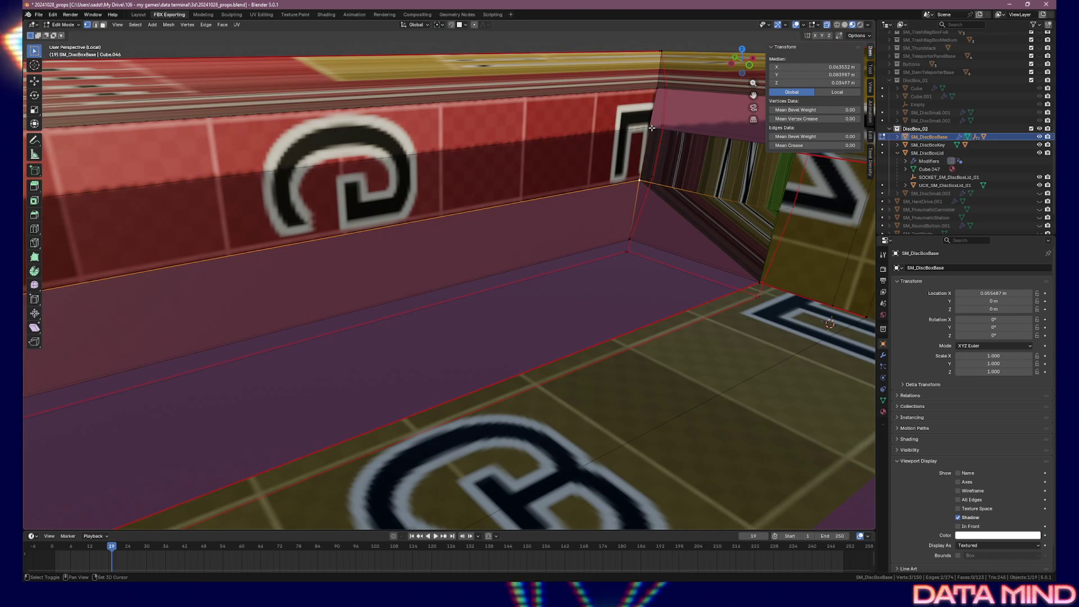
drag(658, 147, 651, 193)
key(f)
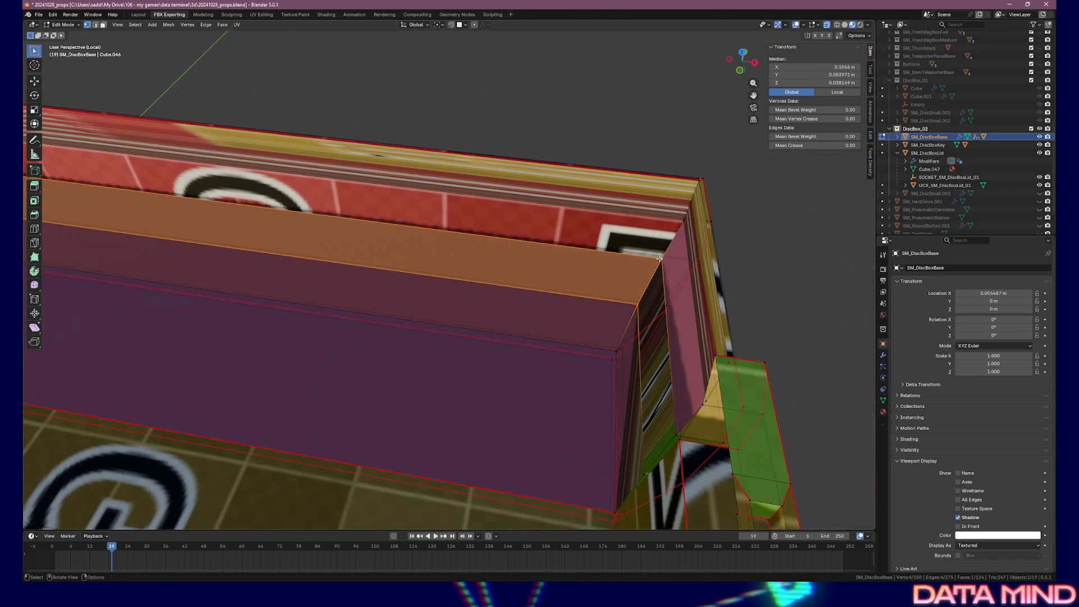
click(683, 220)
shift+click(620, 230)
drag(382, 255, 514, 239)
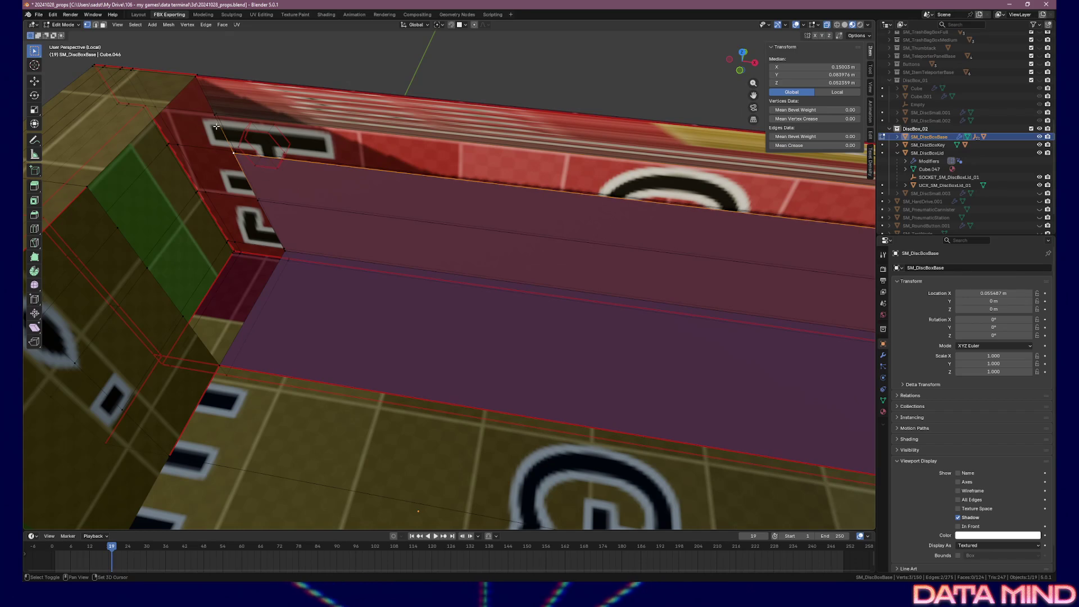
key(f)
mouse_move(344, 176)
mouse_down()
mouse_move(484, 224)
mouse_move(371, 253)
mouse_move(409, 232)
mouse_move(468, 224)
mouse_up()
key(alt+a)
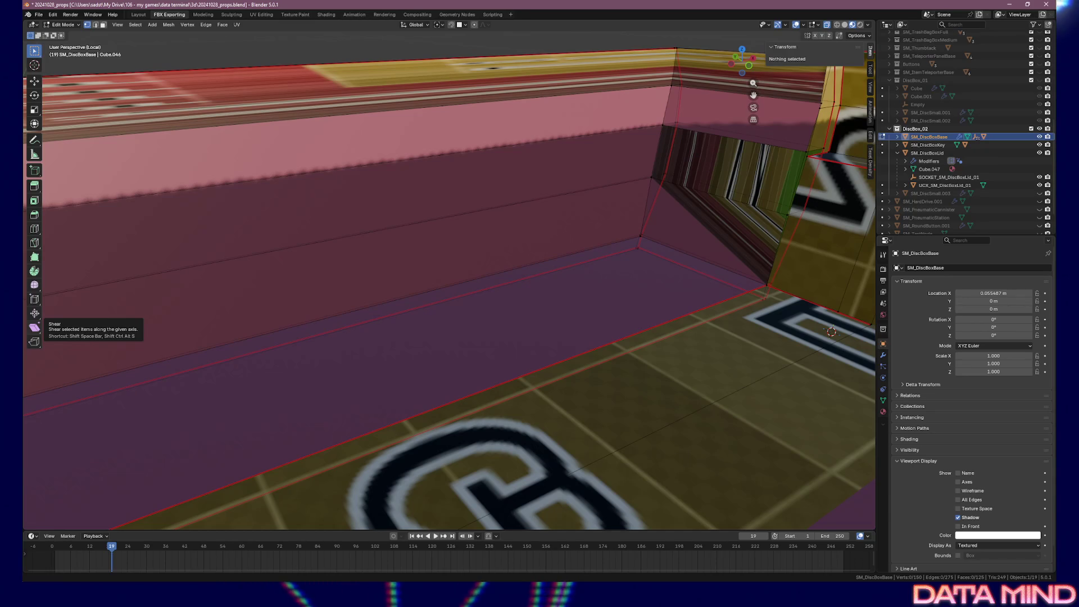
mouse_move(508, 289)
mouse_down()
mouse_move(484, 272)
mouse_move(515, 272)
mouse_up()
mouse_move(660, 257)
mouse_down()
mouse_move(581, 282)
mouse_move(602, 291)
mouse_move(530, 285)
mouse_move(730, 277)
mouse_move(431, 280)
mouse_move(326, 247)
mouse_move(595, 337)
mouse_move(555, 318)
mouse_move(553, 304)
mouse_move(569, 333)
mouse_move(506, 281)
mouse_up()
click(479, 242)
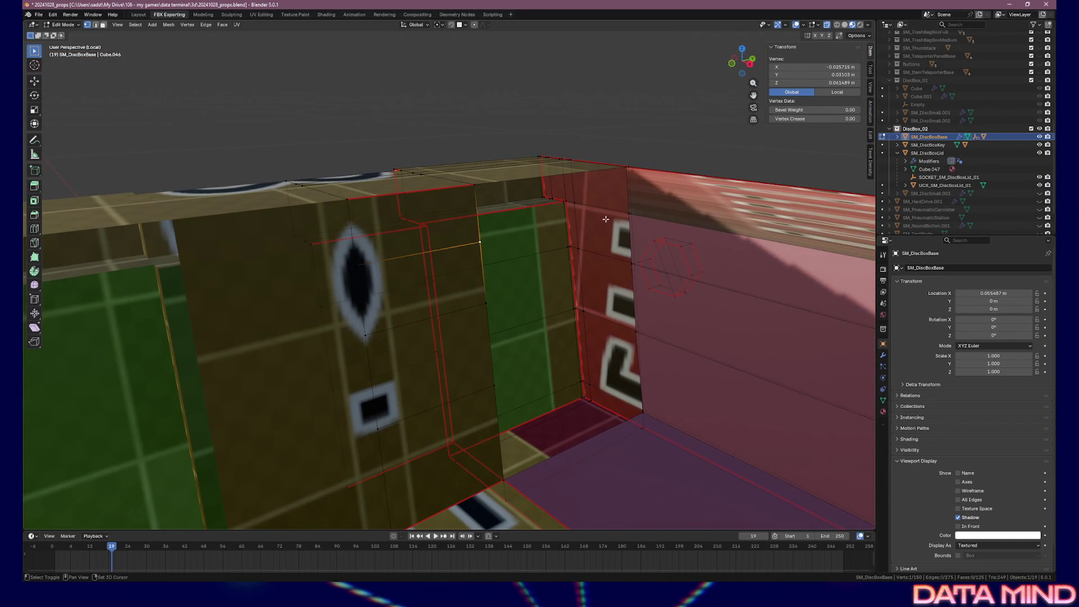
- Fill the first quad face across the divider wall's corner gap
shift+click(629, 215)
shift+click(623, 169)
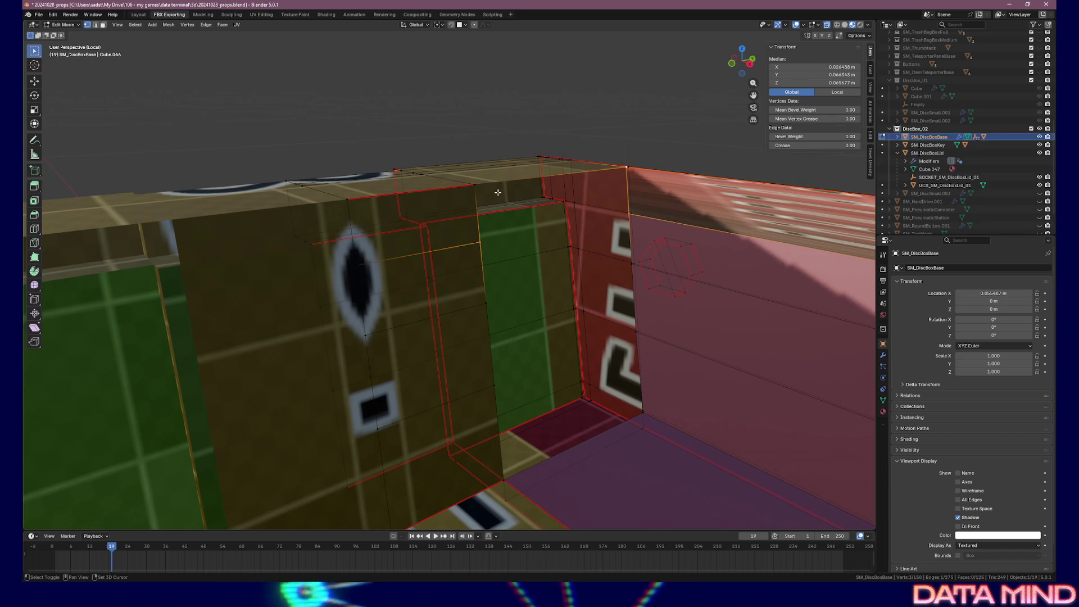
shift+click(477, 190)
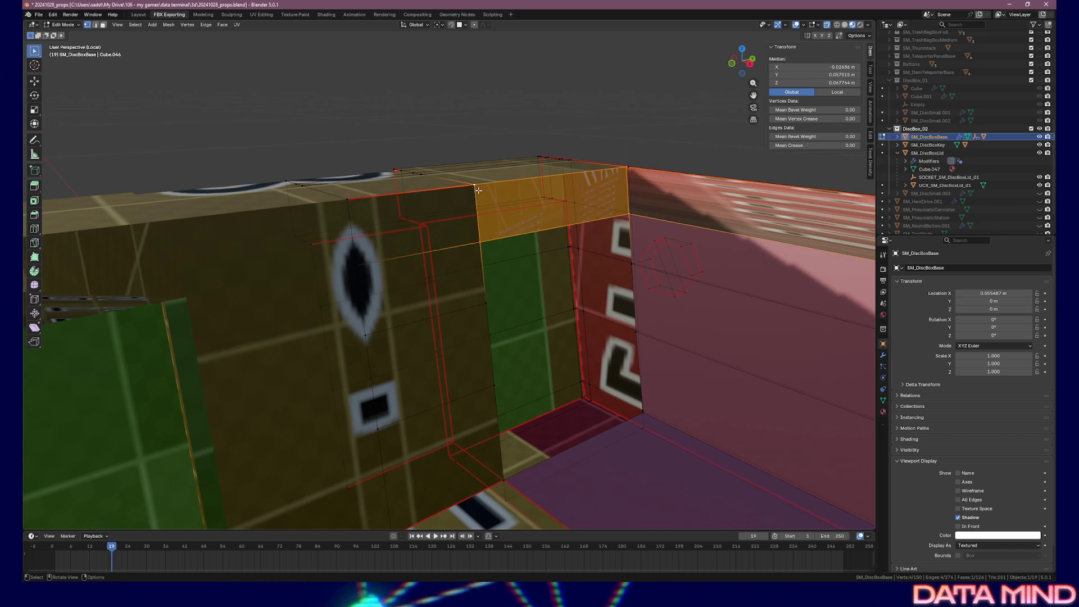
click(479, 246)
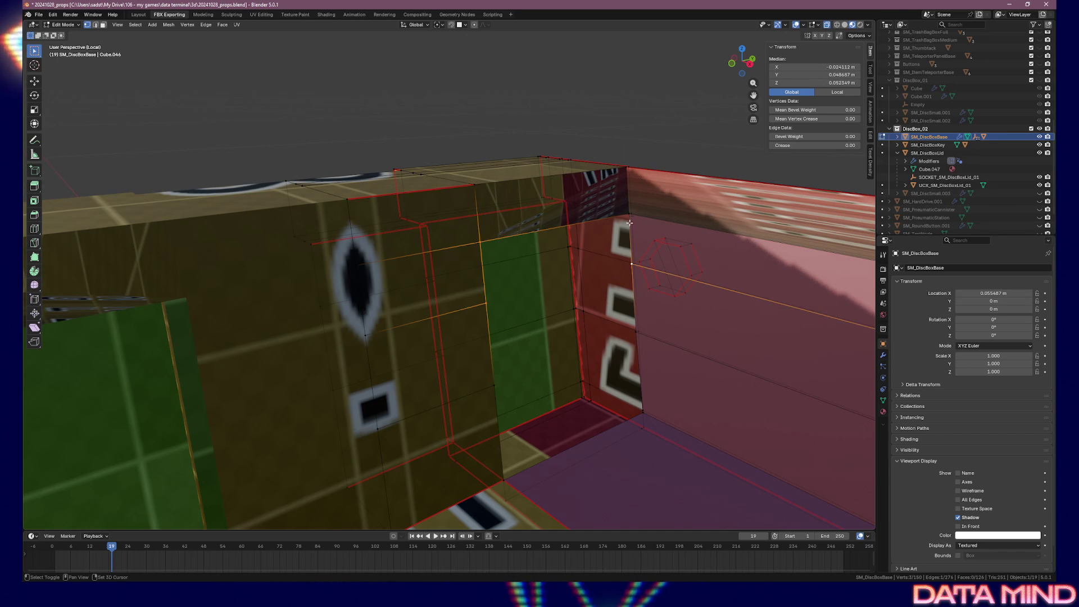
key(f)
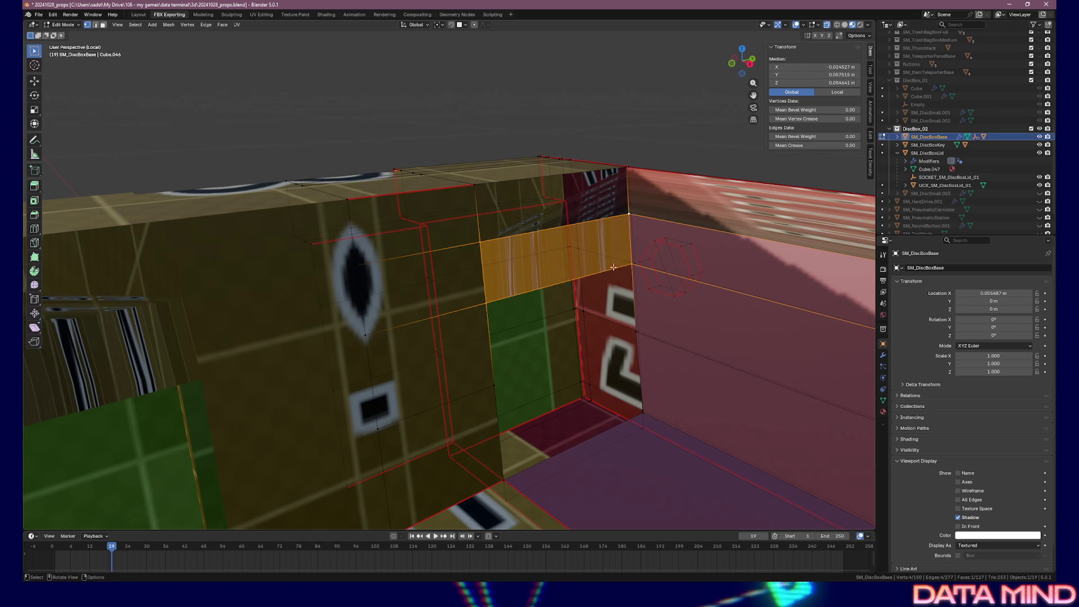
- Fill the next quad face in the gap from two gap vertices
click(631, 265)
shift+click(635, 331)
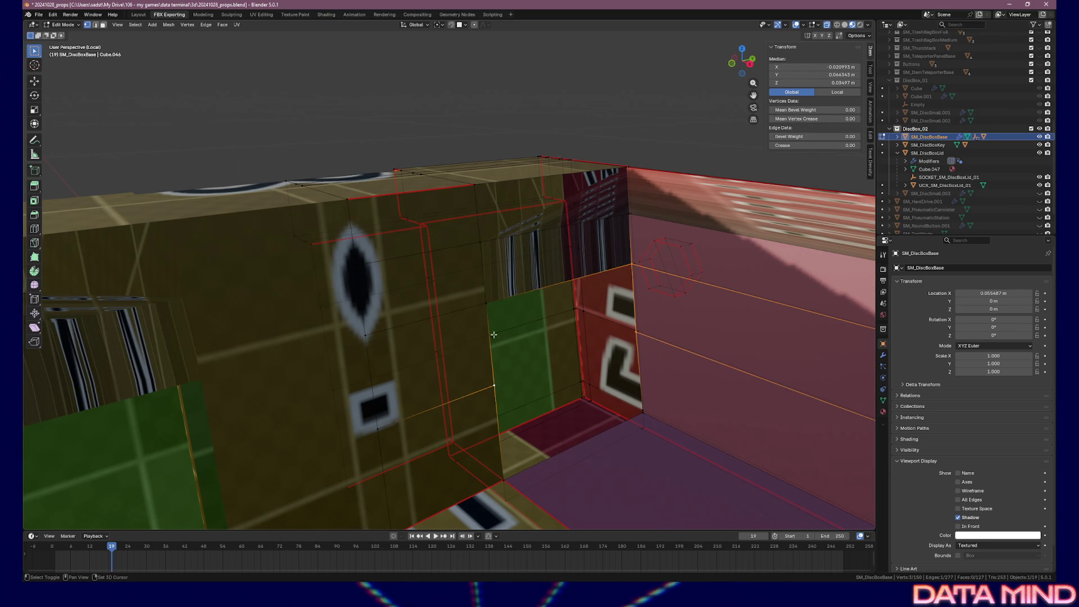
key(f)
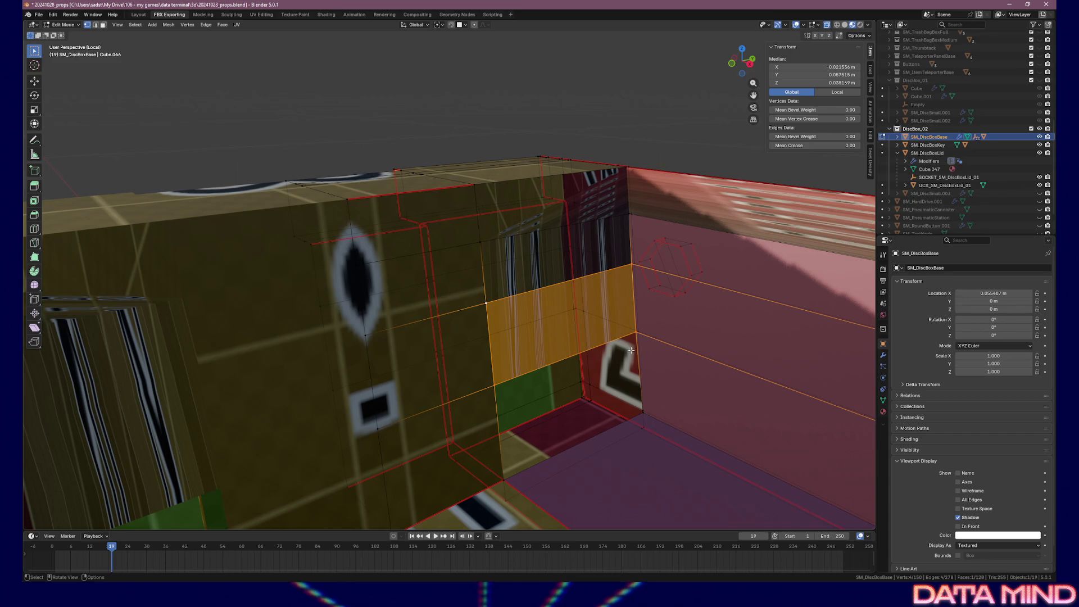
- Fill the triangular floor gap with a face, then clear the selection
click(635, 334)
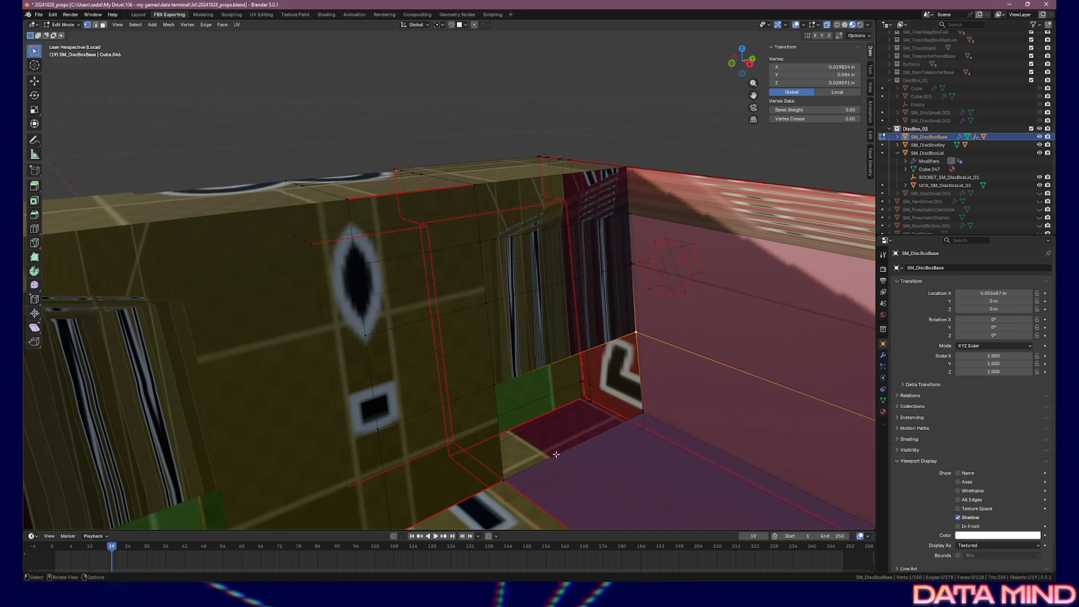
shift+click(644, 415)
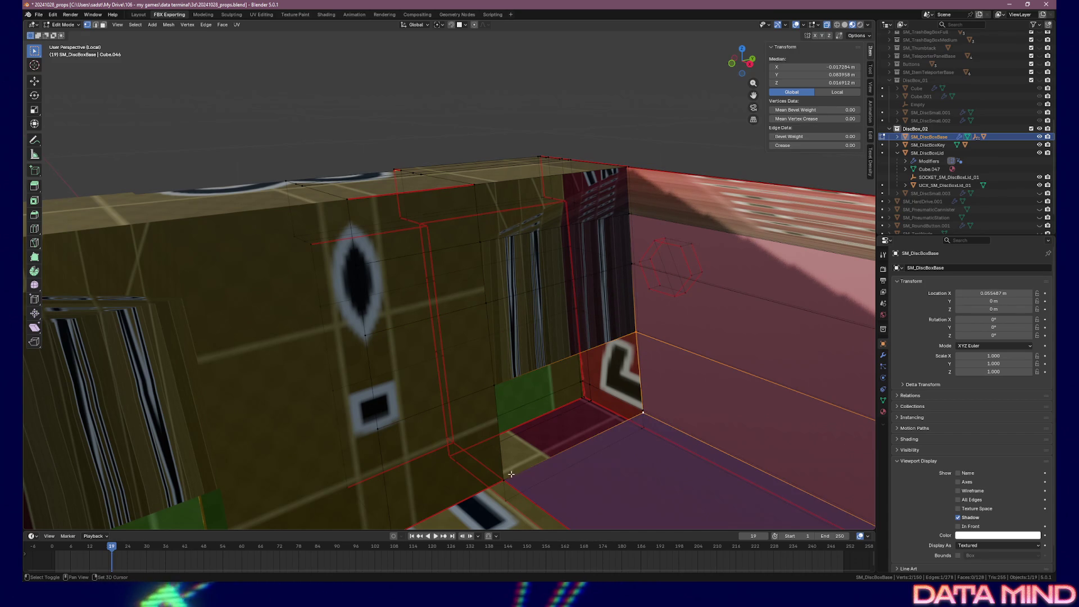
shift+click(505, 480)
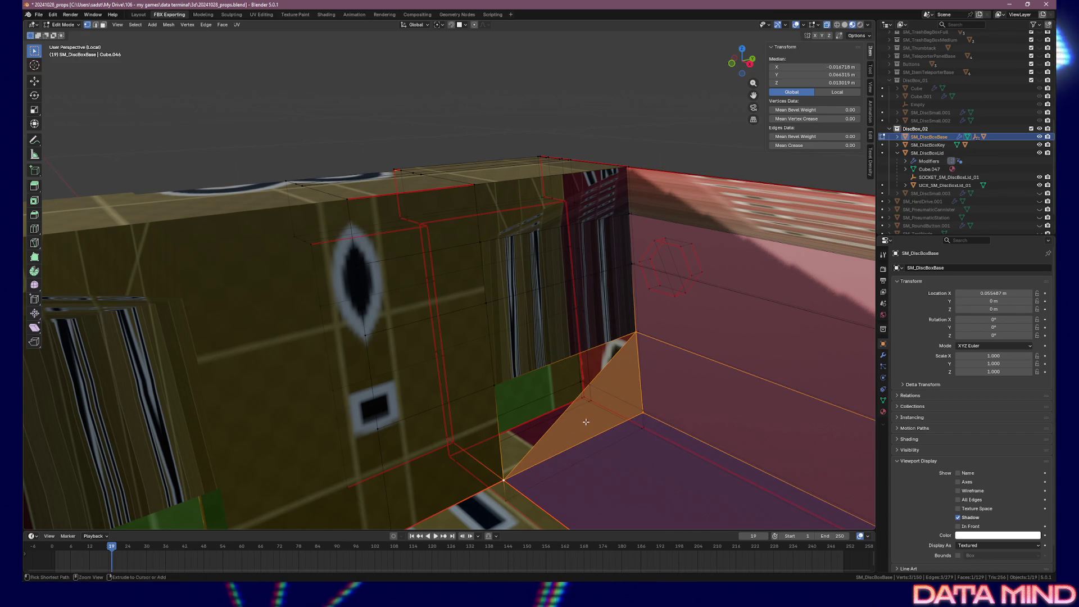
key(f)
scroll(561, 385, up, 3)
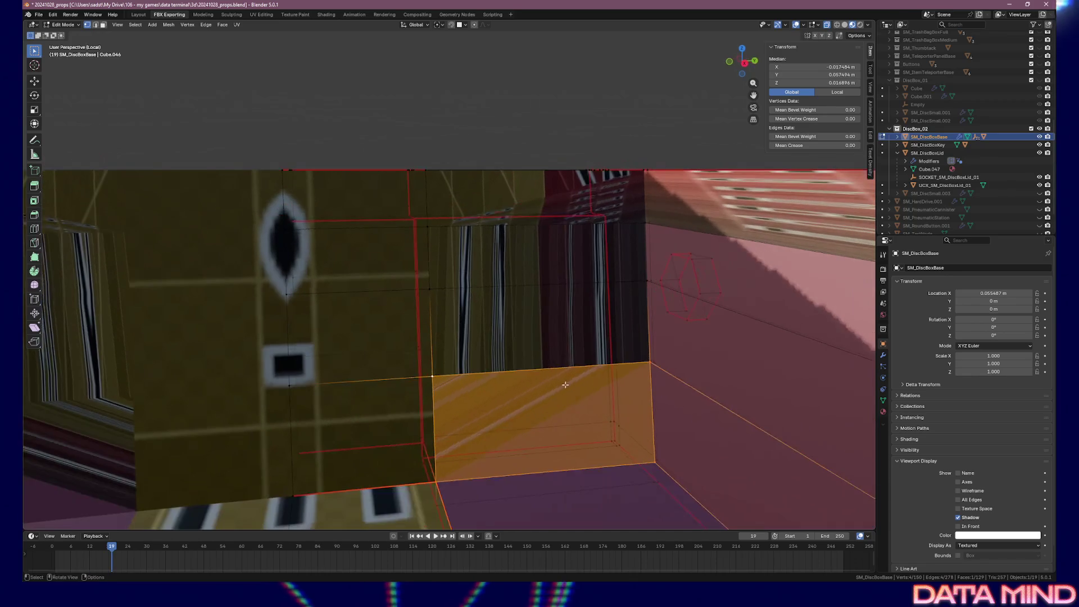
key(alt+a)
mouse_move(518, 329)
mouse_down()
mouse_move(495, 324)
mouse_move(438, 347)
mouse_move(479, 378)
mouse_move(508, 337)
mouse_move(648, 366)
mouse_move(544, 298)
mouse_move(699, 320)
mouse_move(217, 323)
mouse_move(423, 328)
mouse_up()
scroll(566, 260, down, 4)
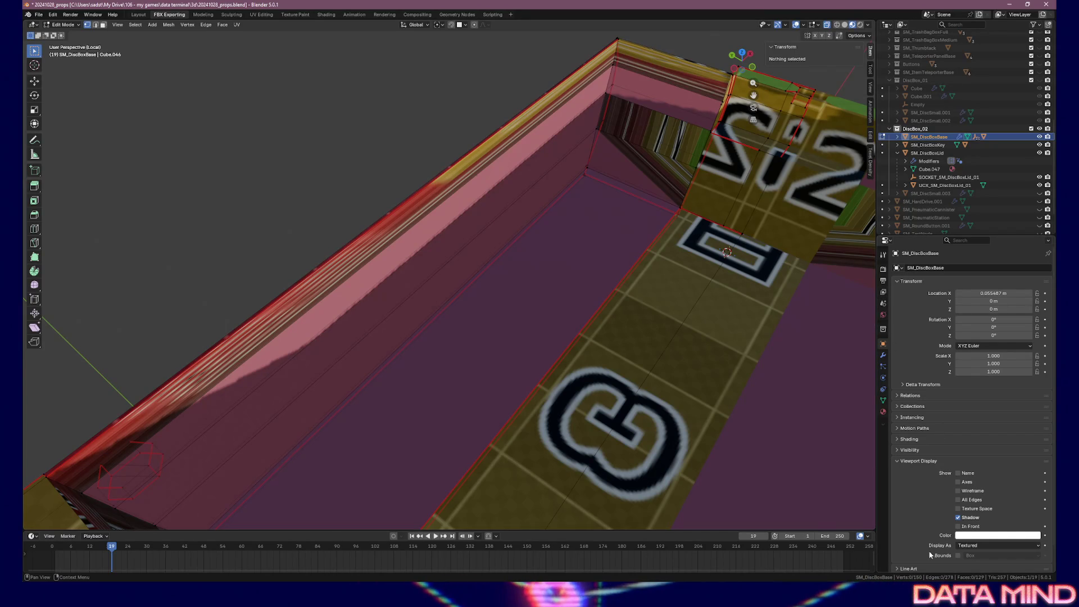
- Search the Properties editor for 'backface' to find Backface Culling, then clear the search
scroll(912, 522, down, 1)
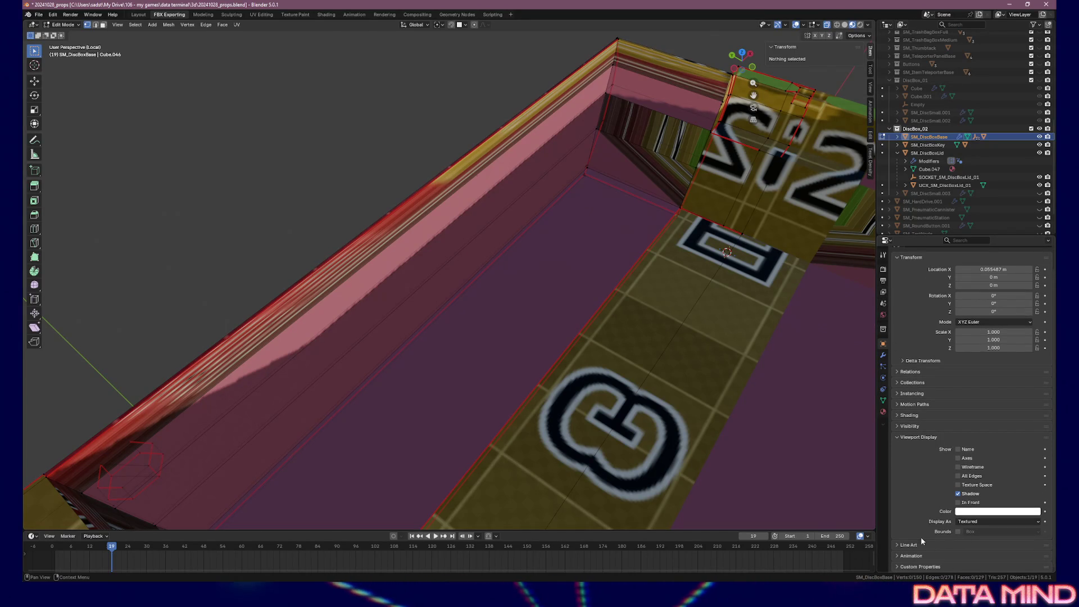
scroll(939, 281, up, 1)
click(964, 240)
text(backface)
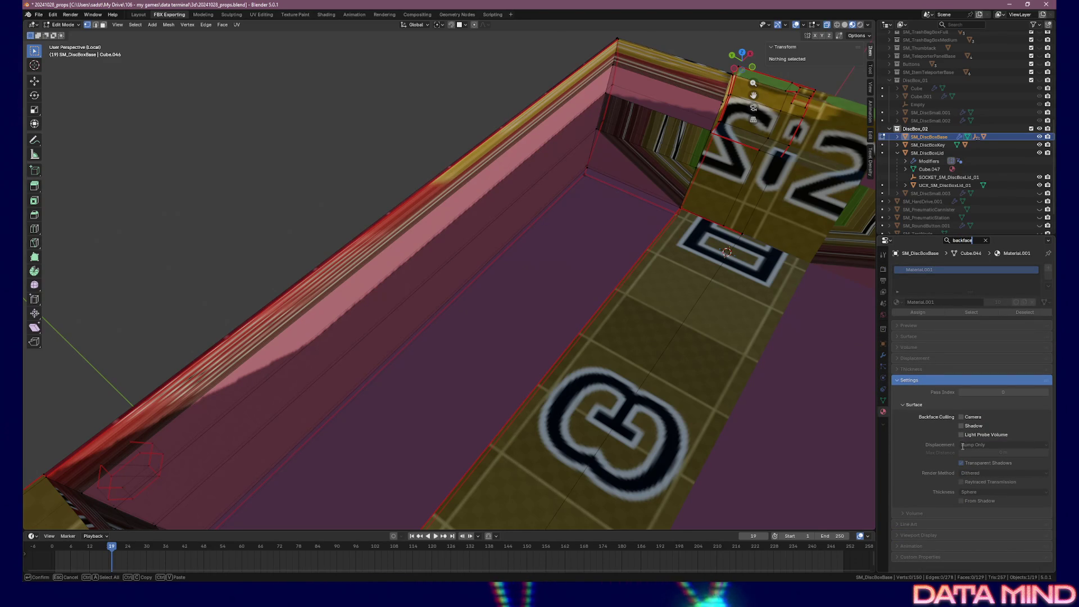
key(Return)
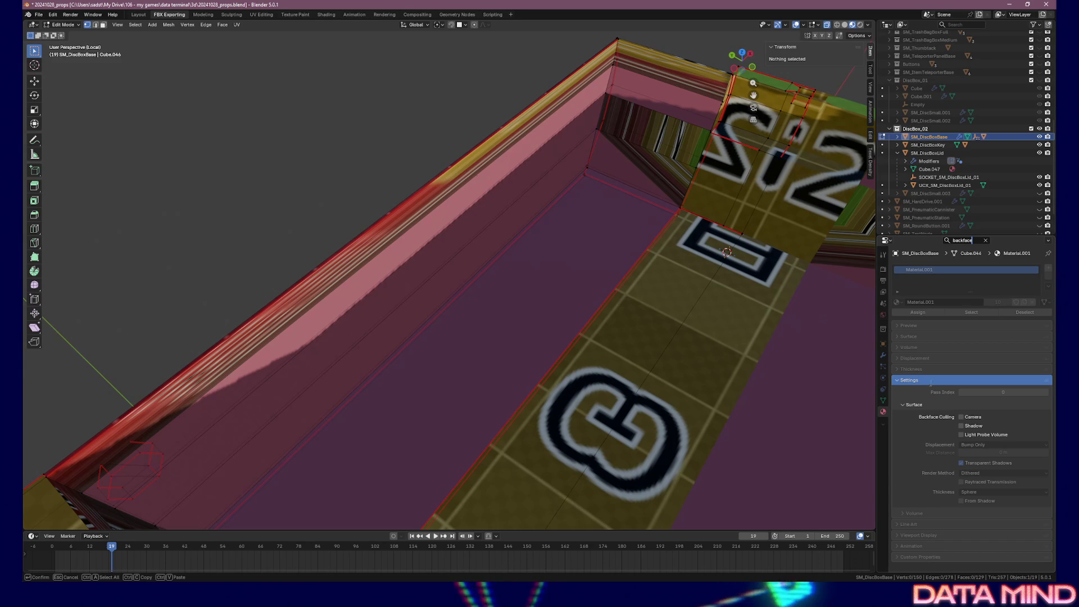
click(986, 240)
- Review the Render Method options and leave Displacement set to Bump Only
scroll(899, 339, down, 6)
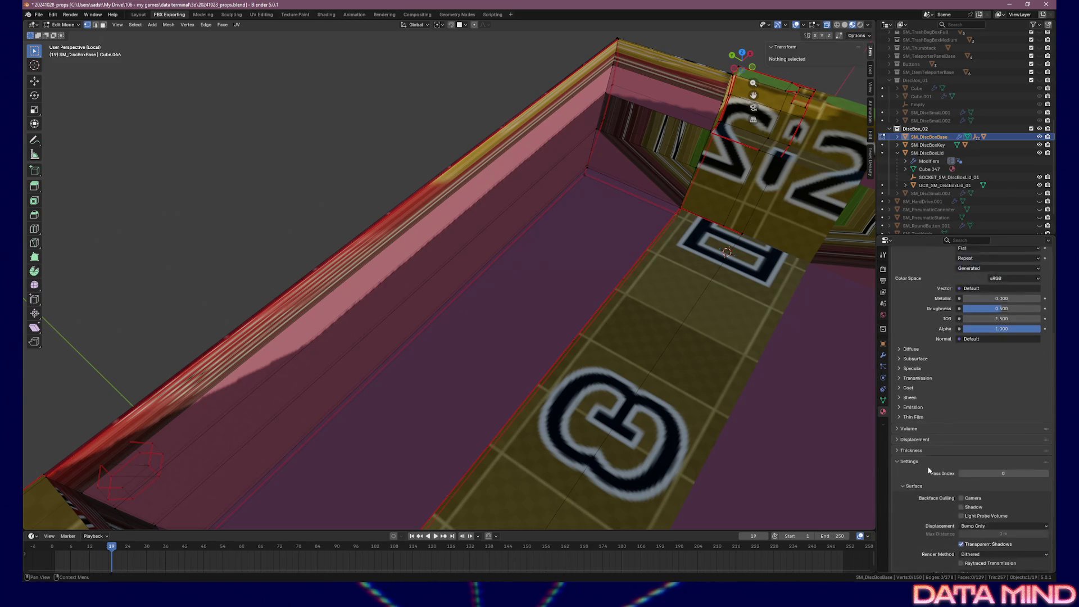
scroll(978, 466, down, 3)
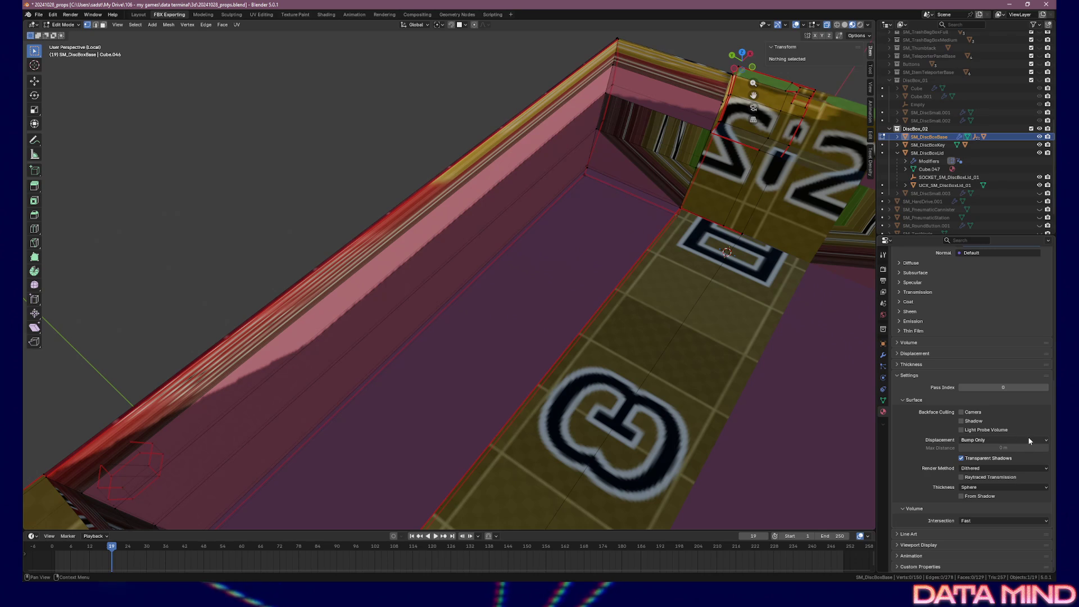
click(1007, 467)
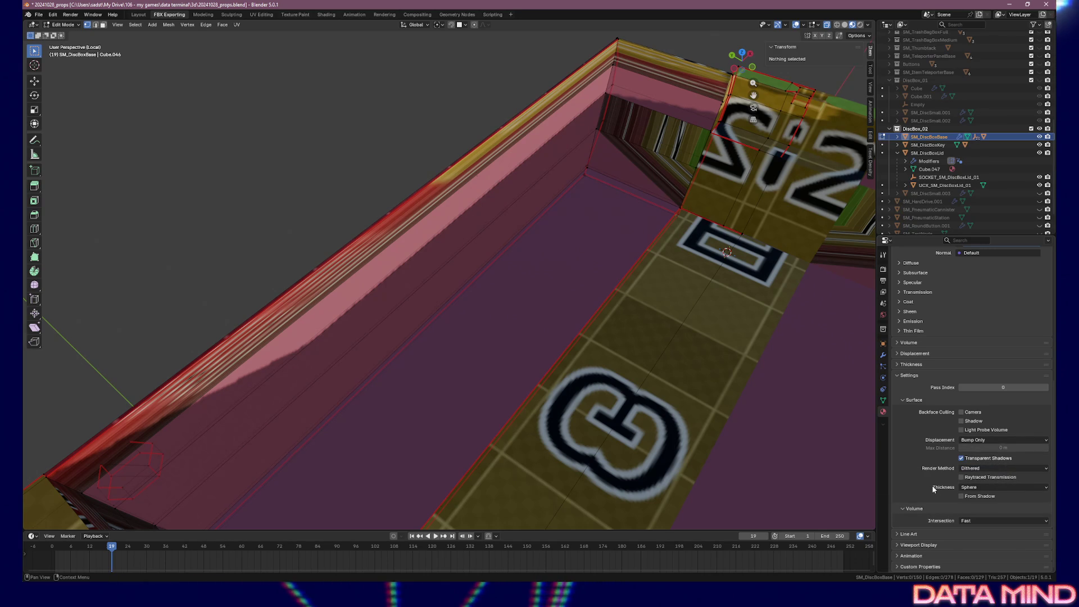
click(980, 441)
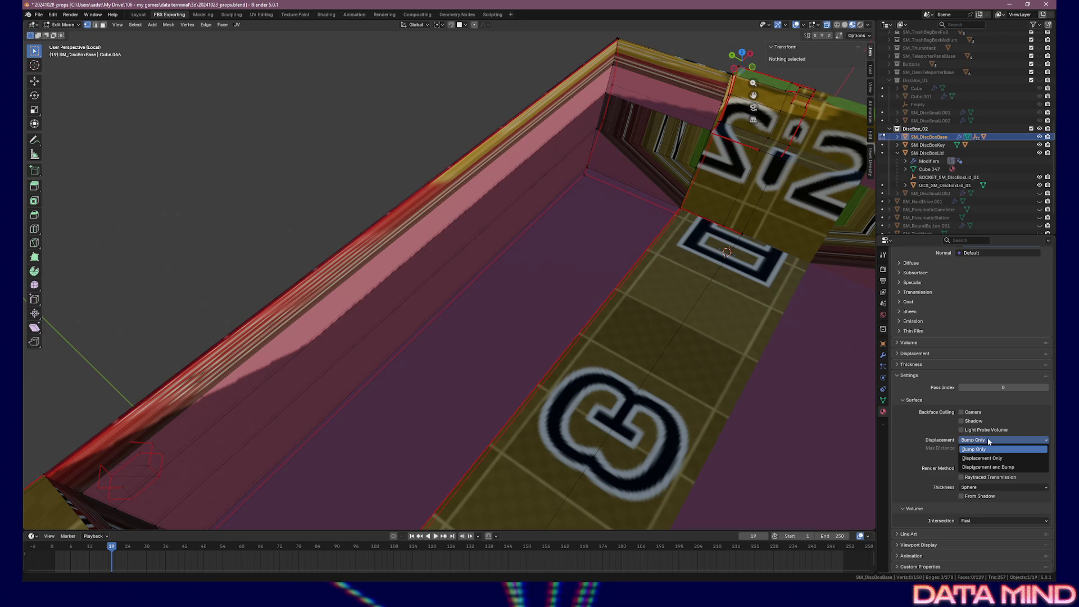
click(986, 437)
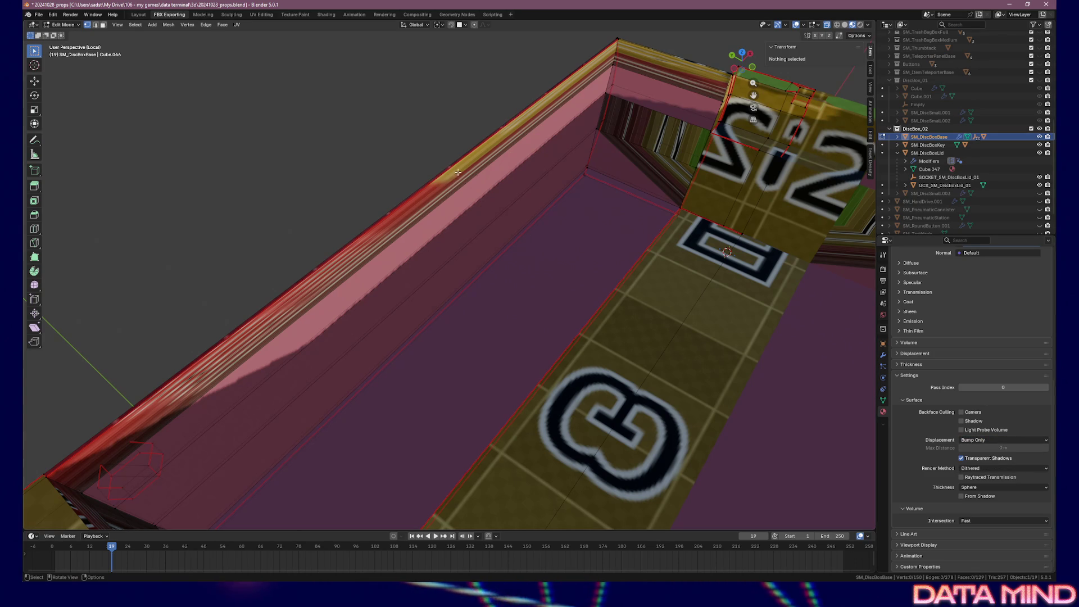
mouse_move(535, 193)
mouse_down()
mouse_move(543, 181)
mouse_move(523, 185)
mouse_up()
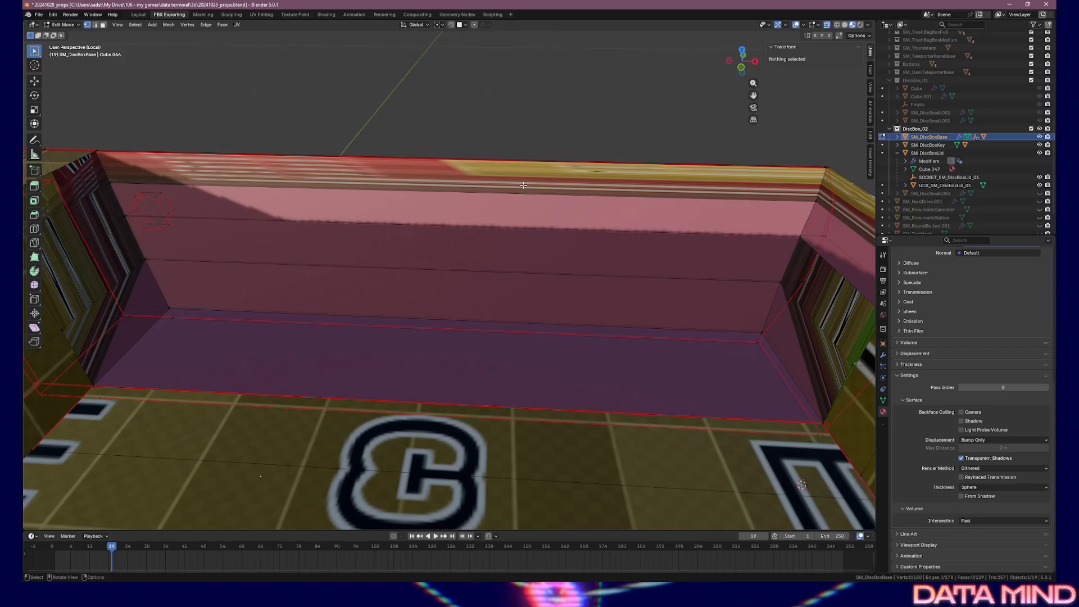
- Turn off X-ray and select the box's floor, back-wall and rim faces
click(452, 358)
click(826, 25)
shift+click(485, 283)
shift+click(483, 247)
shift+click(483, 204)
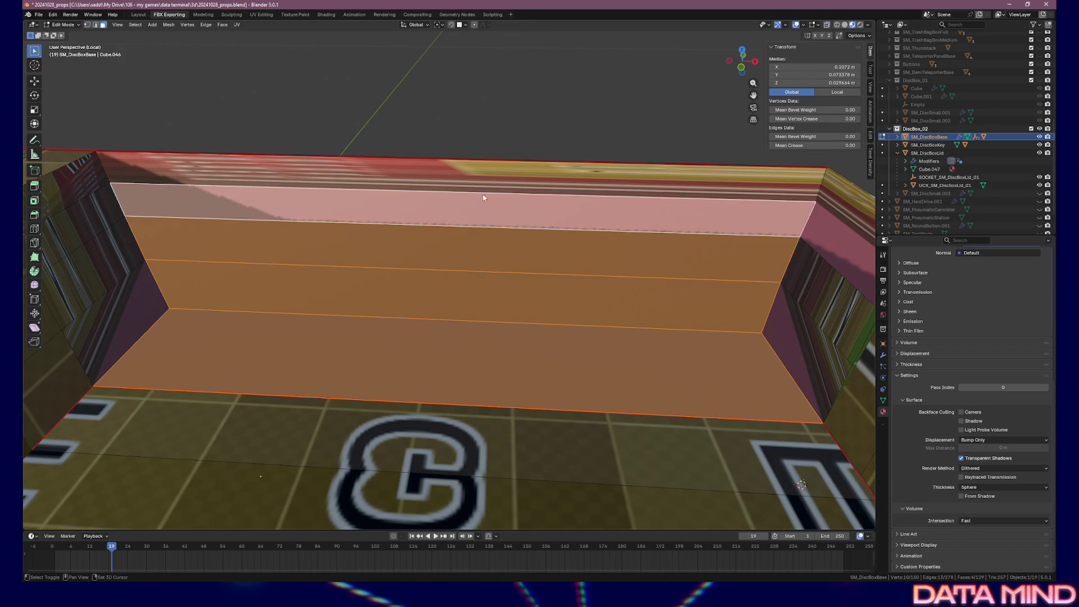
shift+click(523, 185)
- Add the right and opposite inner wall faces to the selection
drag(523, 186, 700, 228)
shift+click(689, 148)
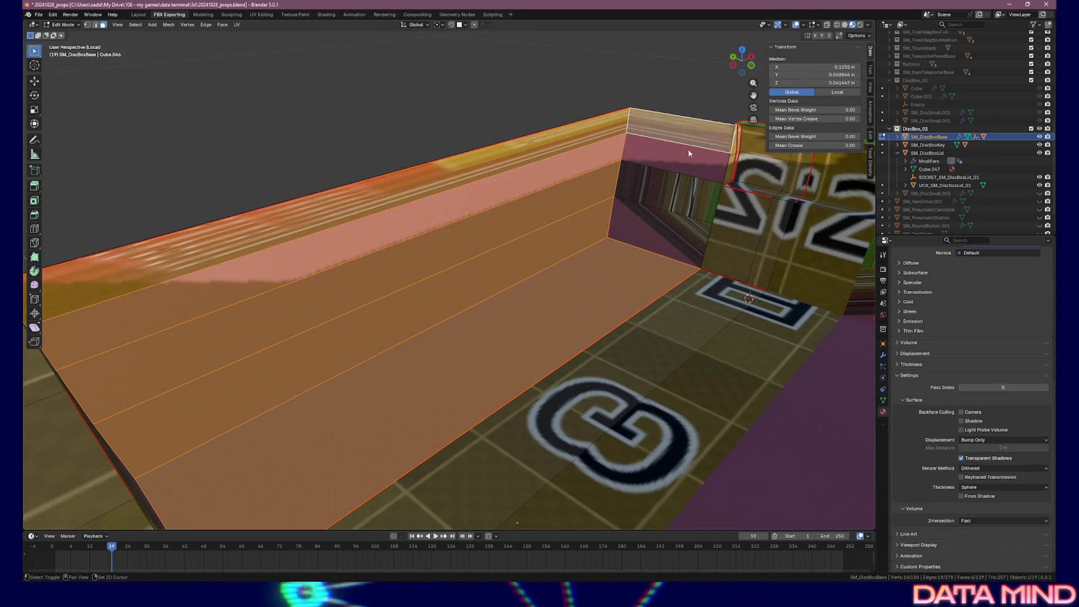
shift+click(689, 150)
shift+click(693, 190)
shift+click(672, 235)
drag(672, 235, 408, 181)
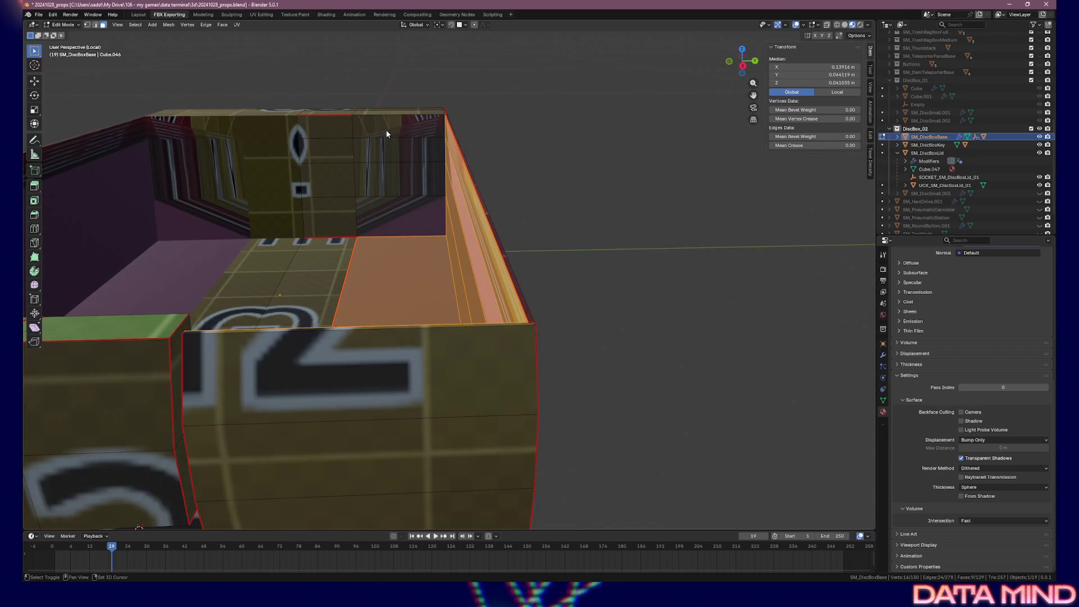
shift+click(390, 152)
shift+click(392, 177)
shift+click(394, 207)
mouse_move(394, 208)
mouse_down()
mouse_move(413, 219)
mouse_move(508, 222)
mouse_move(479, 224)
mouse_move(498, 236)
mouse_move(527, 234)
mouse_move(521, 217)
mouse_move(449, 264)
mouse_move(507, 223)
mouse_up()
- Select a single inner wall face, switch to Object Mode to inspect, then re-enter Edit Mode
click(441, 271)
key(Tab)
scroll(441, 271, up, 3)
mouse_move(572, 215)
mouse_down()
mouse_move(594, 217)
mouse_move(544, 200)
mouse_move(644, 310)
mouse_up()
key(Tab)
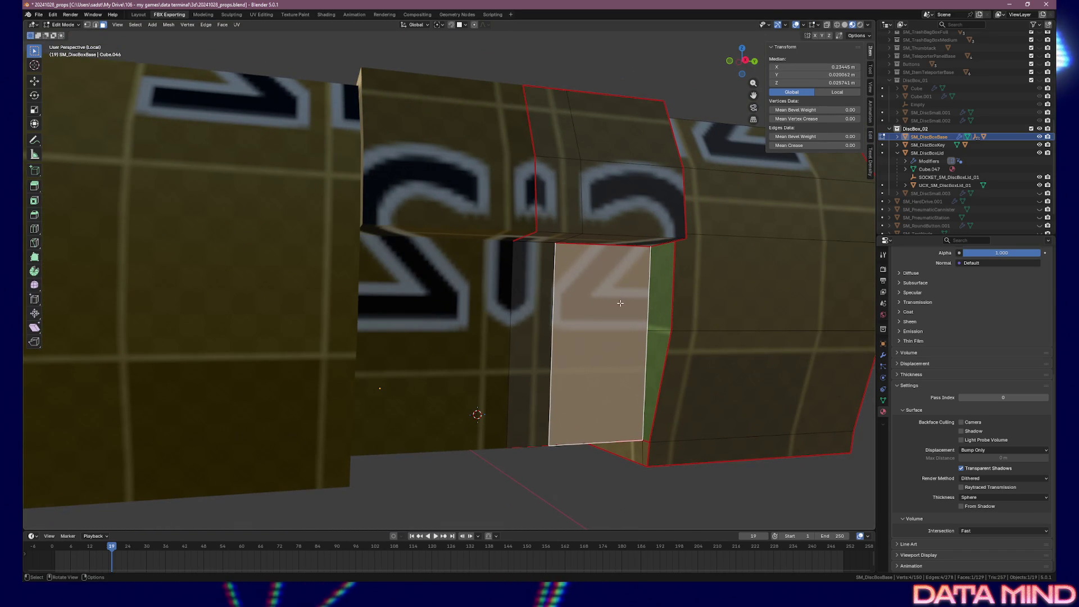
- In vertex mode, move two bottom vertices of the divider face onto their neighbours
key(1)
click(549, 444)
key(g)
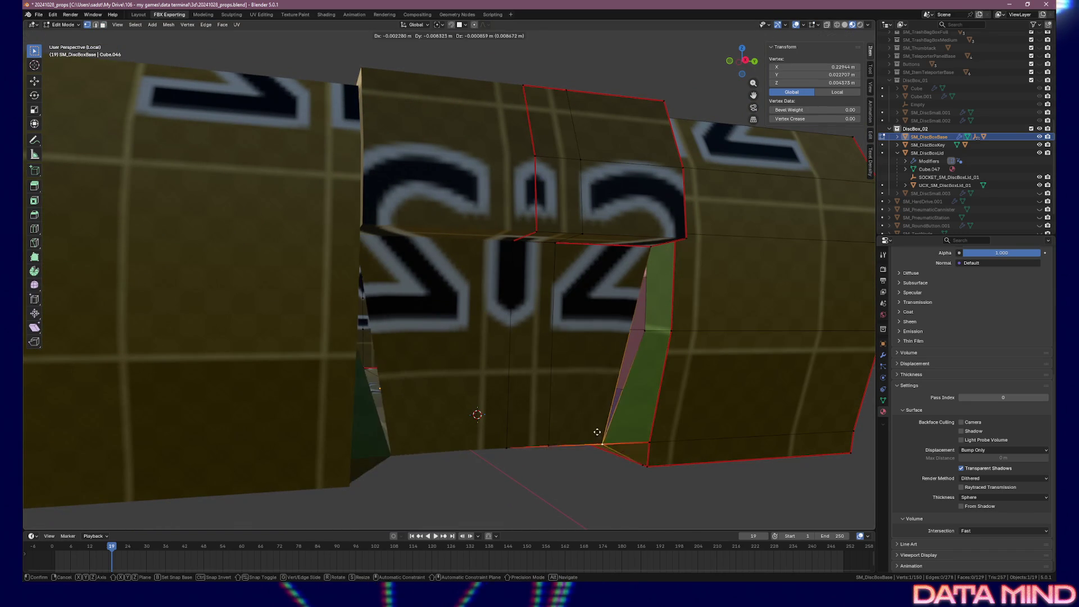
click(597, 436)
click(560, 446)
key(g)
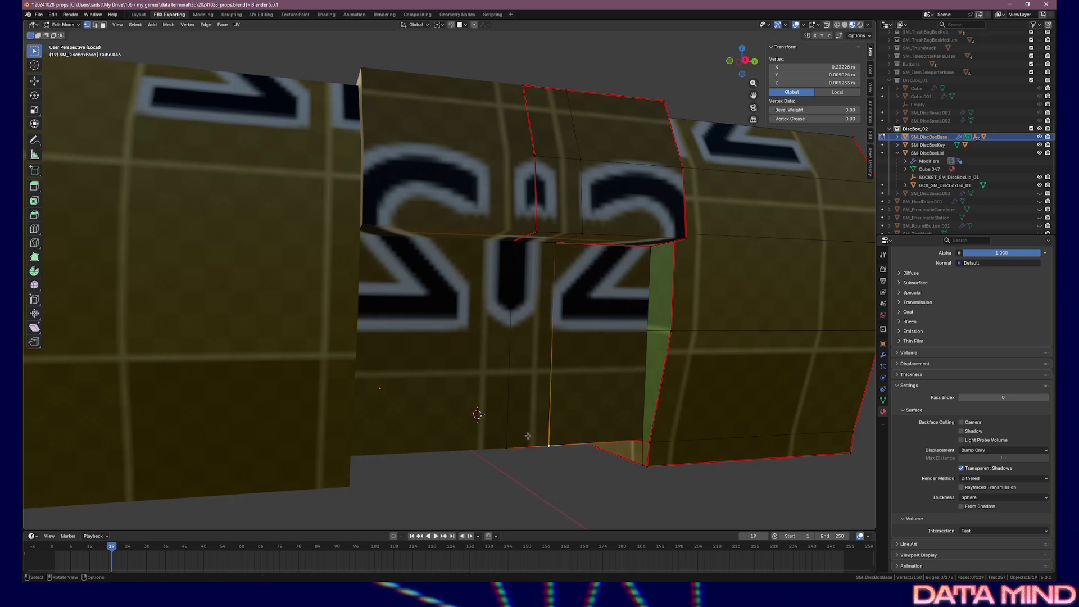
click(528, 425)
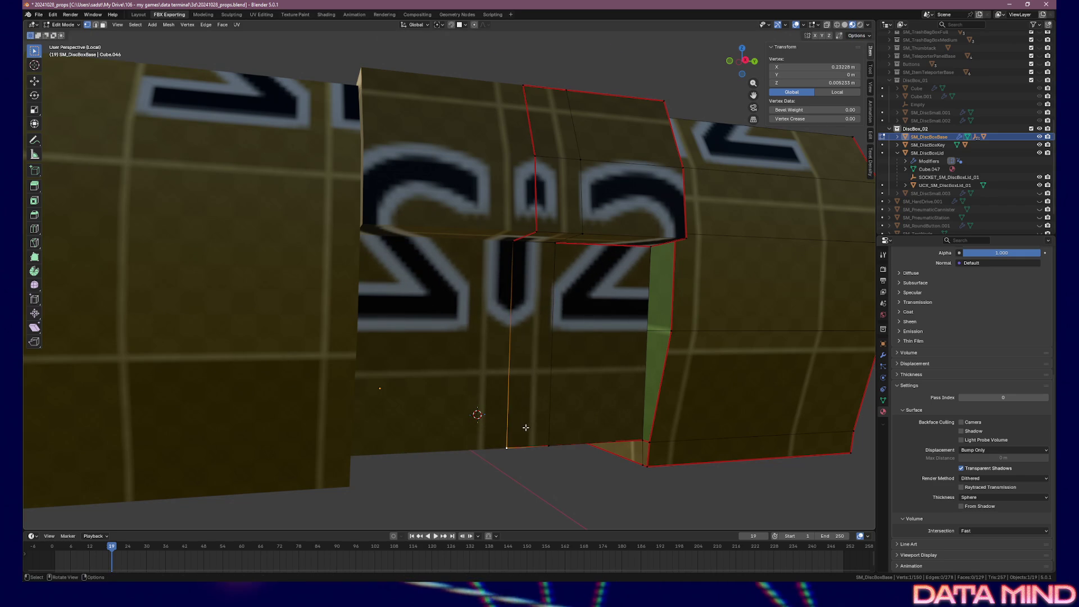
- Drop the divider wall's lower-left vertex onto the floor corner (X 0.23172, Y 0.03103, Z 0.009233 m) and reselect it
mouse_move(525, 432)
mouse_down()
mouse_move(494, 391)
mouse_move(409, 326)
mouse_up()
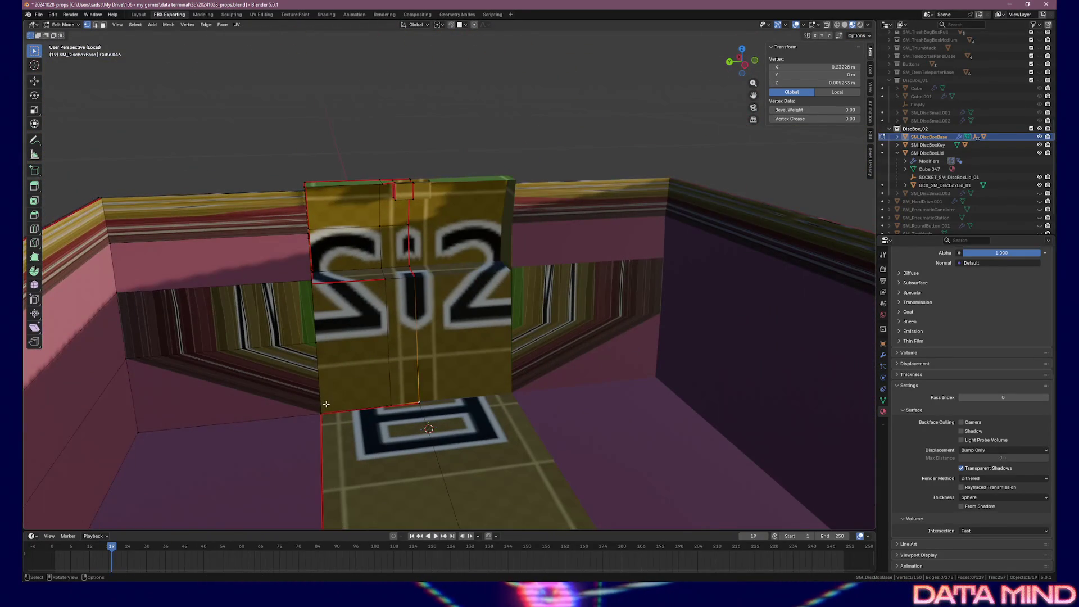
drag(335, 409, 427, 270)
key(g)
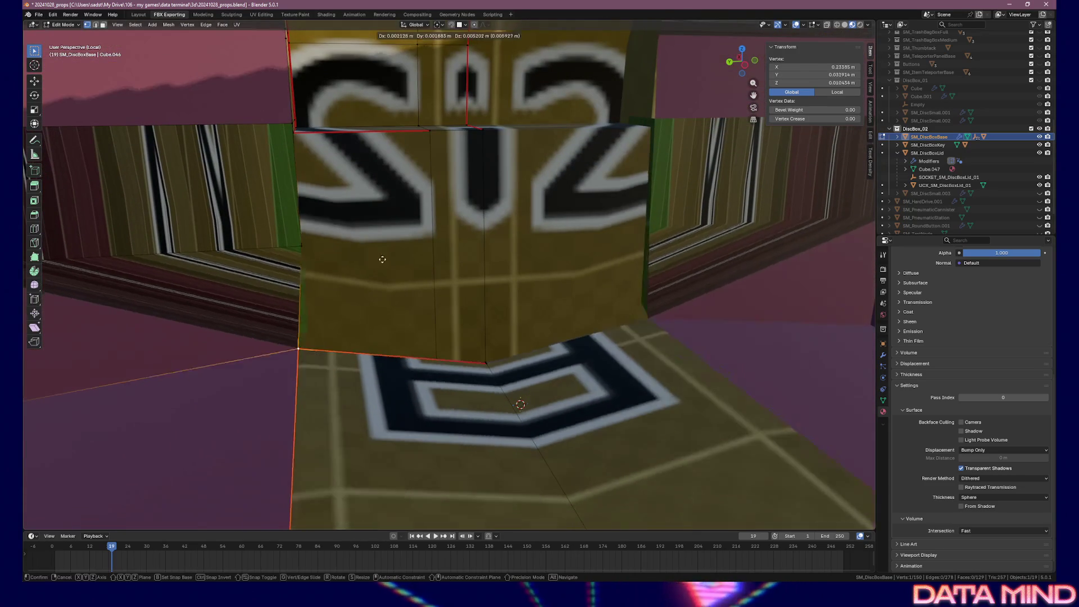
click(374, 393)
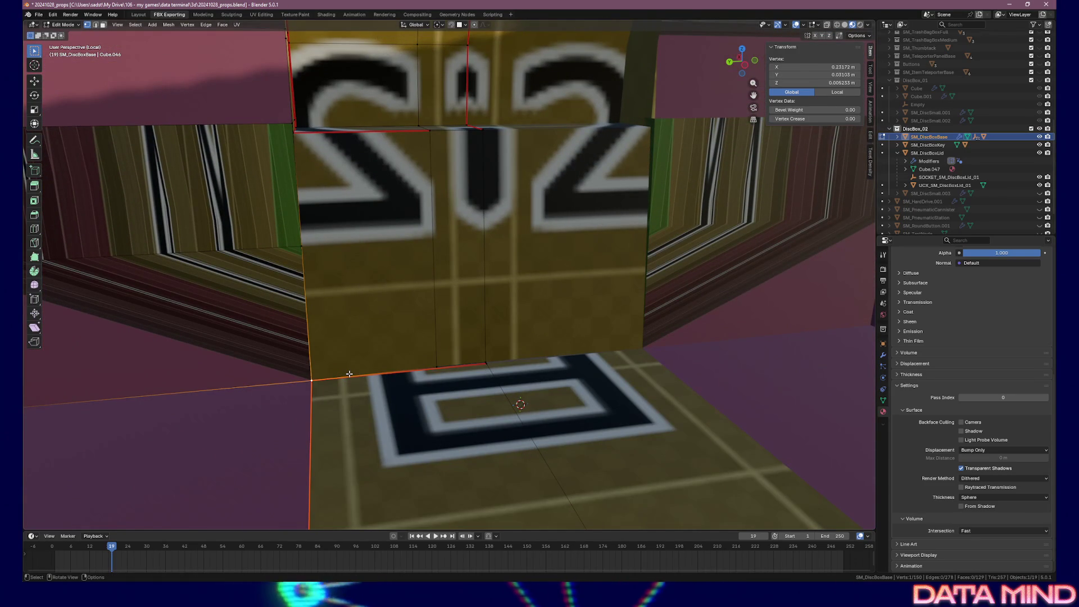
key(alt+a)
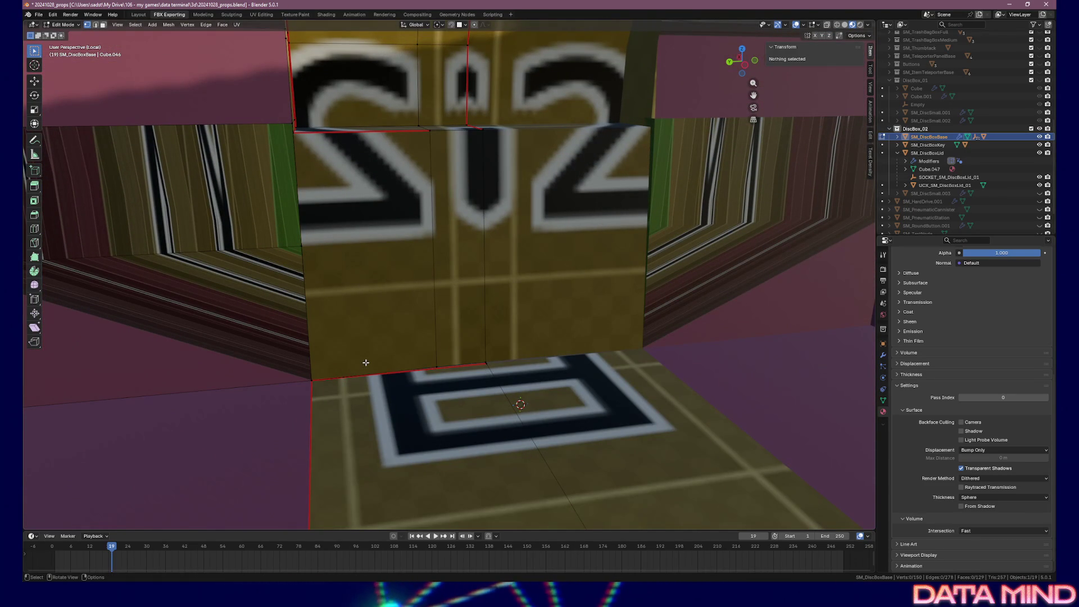
click(318, 378)
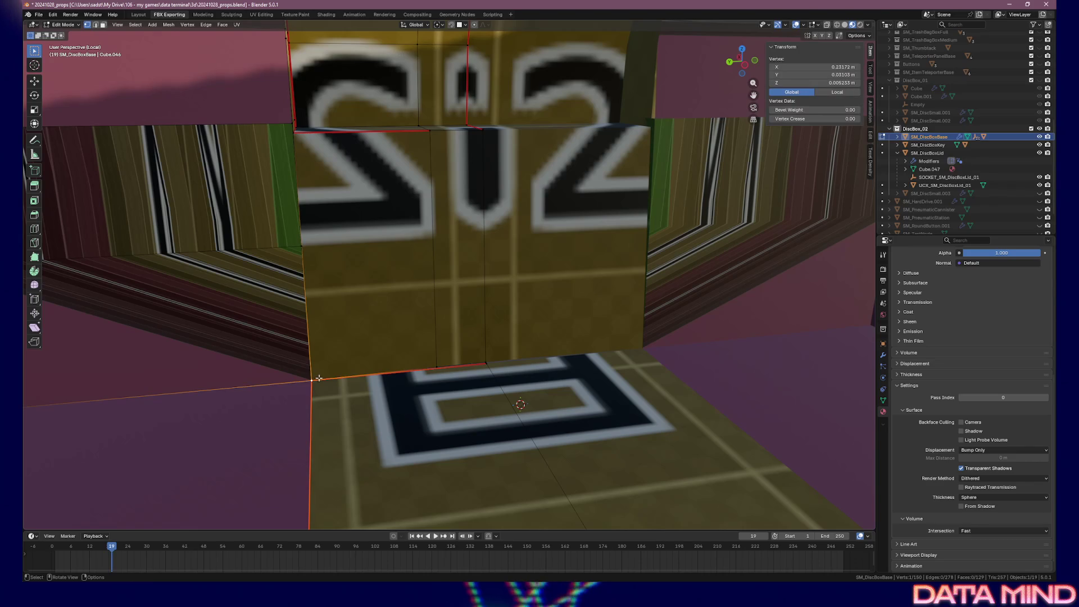
click(167, 25)
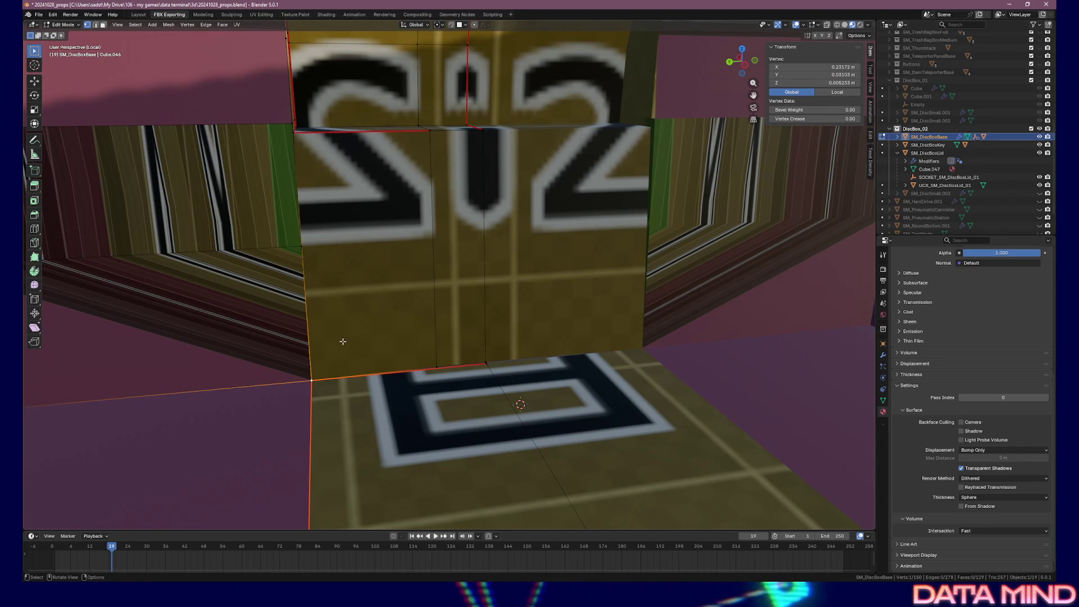
- Try selecting the divider's bottom vertices, then reselect only the box's lower-left corner vertex
click(272, 83)
click(349, 341)
shift+click(439, 353)
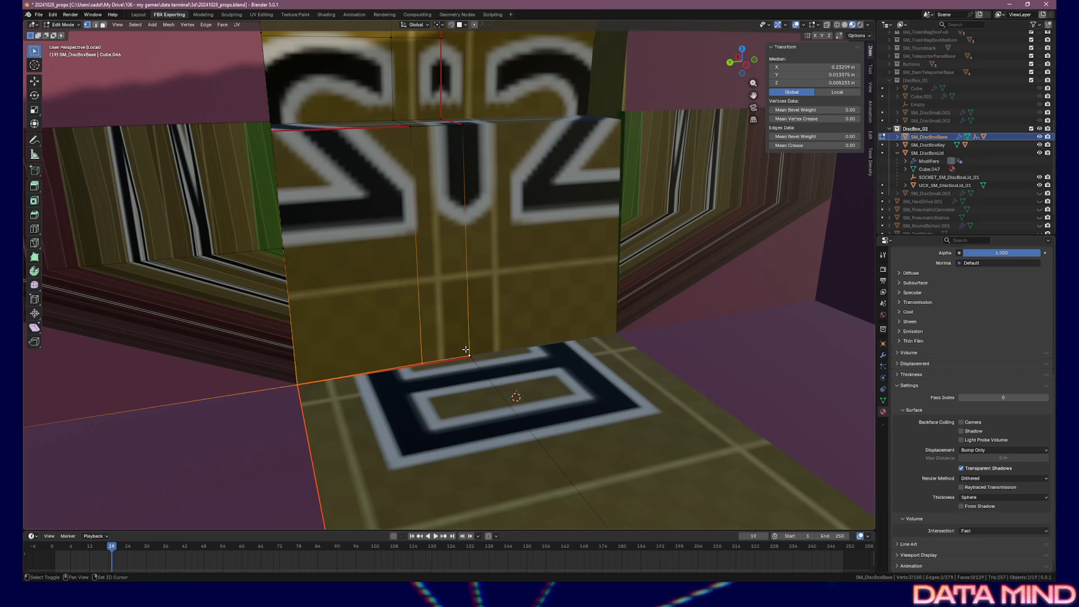
key(ctrl+l)
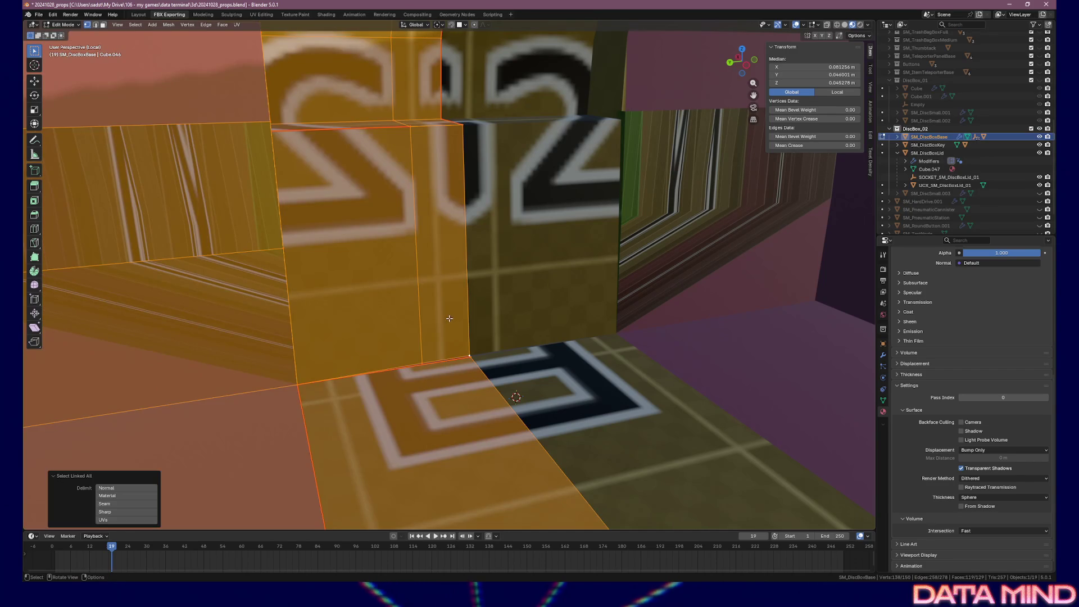
key(alt+a)
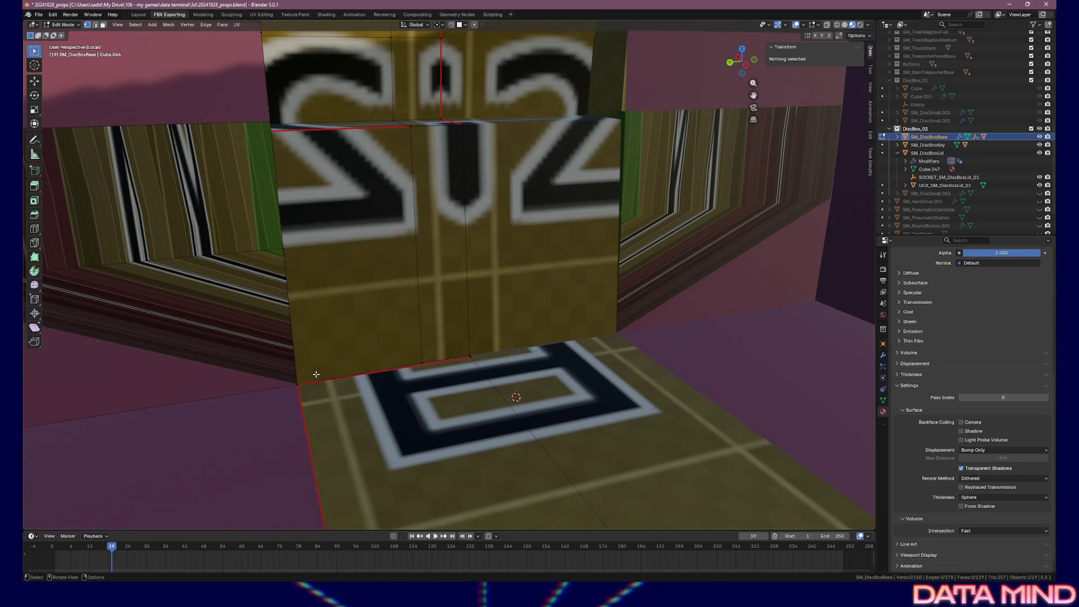
click(315, 369)
mouse_move(308, 336)
mouse_down()
mouse_move(277, 323)
mouse_move(228, 325)
mouse_up()
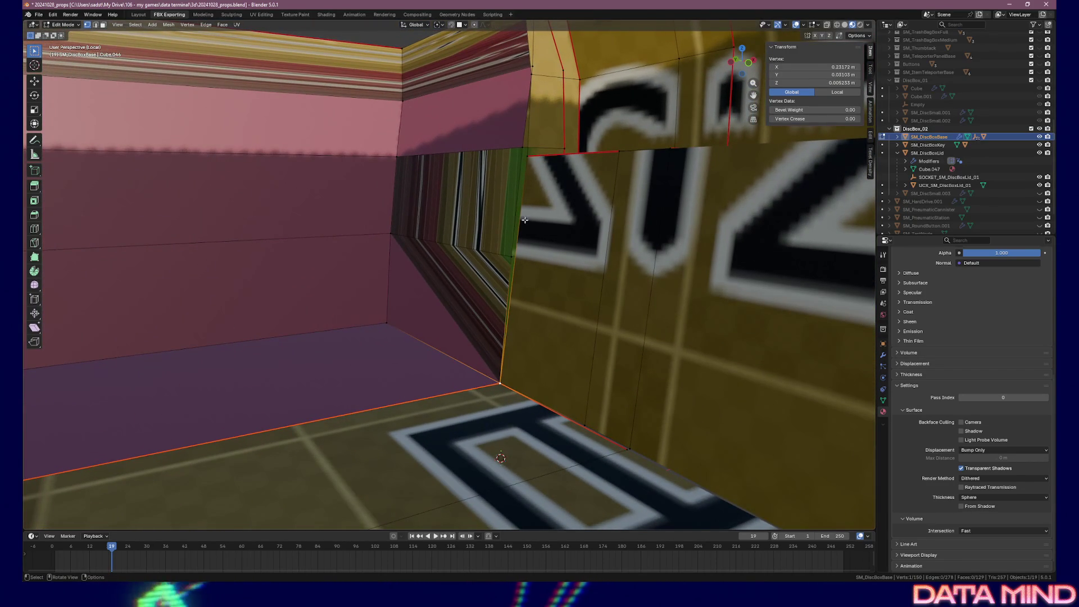
- Move the wall's top-edge vertex into the side-wall's top corner, settling it on the wall edge
click(528, 157)
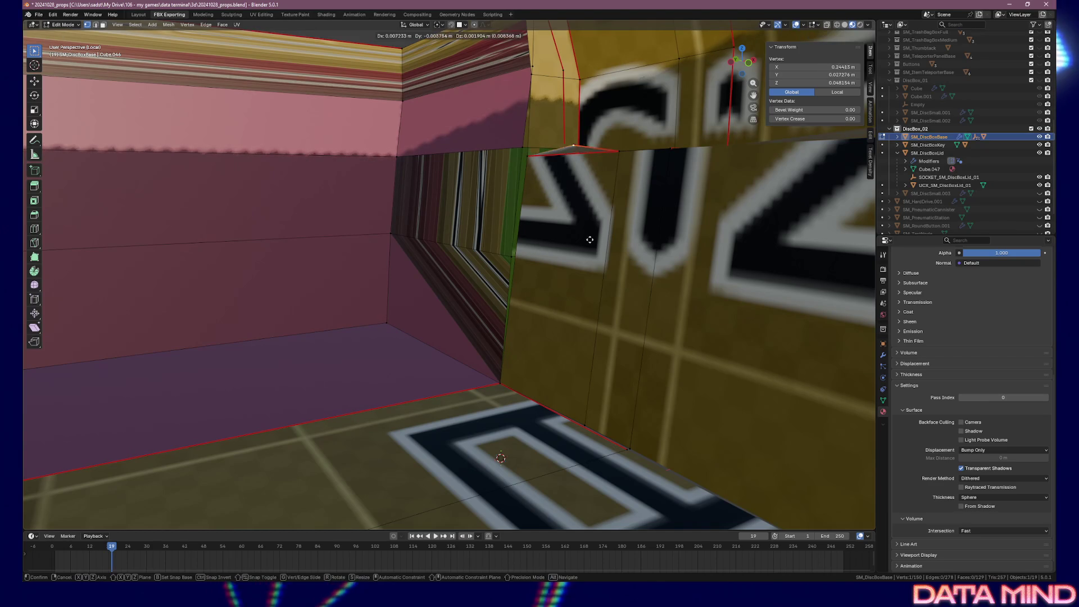
drag(577, 240, 629, 169)
key(g)
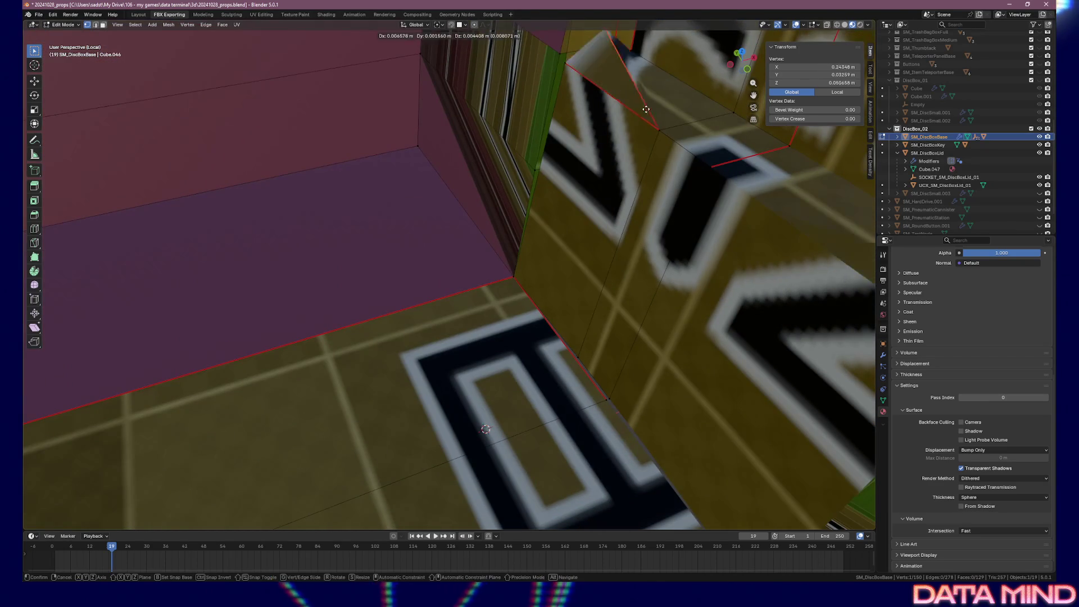
click(568, 88)
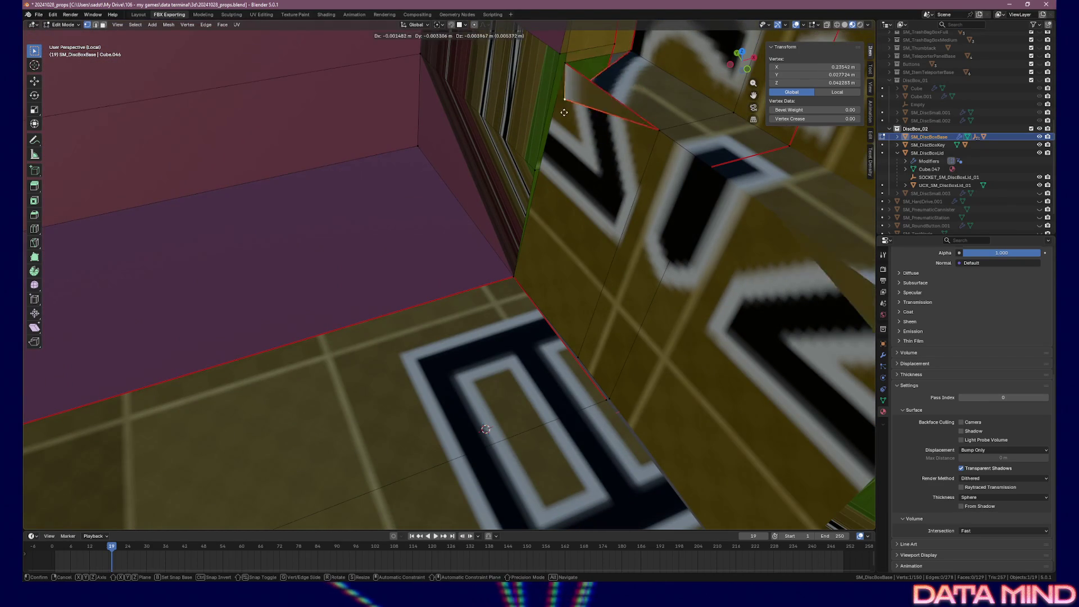
key(g)
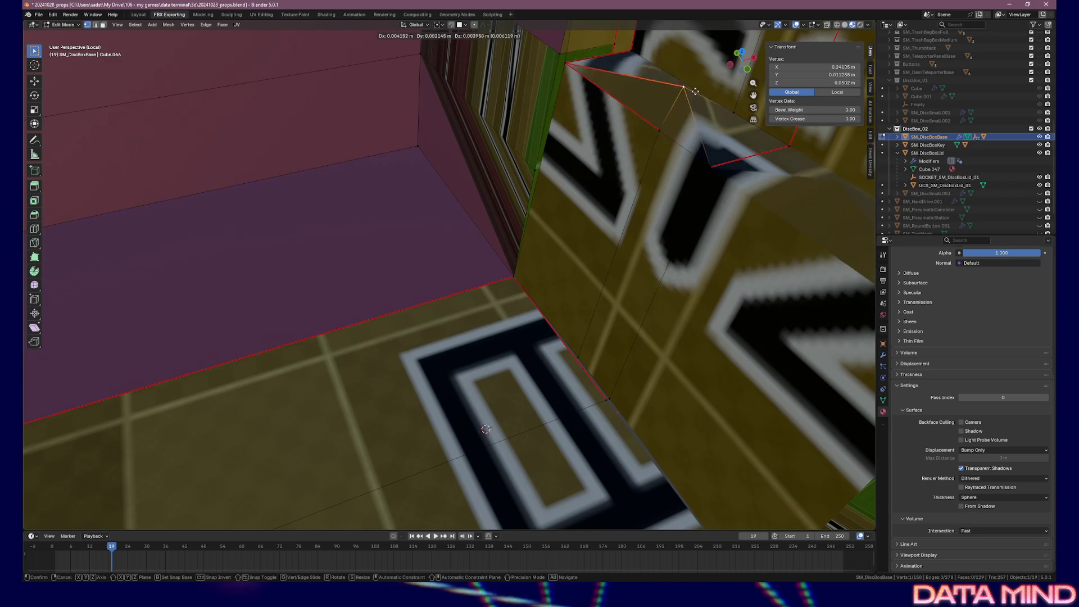
click(662, 135)
key(g)
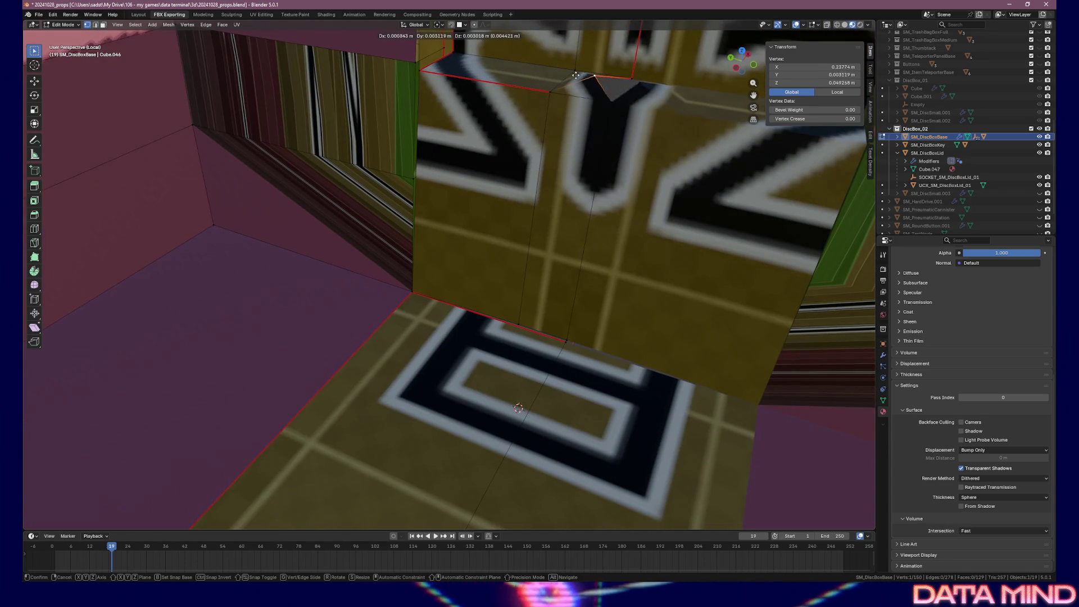
click(567, 143)
- Move the wall's bottom corner vertex into the side-wall corner, undoing the bad final move
click(450, 277)
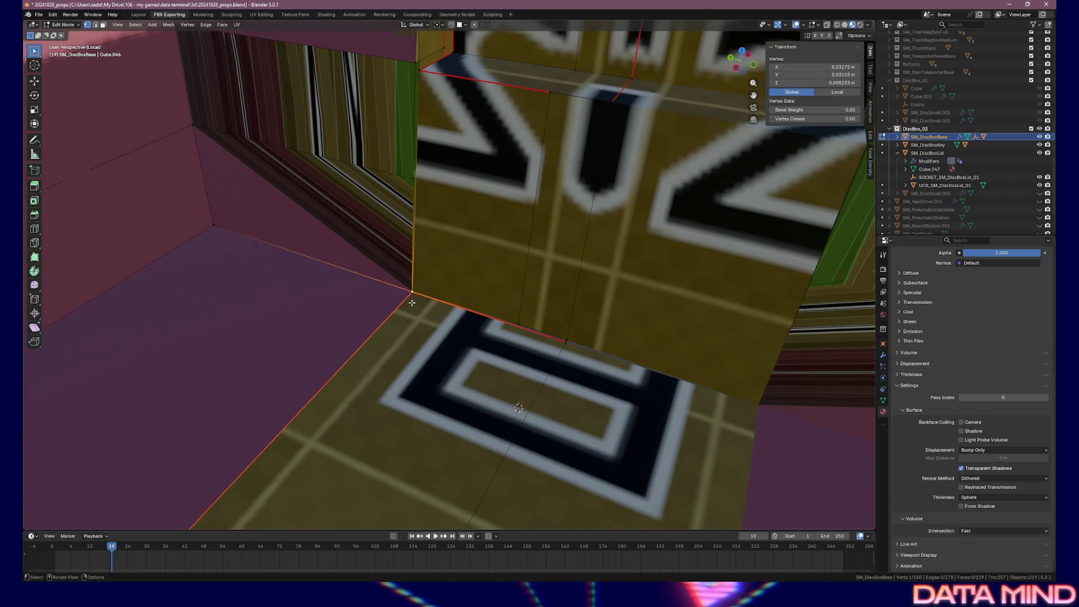
scroll(456, 271, up, 3)
key(g)
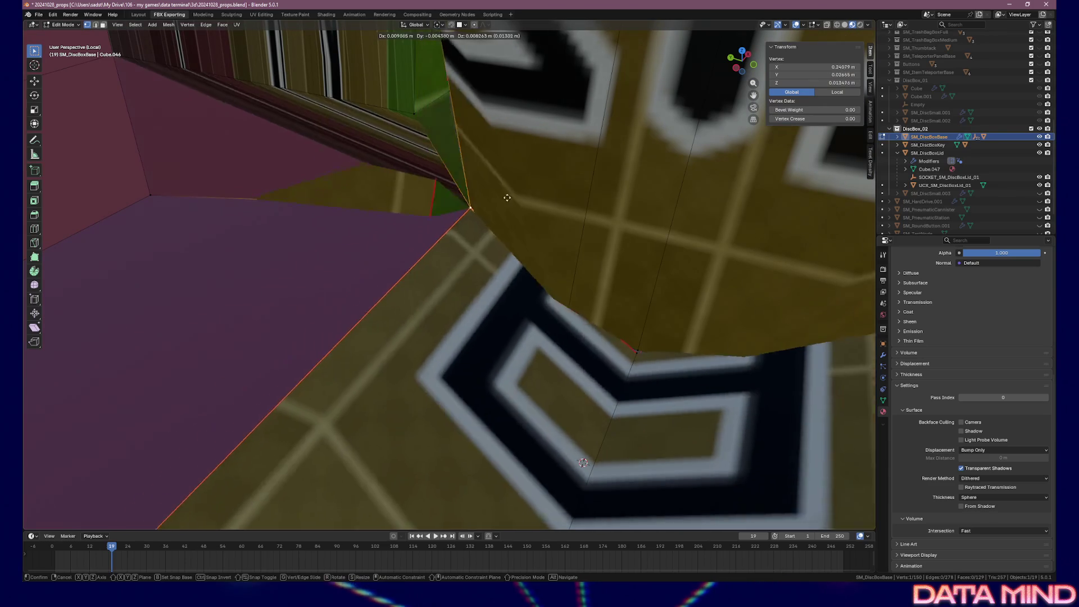
click(284, 268)
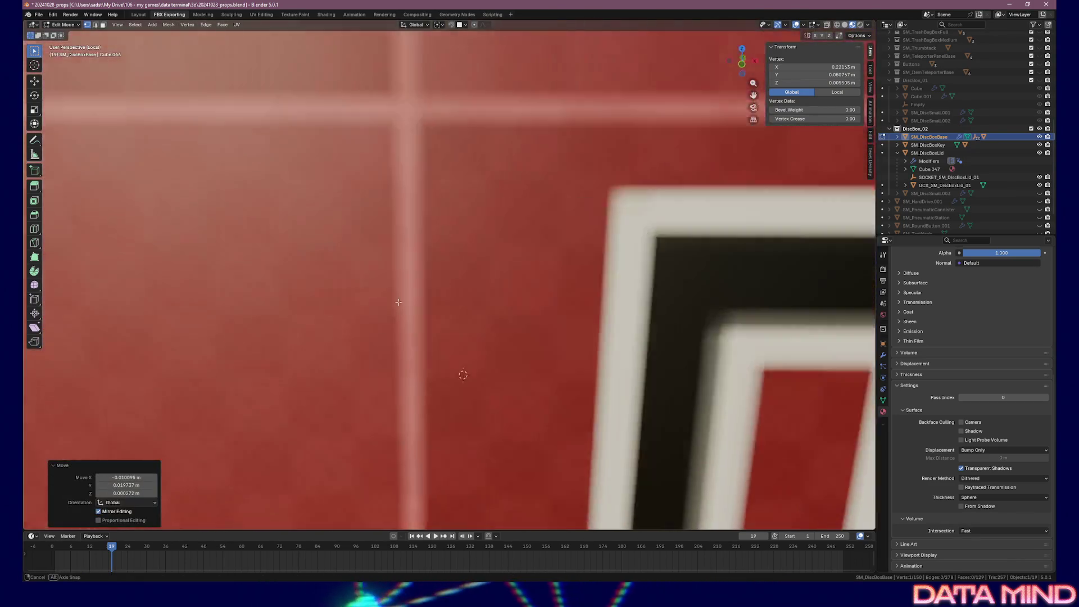
mouse_move(398, 302)
mouse_down()
mouse_move(321, 289)
mouse_move(349, 264)
mouse_move(332, 265)
mouse_move(329, 236)
mouse_move(354, 240)
mouse_move(373, 269)
mouse_move(414, 270)
mouse_move(549, 309)
mouse_up()
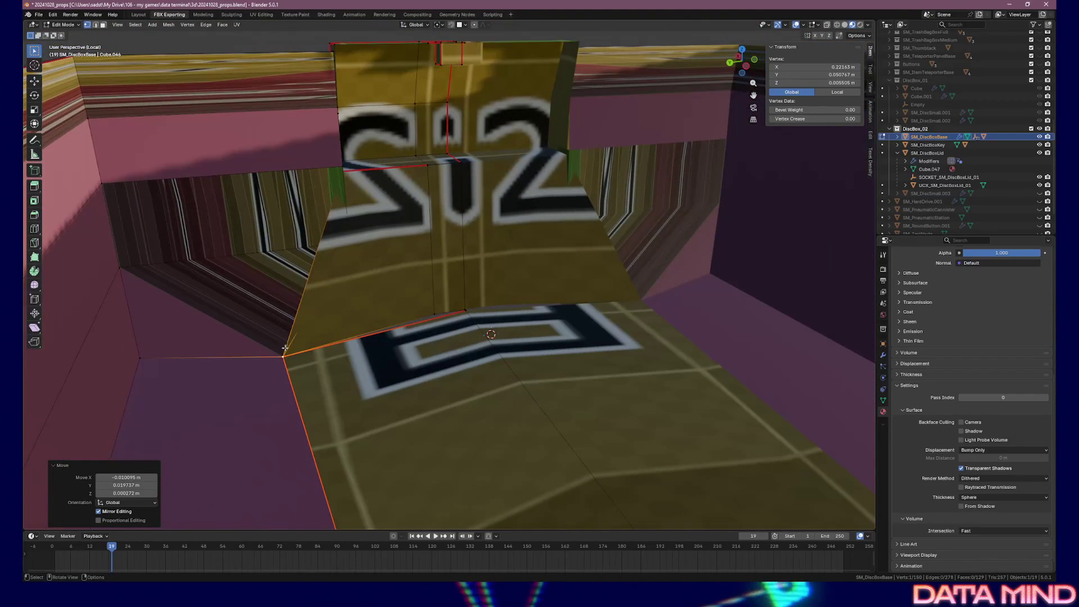
key(g)
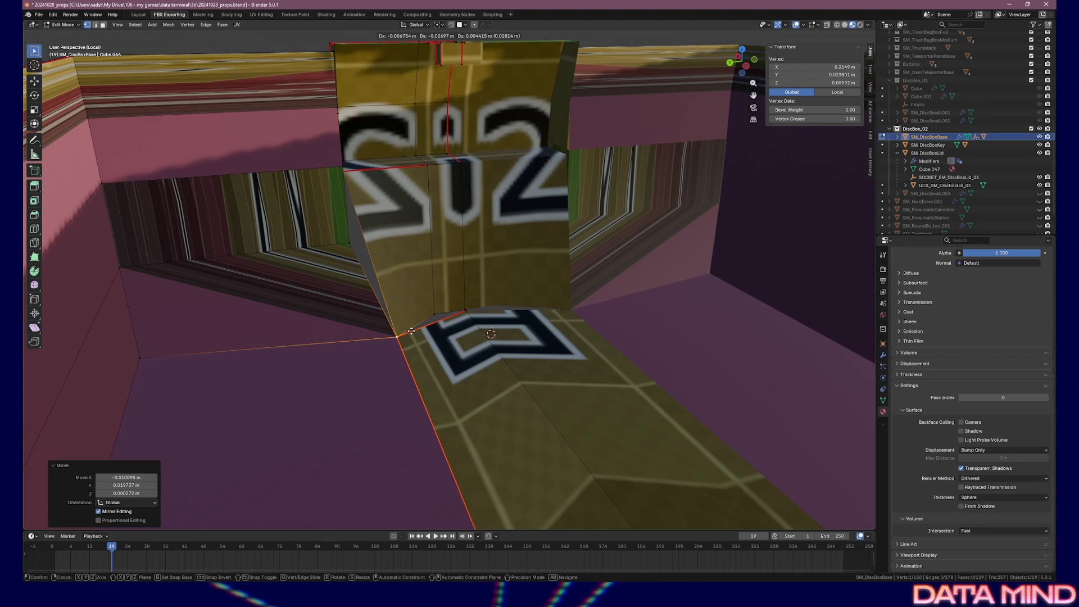
click(411, 331)
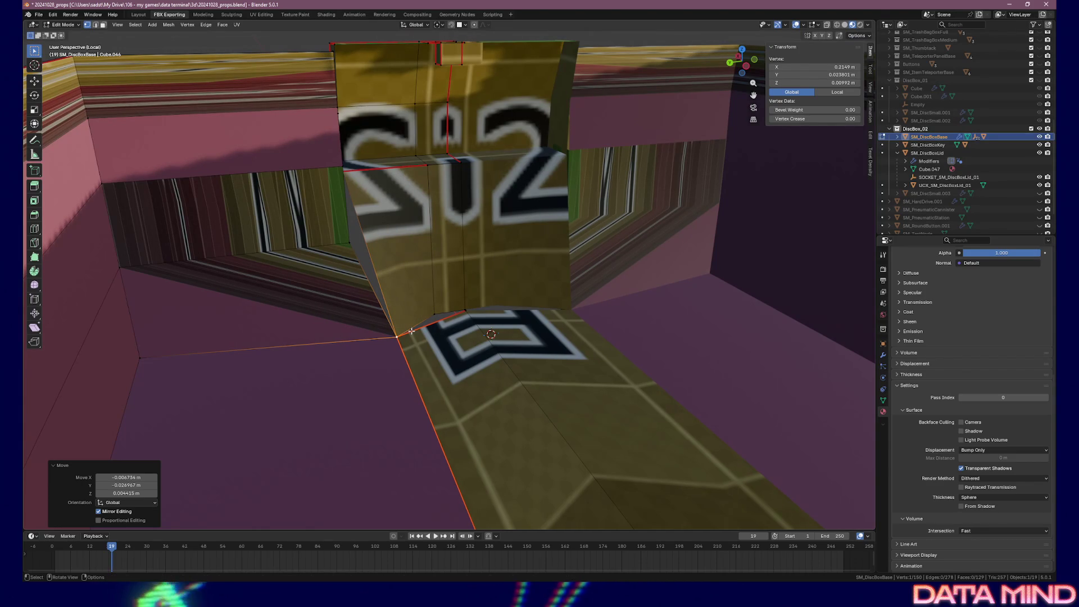
key(ctrl+z)
key(ctrl+z)
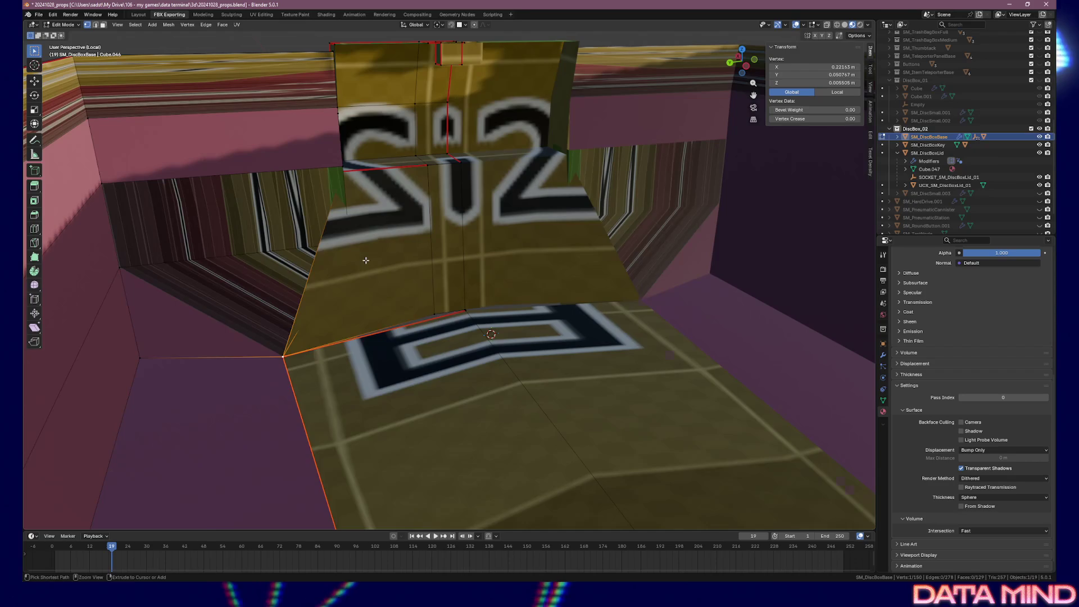
- In edge select mode, pick the vertical edge at the divider wall's corner
key(2)
click(362, 229)
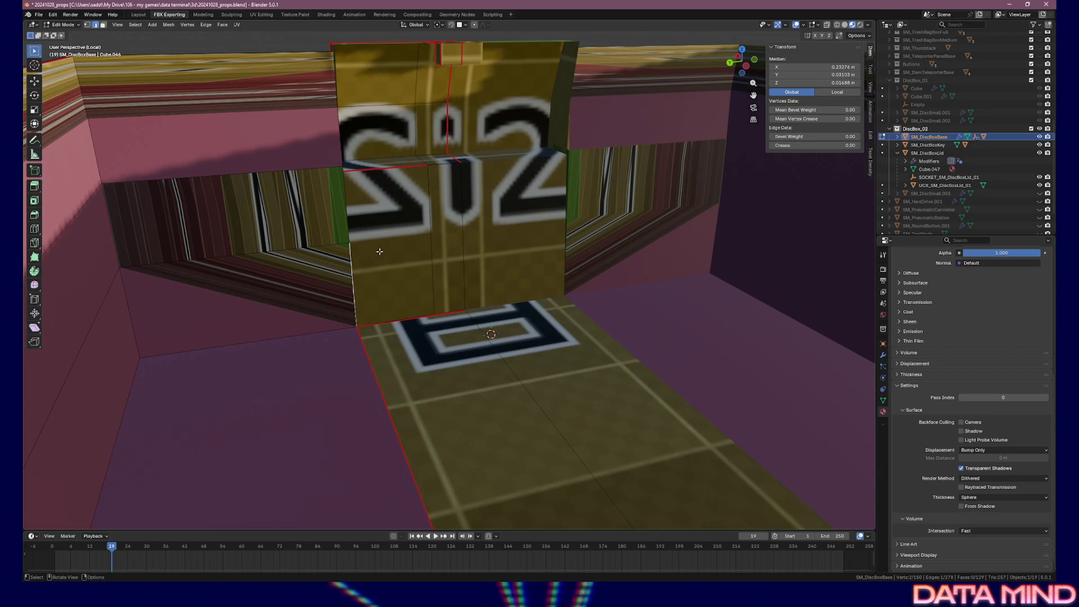
scroll(378, 252, up, 8)
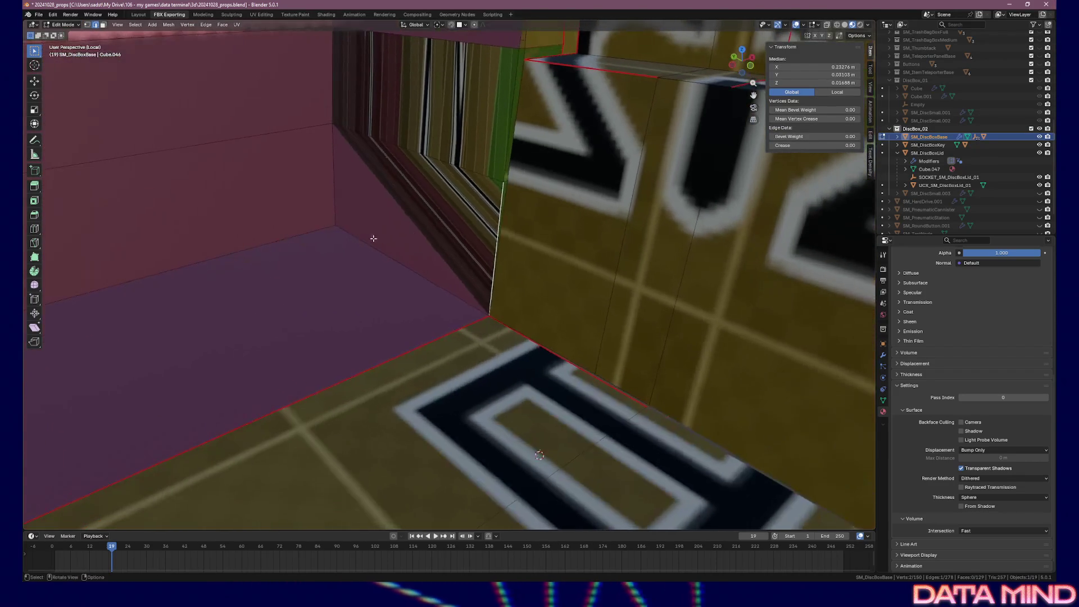
drag(513, 162, 520, 144)
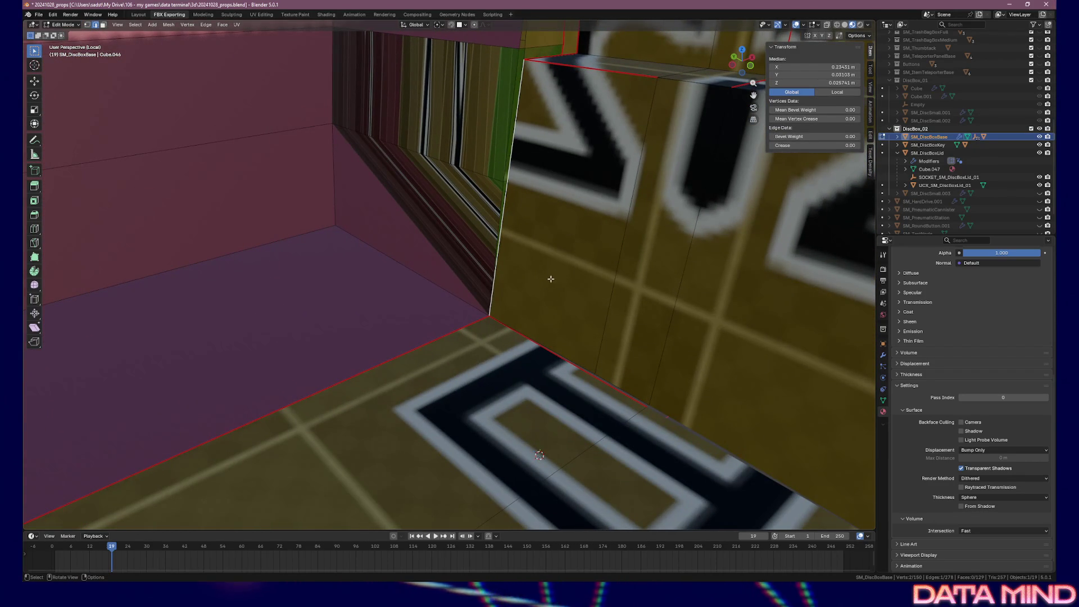
- Dissolve the vertical corner edge so the divider's corner becomes one merged face
key(x)
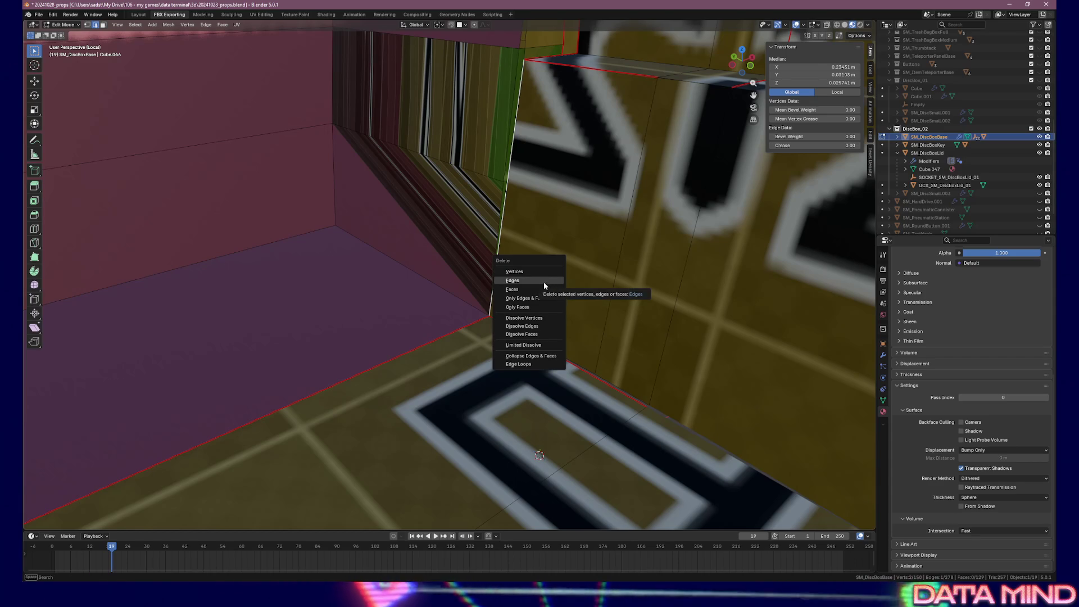
click(561, 287)
mouse_move(561, 287)
mouse_down()
mouse_move(523, 289)
mouse_move(578, 309)
mouse_move(543, 286)
mouse_move(562, 276)
mouse_up()
- Select the long bottom edge, test moving it, undo the move and deselect everything
click(591, 434)
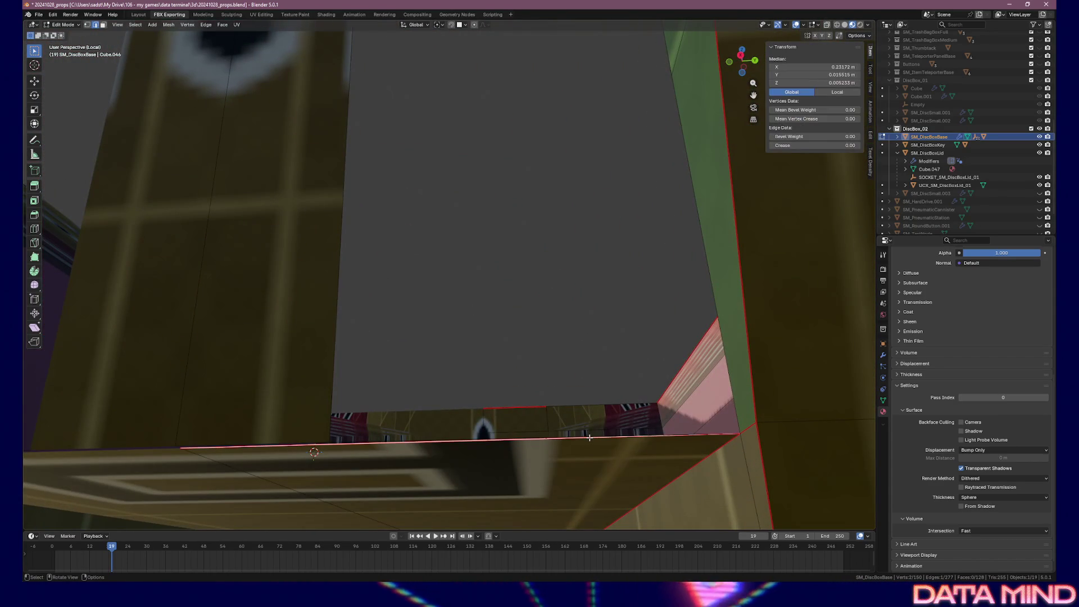
key(g)
key(Escape)
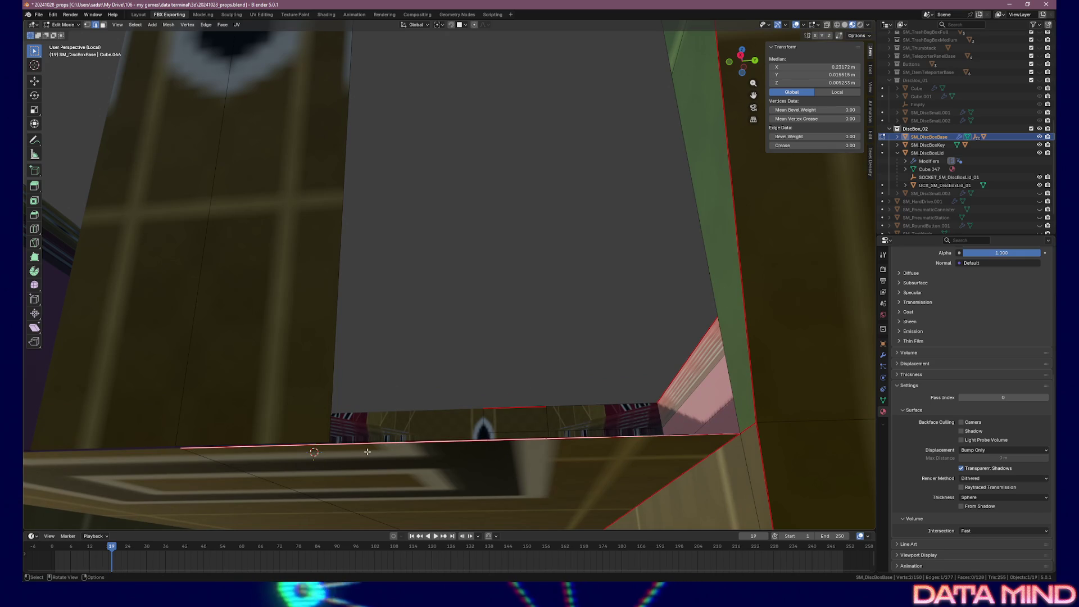
mouse_move(463, 450)
mouse_down()
mouse_move(441, 436)
mouse_move(404, 300)
mouse_up()
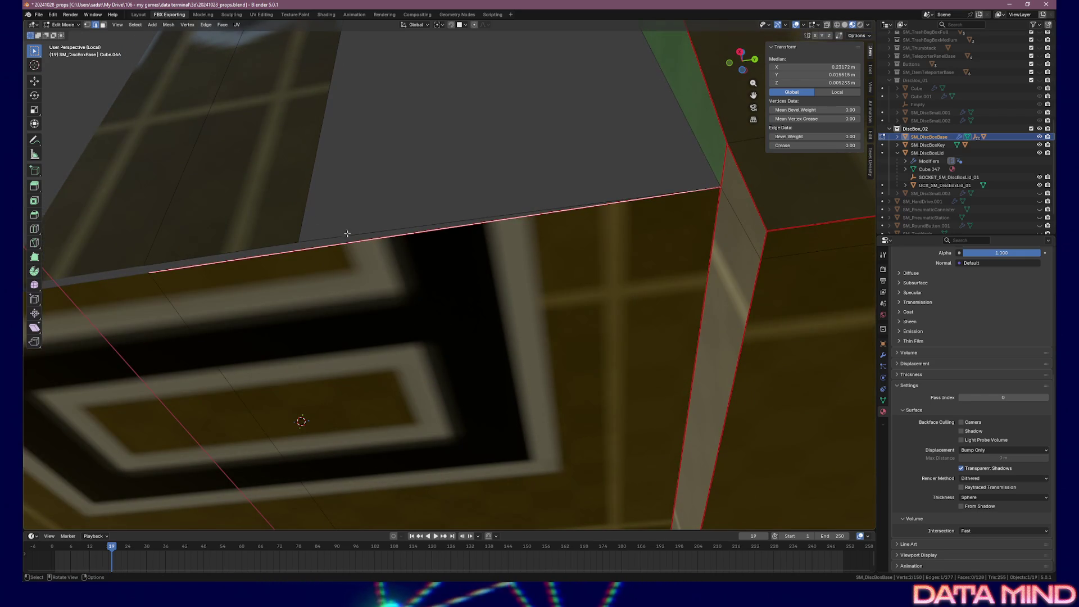
key(g)
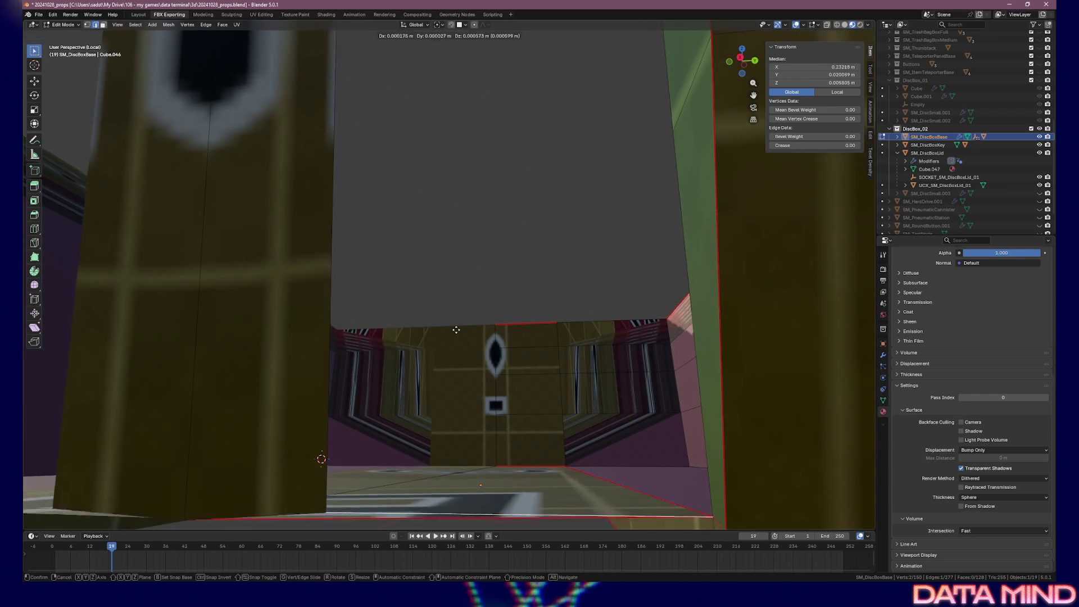
click(459, 282)
key(ctrl+z)
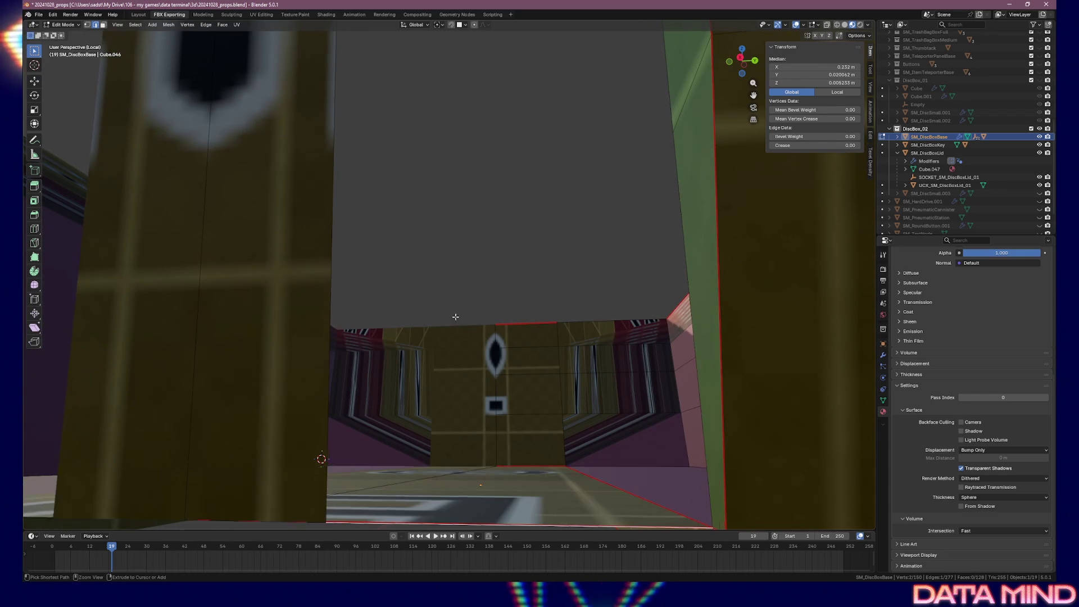
right_click(423, 416)
click(422, 419)
mouse_move(422, 419)
mouse_down()
mouse_move(593, 437)
mouse_move(506, 365)
mouse_up()
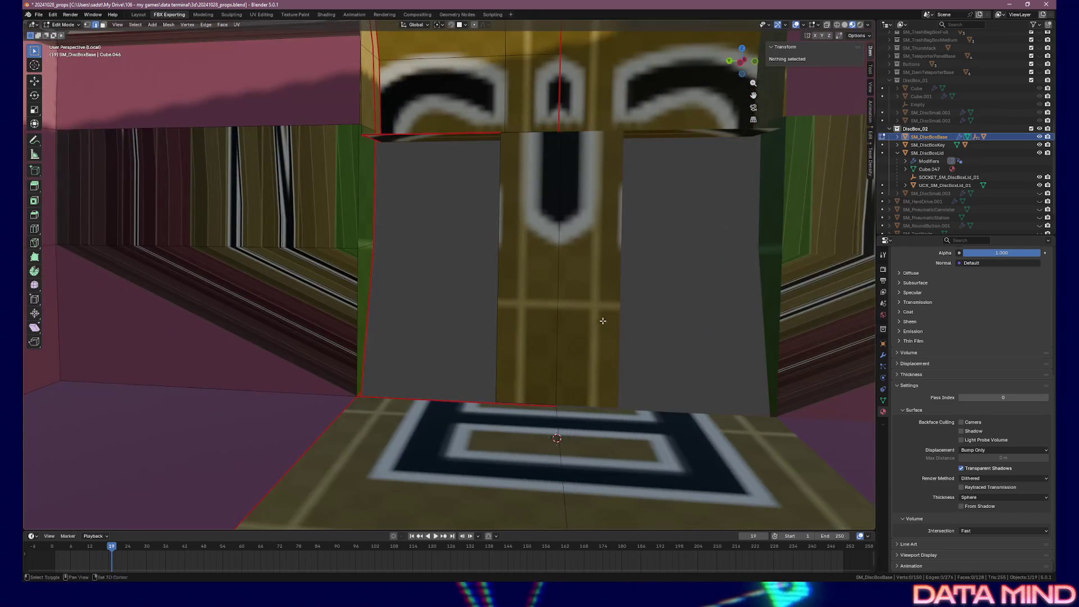
- Select the linked box mesh, then in vertex mode pick and frame the inner wall's top corner vertex
scroll(477, 320, up, 3)
click(477, 319)
key(ctrl+l)
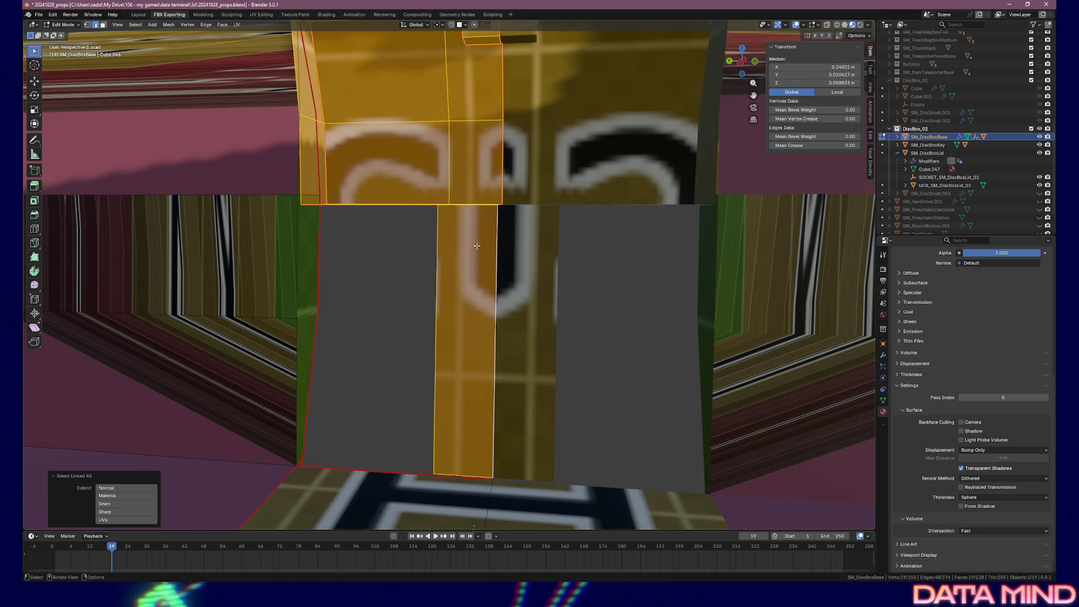
scroll(375, 228, up, 1)
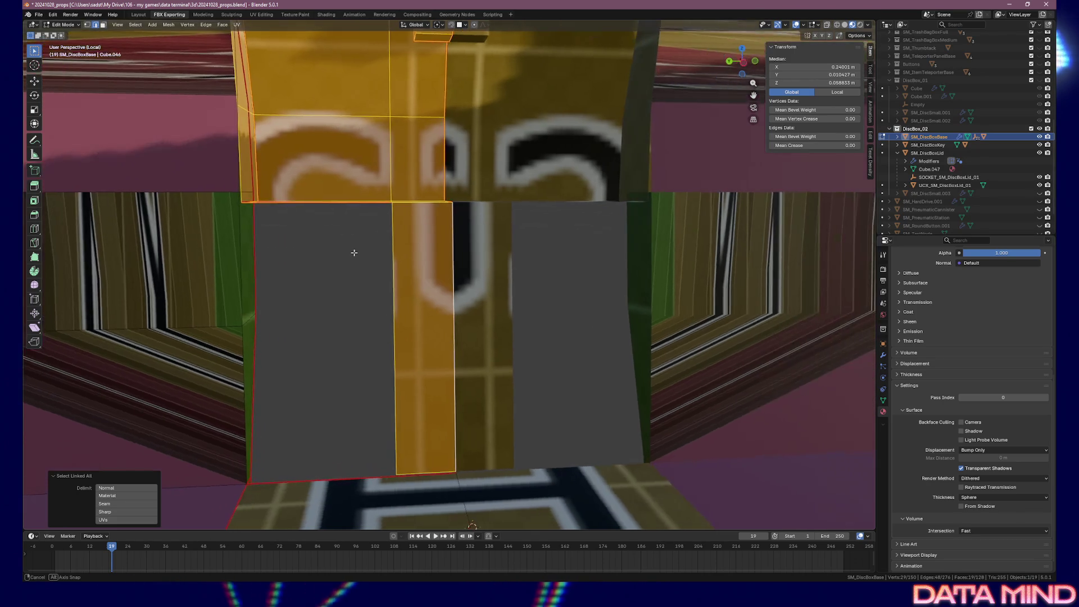
key(1)
mouse_move(326, 227)
mouse_down()
mouse_move(273, 267)
mouse_move(219, 261)
mouse_up()
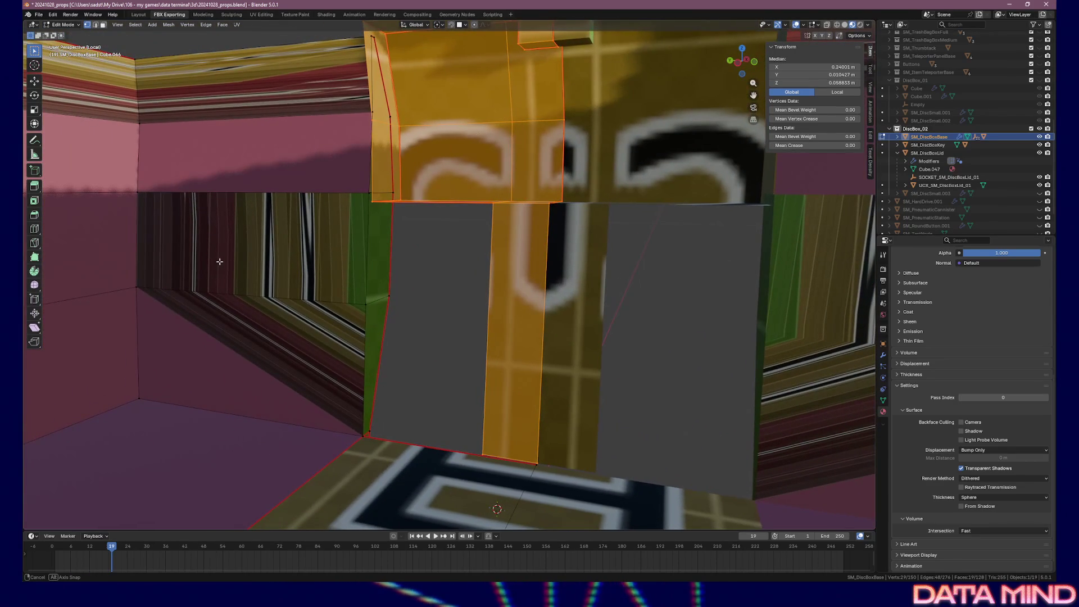
click(375, 200)
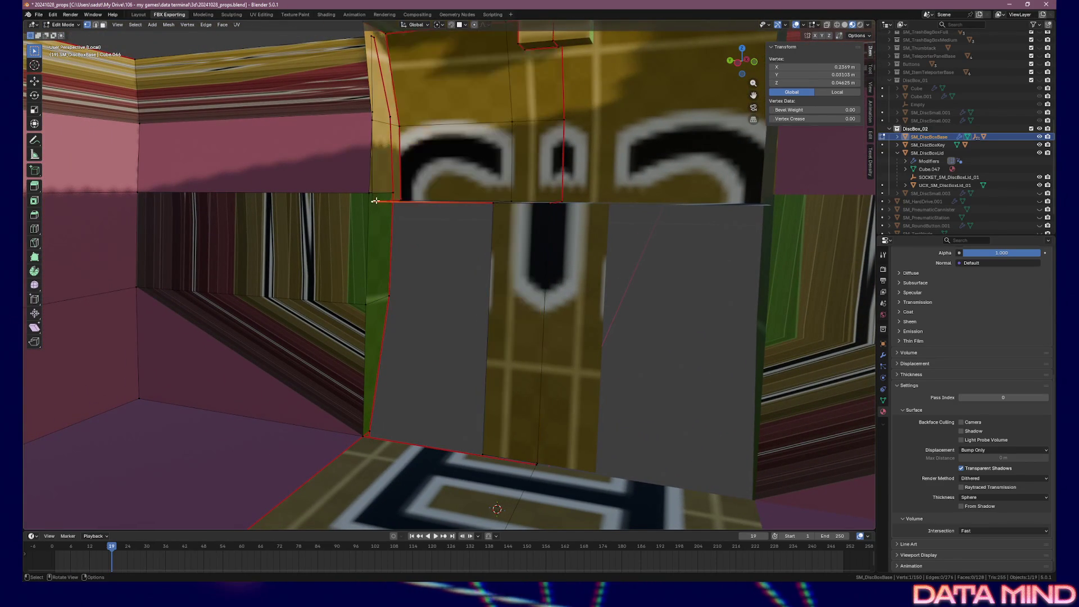
key(KP_Decimal)
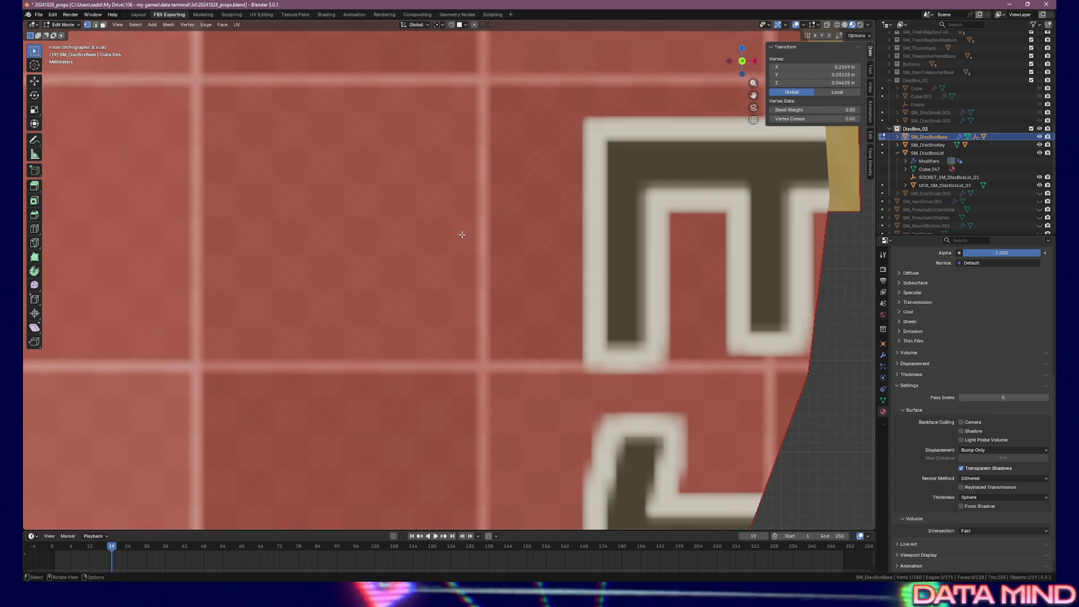
- Switch the viewport to wireframe shading and view the box from the front
key(KP_3)
scroll(463, 237, down, 5)
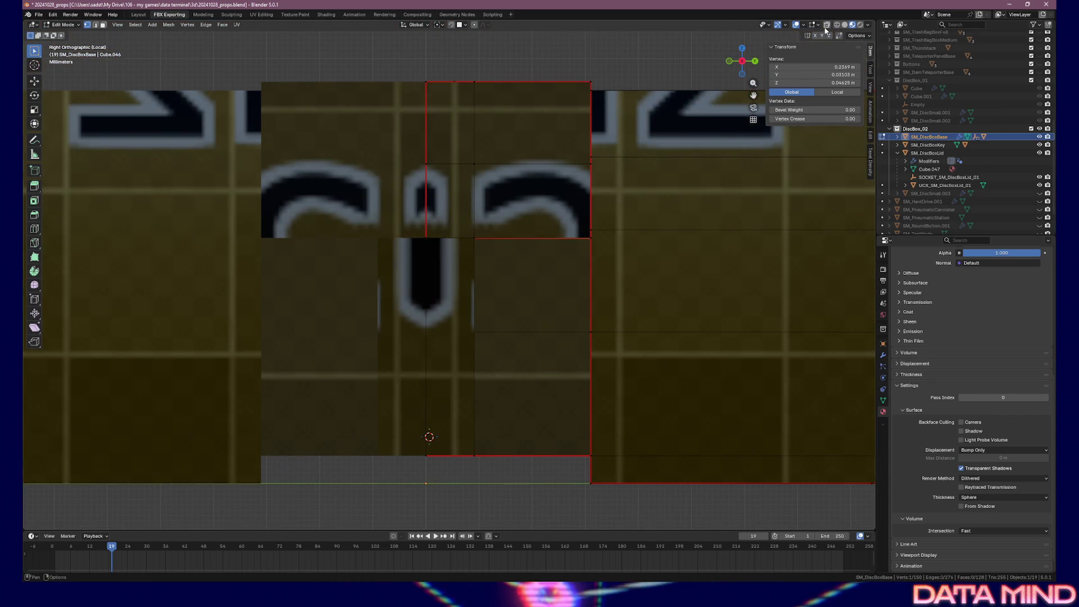
click(837, 25)
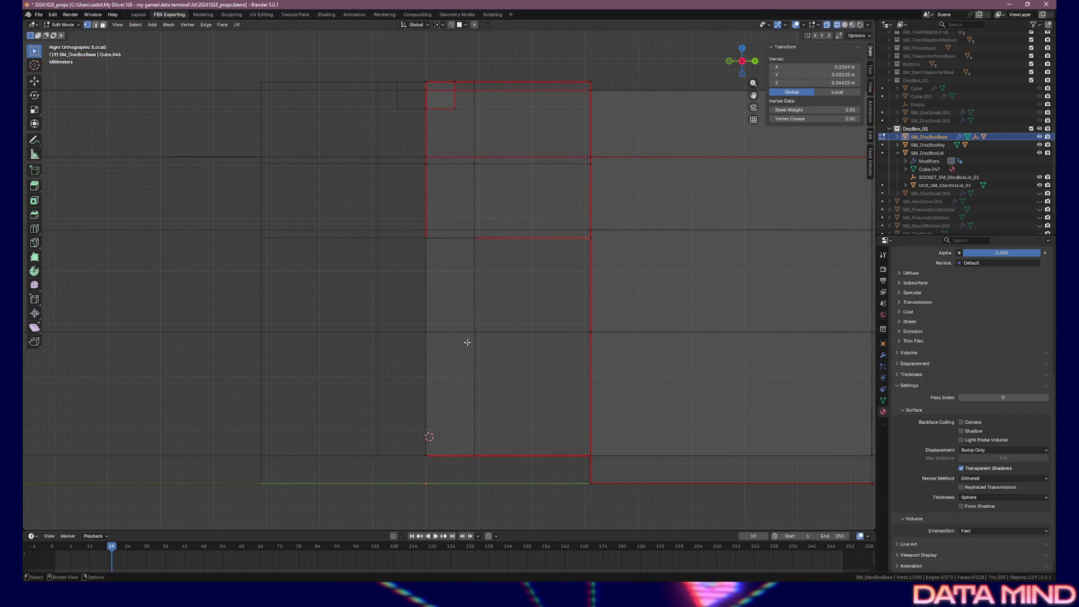
key(KP_1)
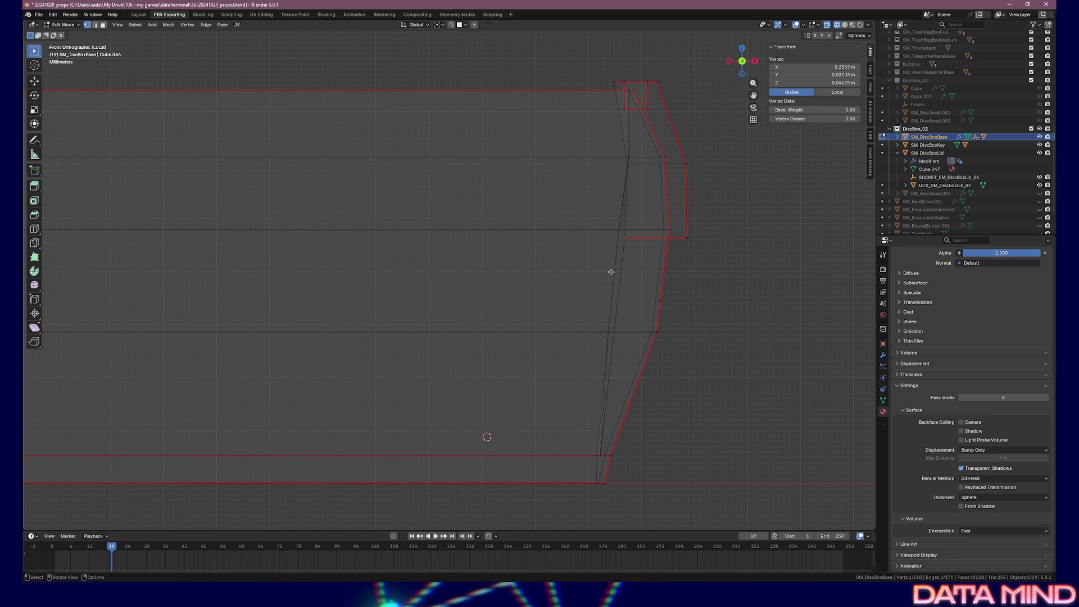
drag(642, 289, 652, 292)
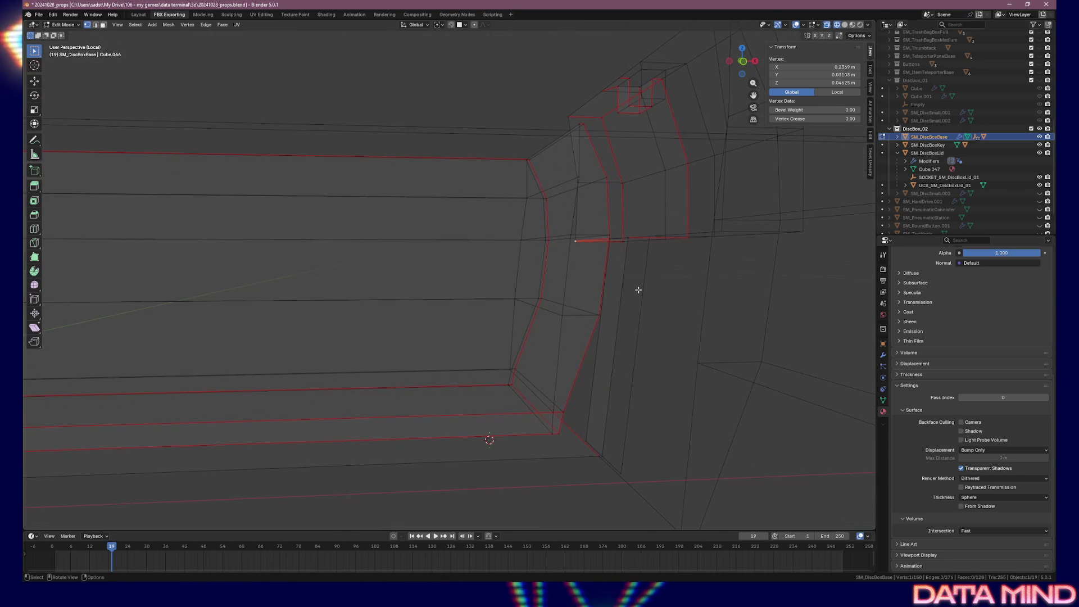
- Extrude the corner vertex straight down along Z by about −0.0457 m
key(e)
key(z)
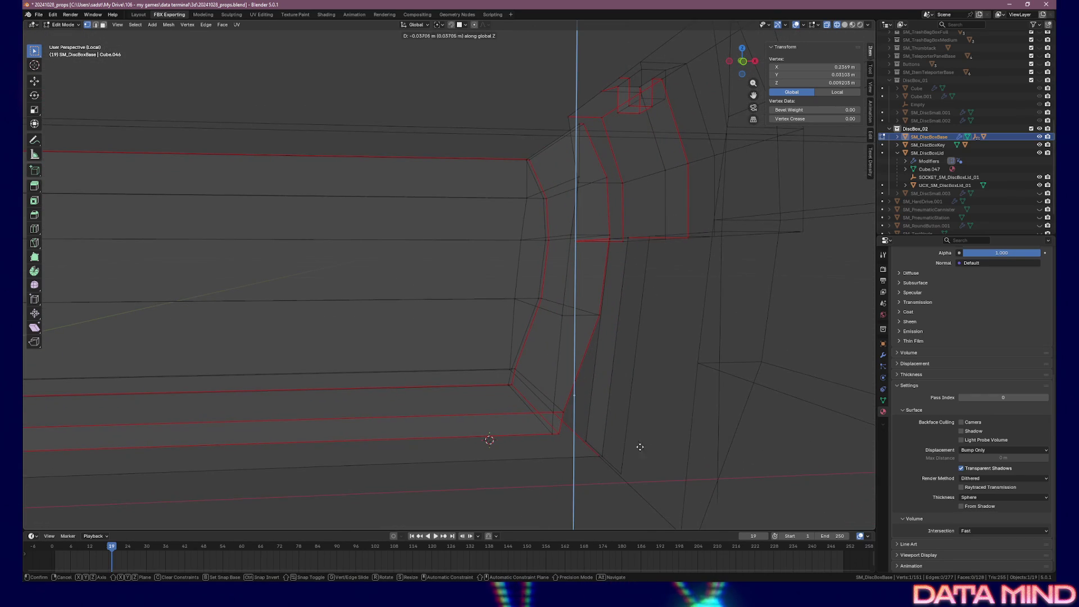
click(641, 481)
mouse_move(642, 481)
mouse_down()
mouse_move(708, 474)
mouse_move(691, 491)
mouse_move(585, 472)
mouse_move(650, 474)
mouse_move(616, 461)
mouse_up()
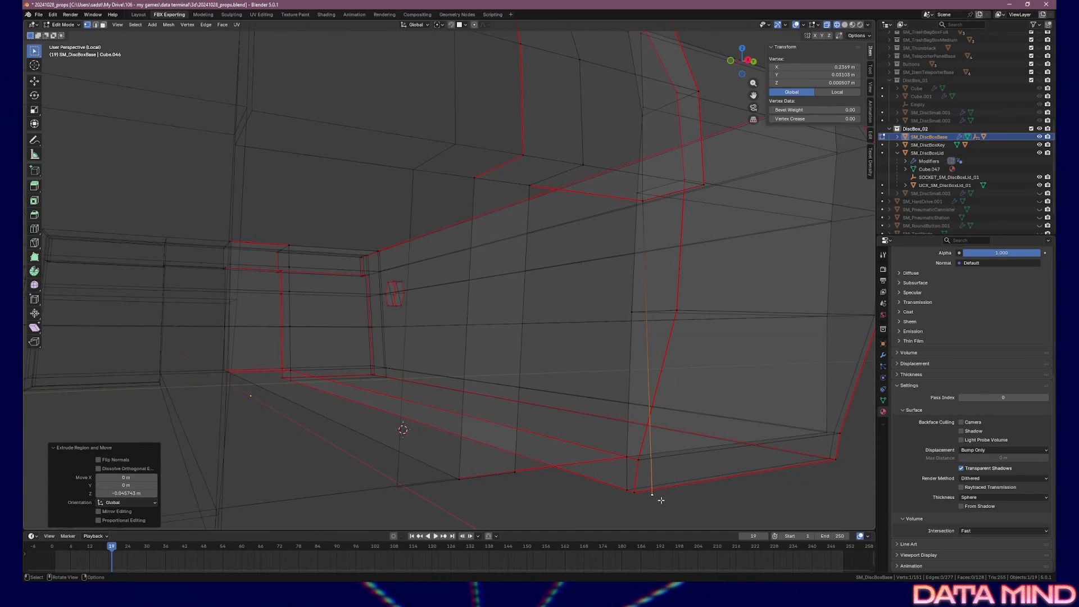
- Reposition the extruded vertex in front and top views, nudging it −0.000484 m along X
key(KP_1)
key(g)
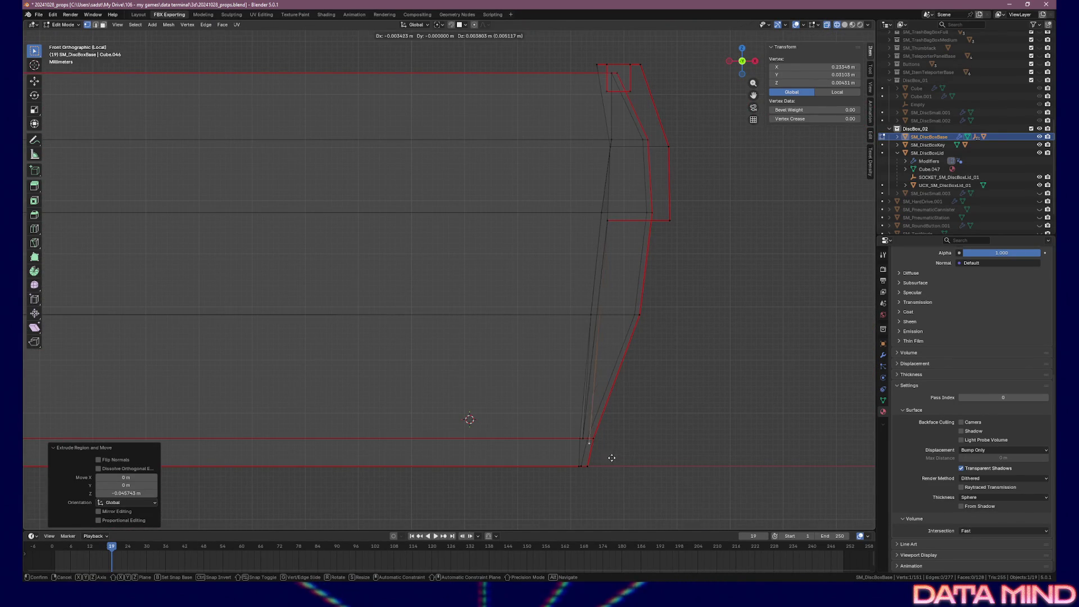
click(605, 452)
drag(605, 452, 574, 456)
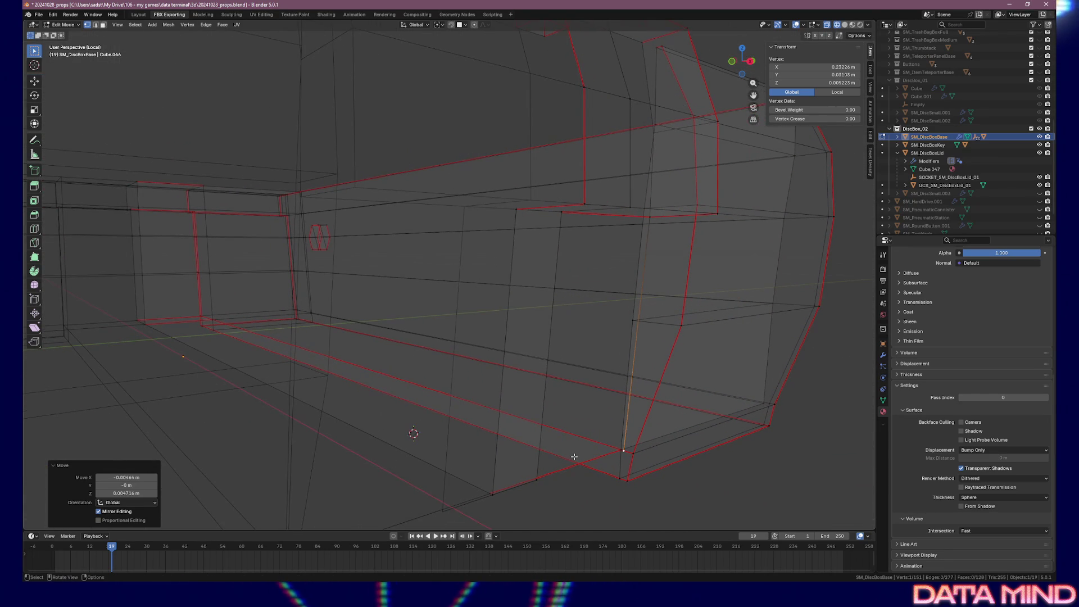
key(KP_7)
scroll(480, 322, up, 3)
key(g)
click(479, 322)
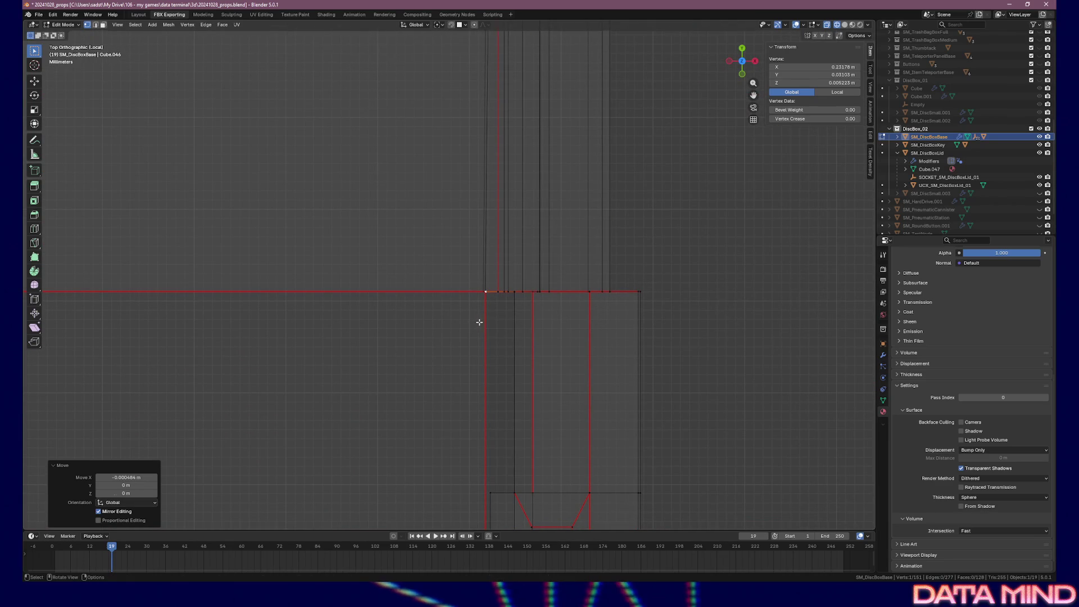
mouse_move(577, 345)
mouse_down()
mouse_move(506, 301)
mouse_move(462, 303)
mouse_move(527, 302)
mouse_up()
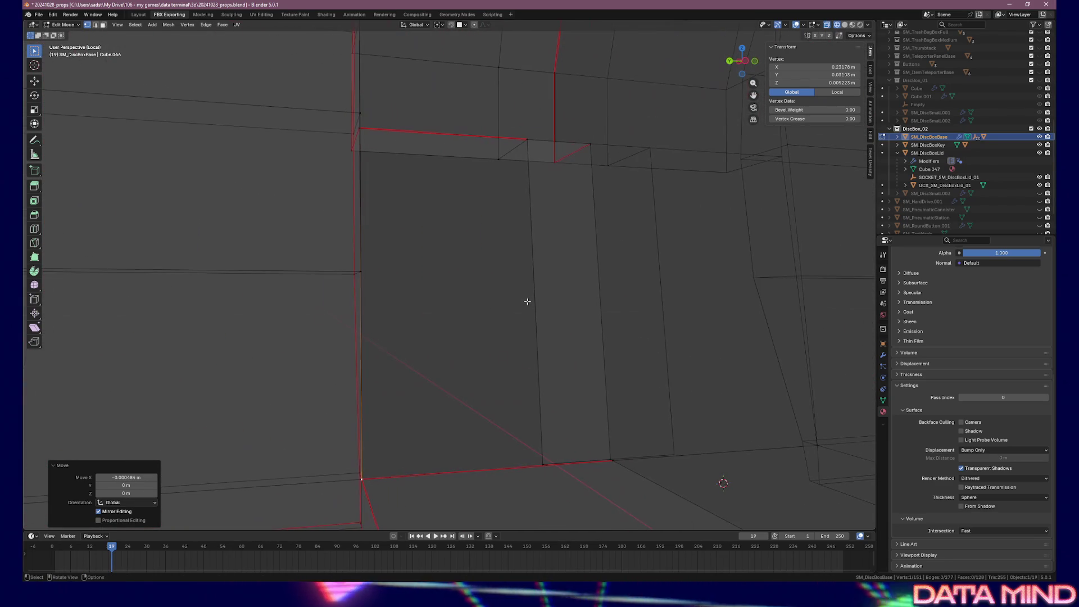
- Select the bottom and top vertices too and fill a new face between them
shift+click(543, 464)
shift+click(528, 140)
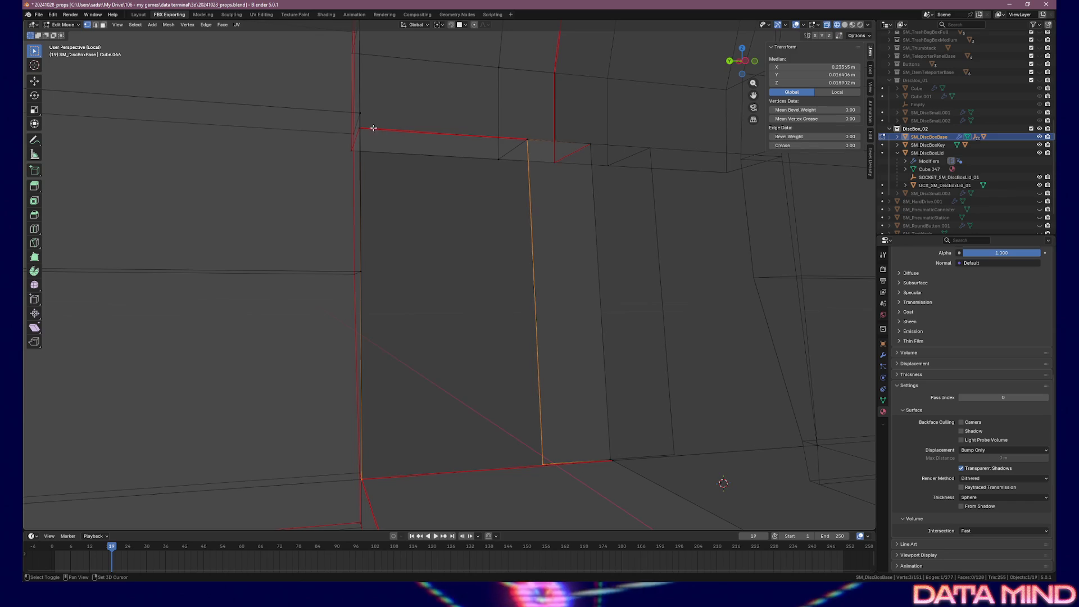
key(f)
mouse_move(373, 130)
mouse_down()
mouse_move(480, 195)
mouse_move(435, 194)
mouse_up()
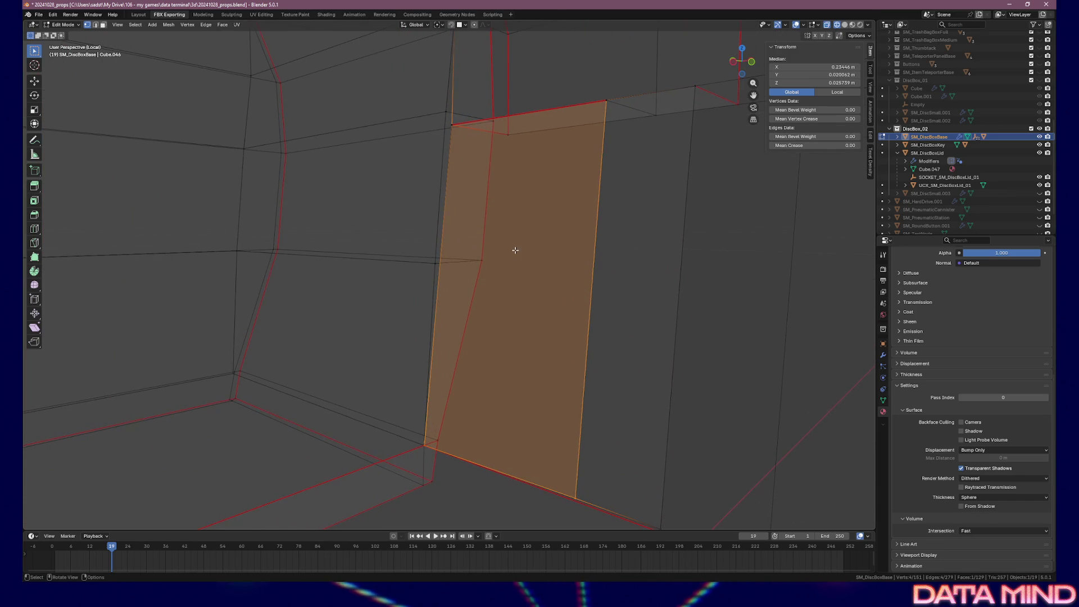
- Extrude the two new wall faces about 0.002 m along their normal to thicken the divider
key(alt+a)
click(510, 289)
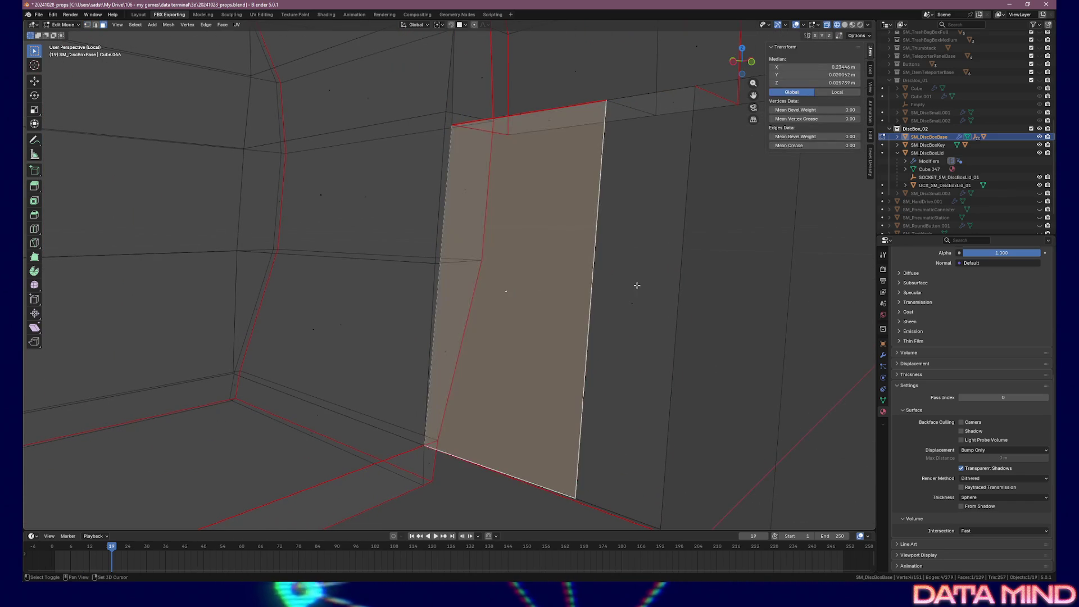
shift+click(652, 284)
mouse_move(663, 284)
mouse_down()
mouse_move(609, 285)
mouse_move(612, 328)
mouse_up()
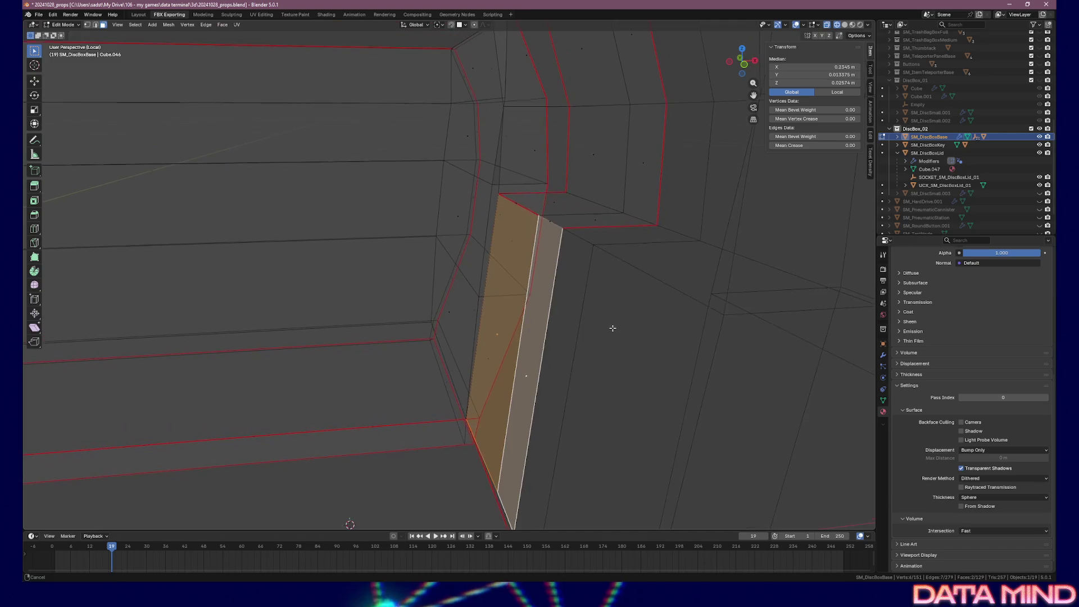
key(e)
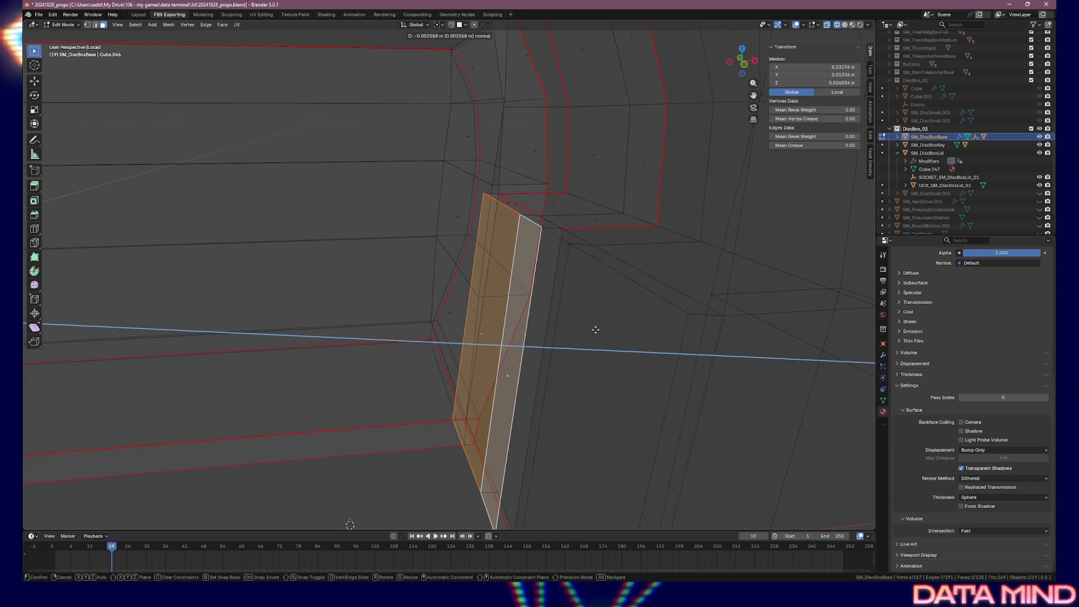
click(597, 329)
mouse_move(597, 330)
mouse_down()
mouse_move(588, 378)
mouse_move(622, 373)
mouse_move(643, 344)
mouse_move(622, 405)
mouse_move(633, 366)
mouse_move(608, 357)
mouse_up()
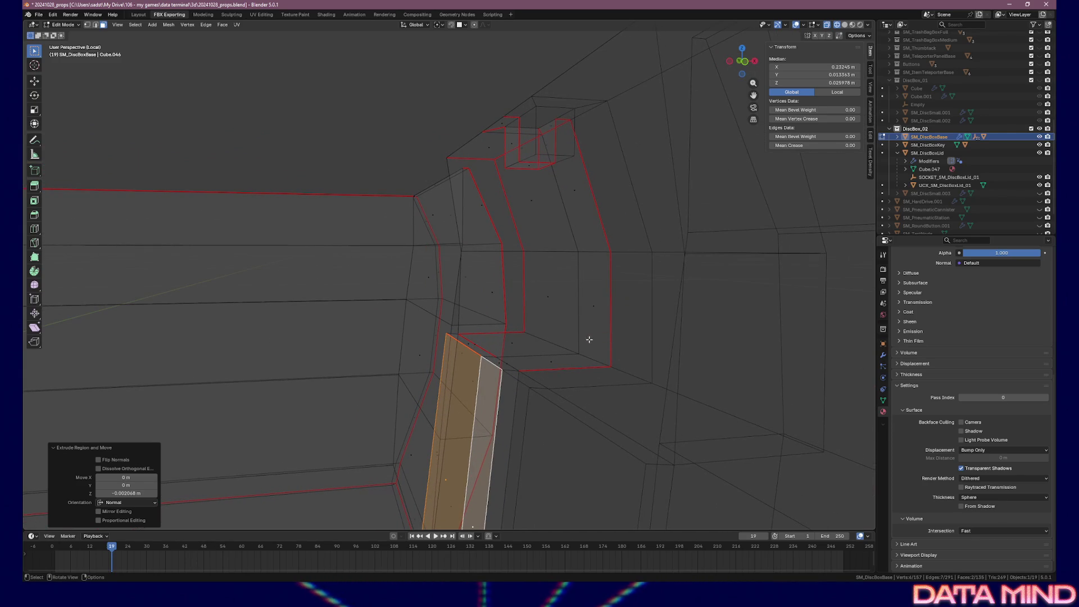
- In vertex mode, select two neighbouring vertices at the top of the wall
key(1)
drag(504, 363, 471, 353)
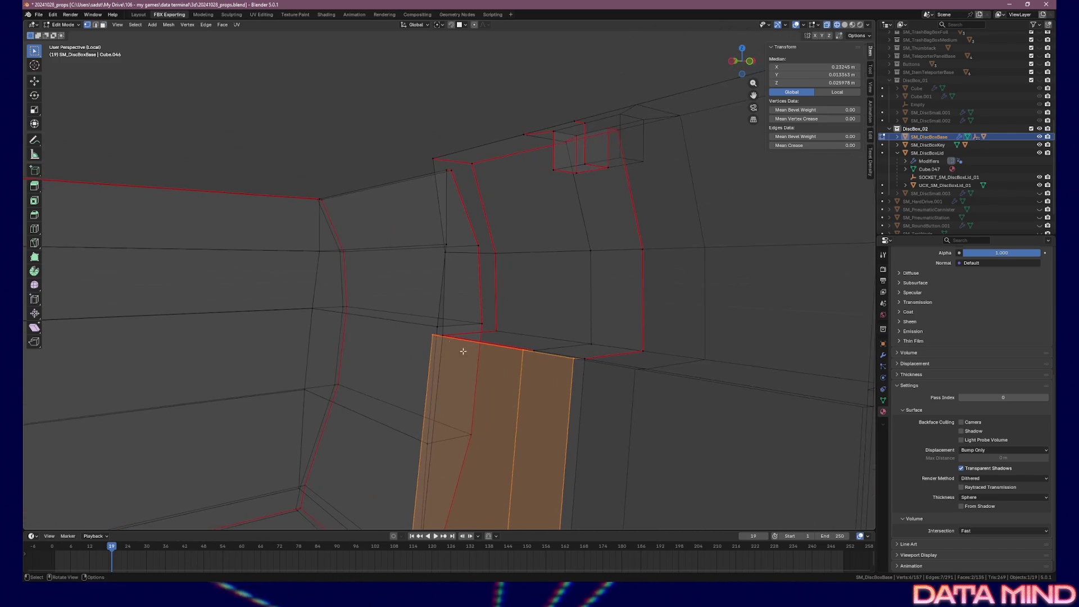
click(432, 336)
drag(549, 347, 523, 349)
click(509, 367)
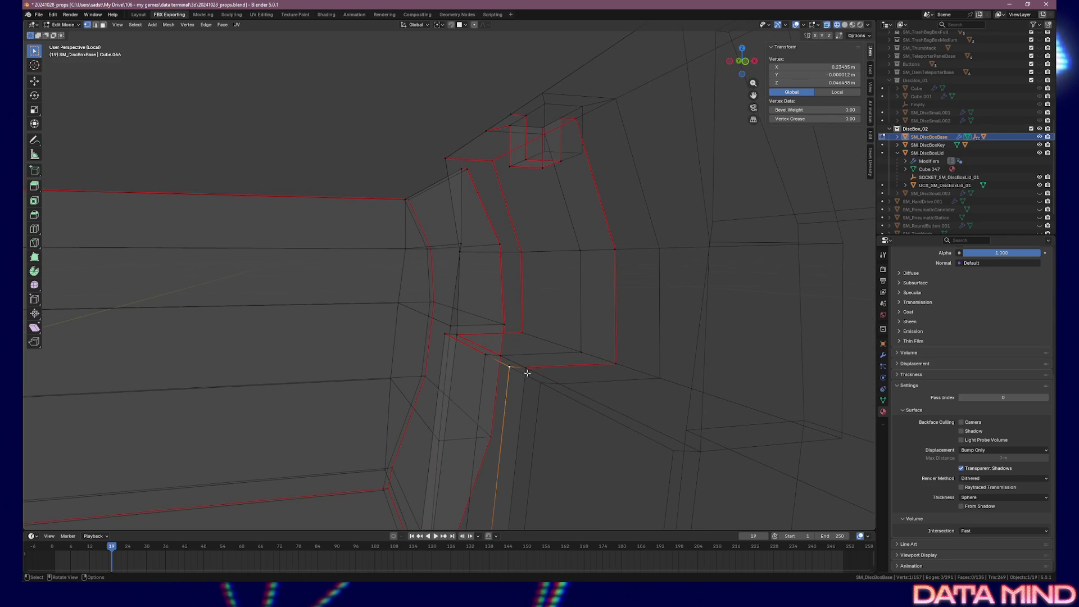
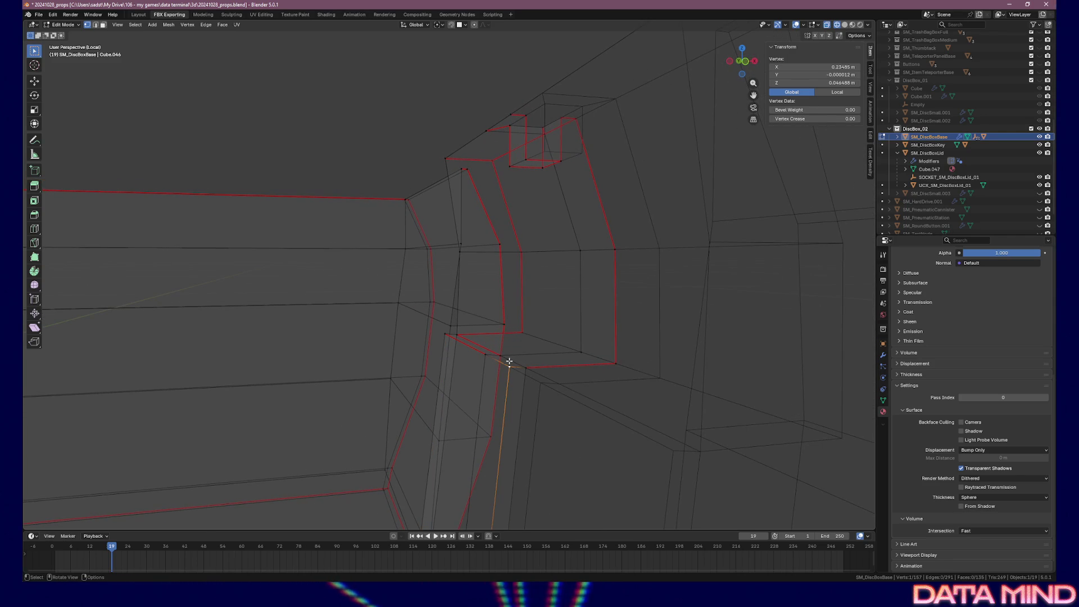
- Inspect the thin and tall faces beside the notch in face-select mode
key(3)
click(477, 347)
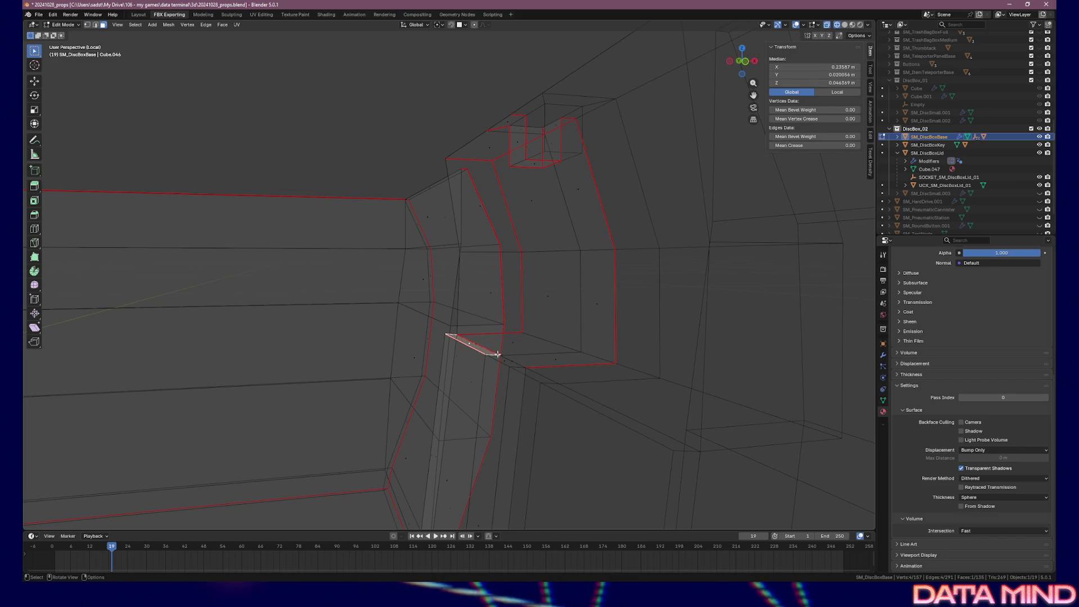
scroll(481, 347, up, 2)
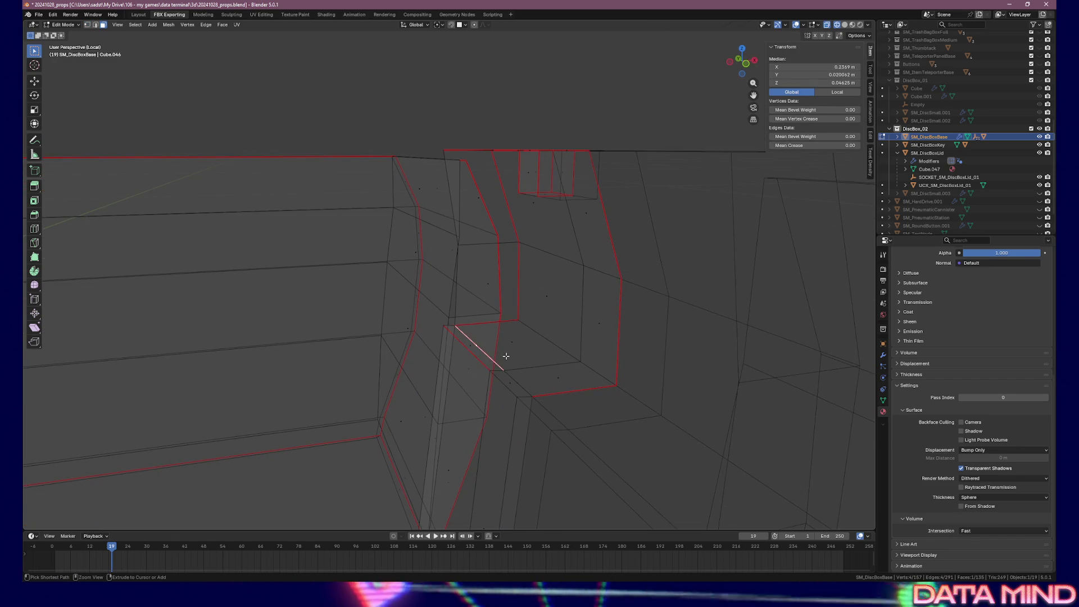
key(alt+a)
click(505, 357)
click(504, 357)
click(503, 357)
click(501, 358)
key(alt+a)
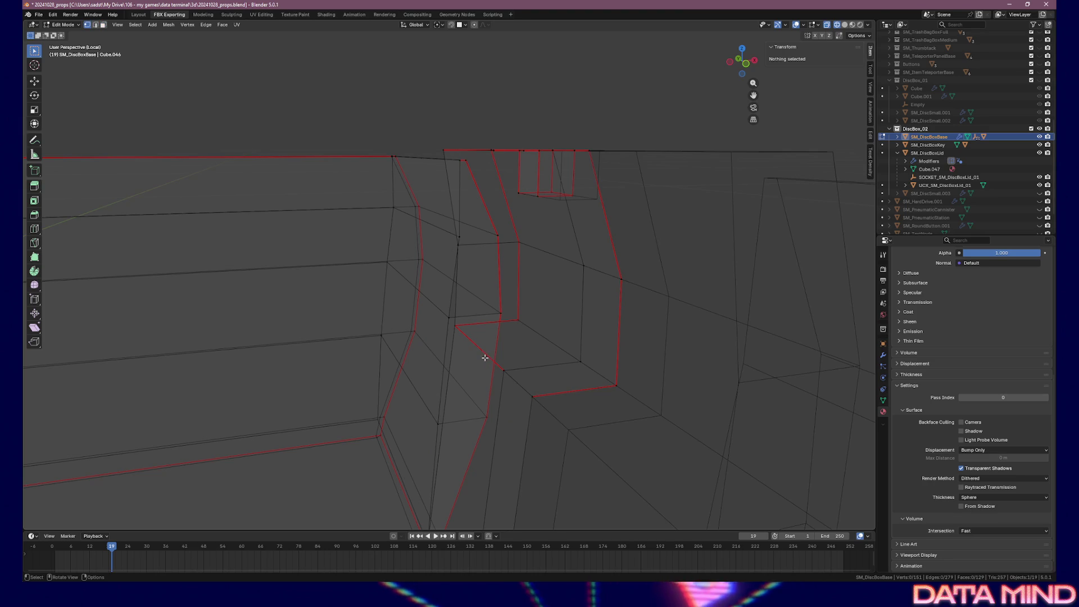
- Merge the notch-corner vertex with the vertex beside it
key(1)
click(504, 369)
key(g)
key(Escape)
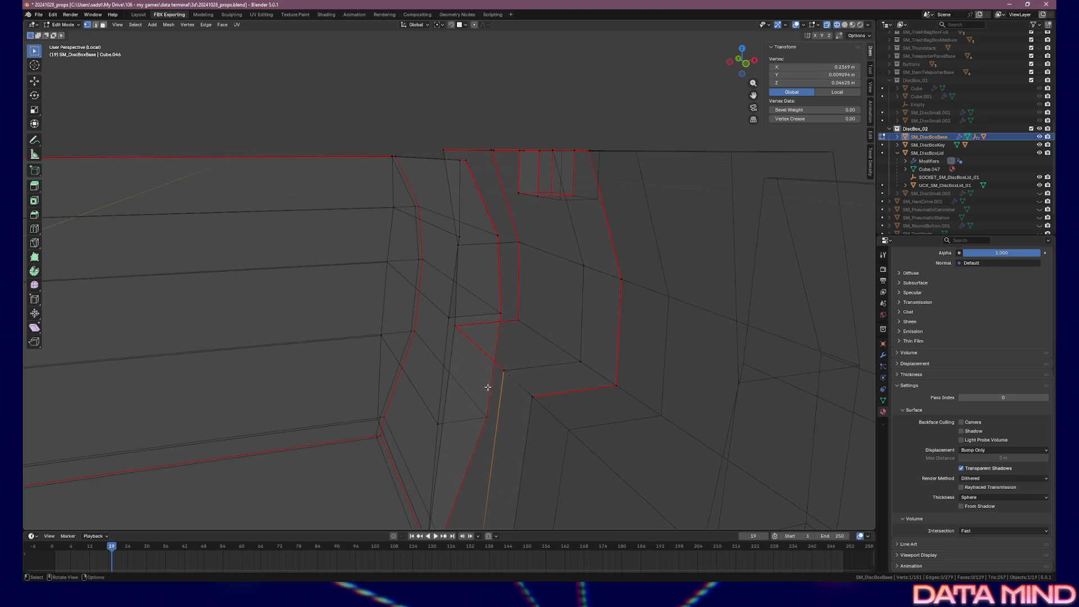
shift+click(510, 378)
key(m)
click(510, 376)
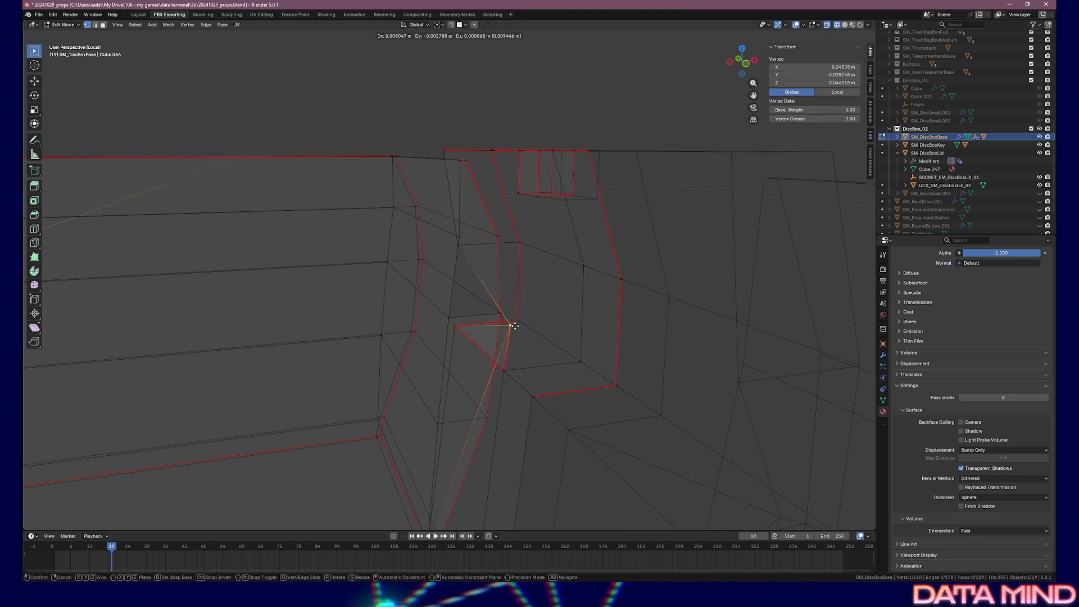
- Merge the neighbouring vertex pair at center, then drop and merge the overlapping vertices
shift+click(454, 325)
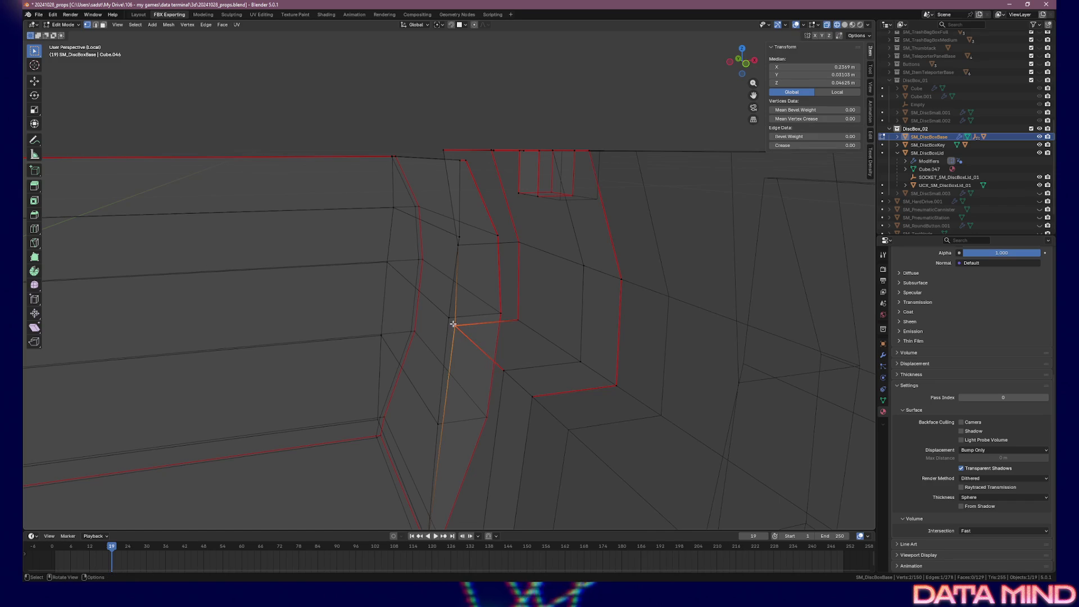
key(m)
click(516, 334)
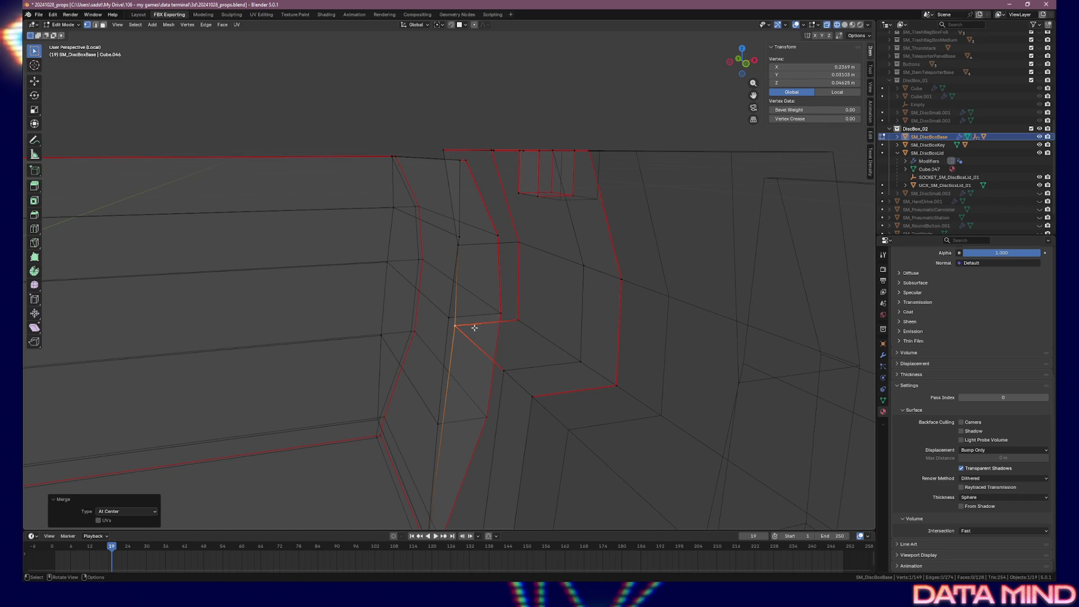
key(g)
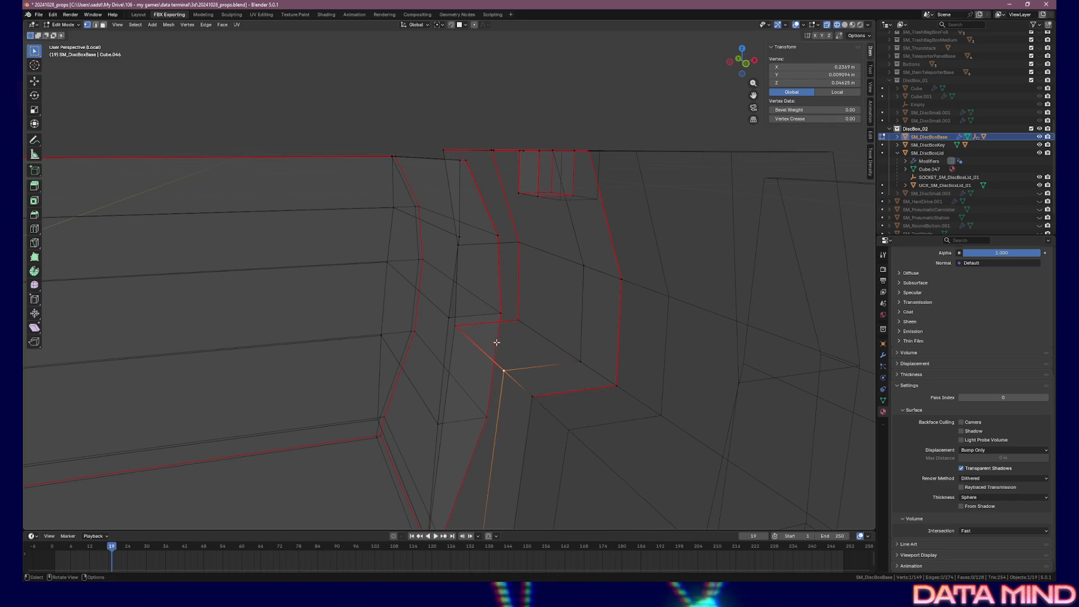
click(510, 386)
drag(515, 386, 538, 400)
key(m)
click(537, 399)
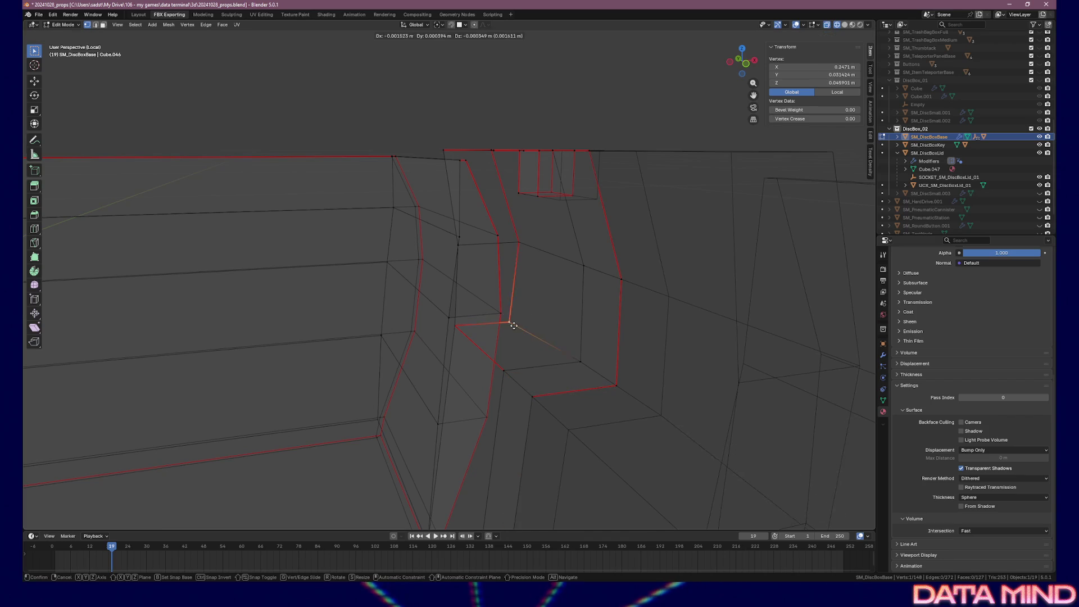
- Select the vertices below and atop the notch plus the top rim vertex
click(580, 361)
click(516, 243)
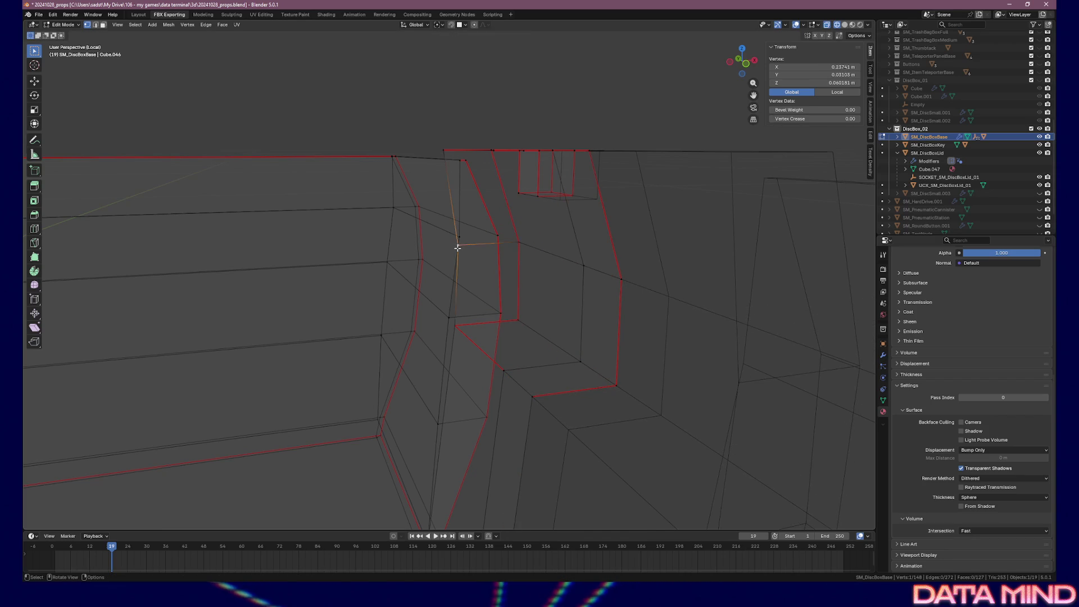
click(442, 153)
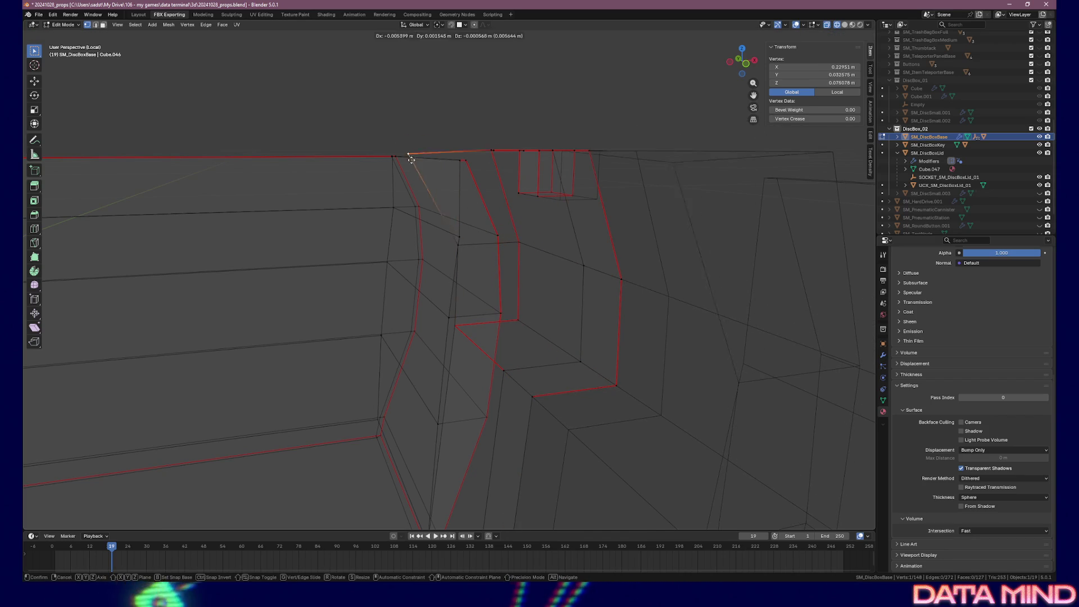
mouse_move(571, 239)
mouse_down()
mouse_move(574, 255)
mouse_move(545, 272)
mouse_move(561, 260)
mouse_move(469, 260)
mouse_up()
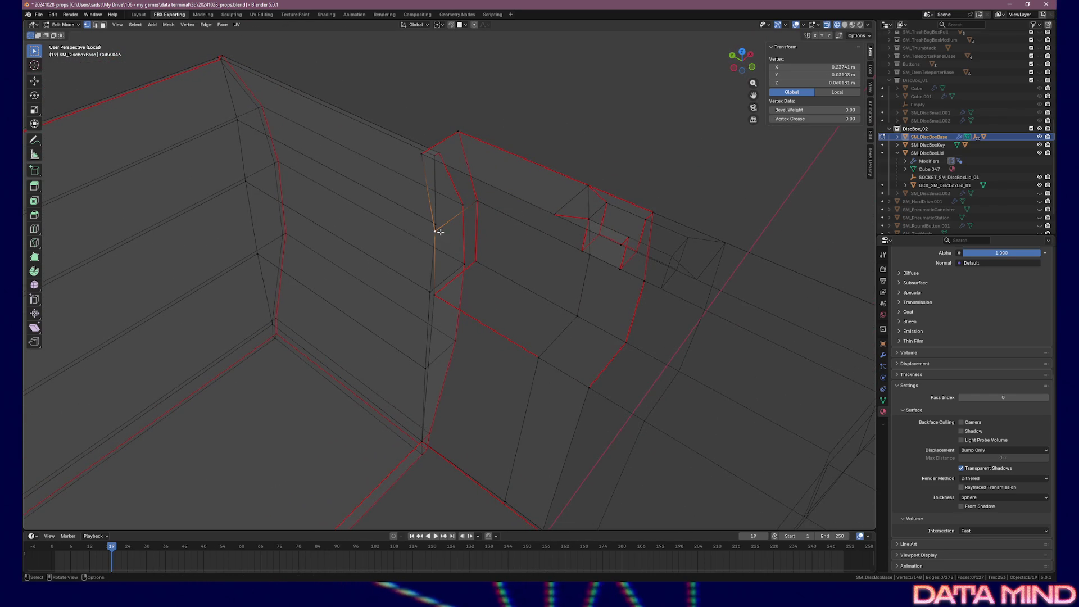
- Extrude a rim vertex along Y and position it in Top view
key(e)
key(y)
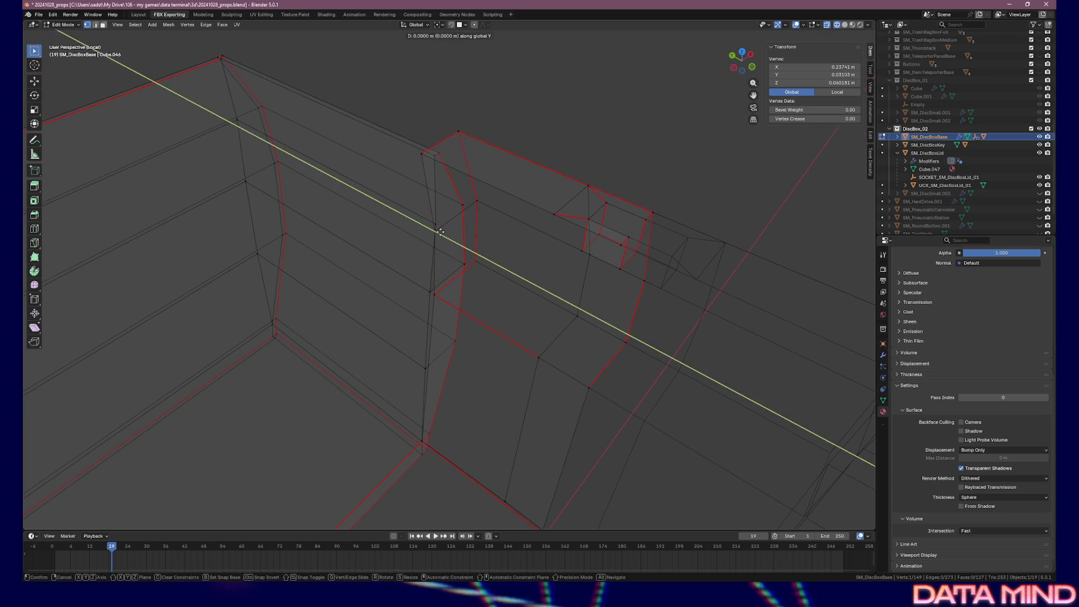
click(578, 306)
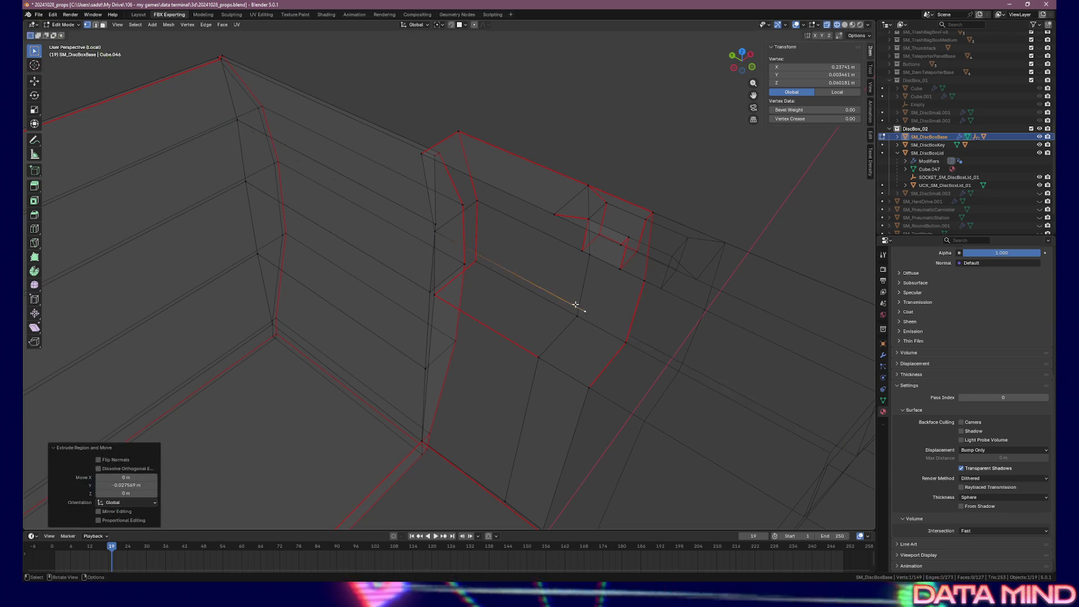
mouse_move(621, 314)
mouse_down()
mouse_move(636, 296)
mouse_move(588, 295)
mouse_up()
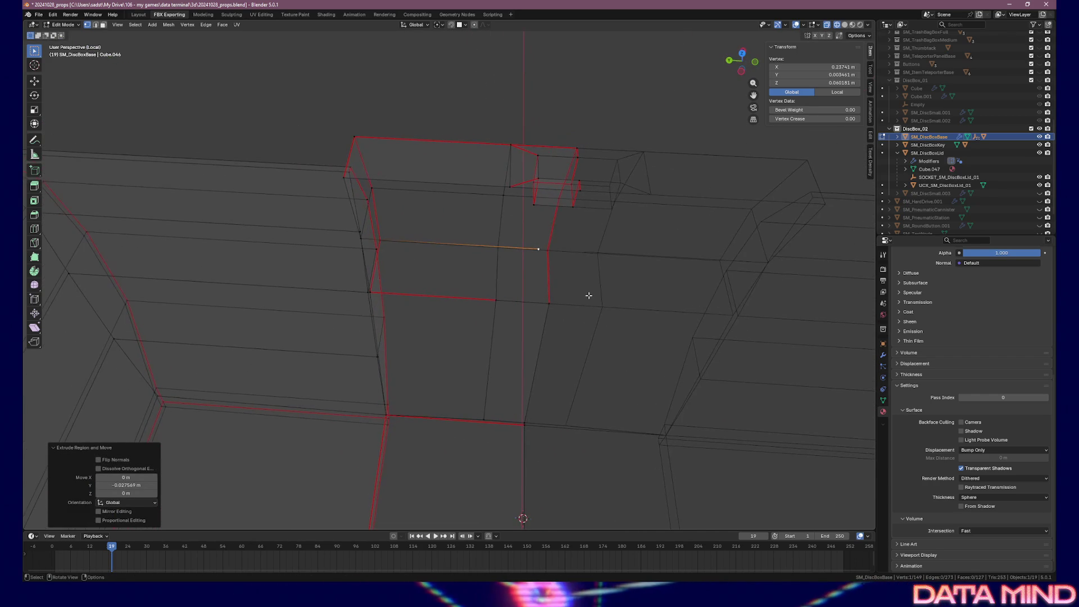
key(KP_7)
key(g)
click(495, 355)
key(g)
key(y)
click(489, 335)
drag(489, 334, 576, 275)
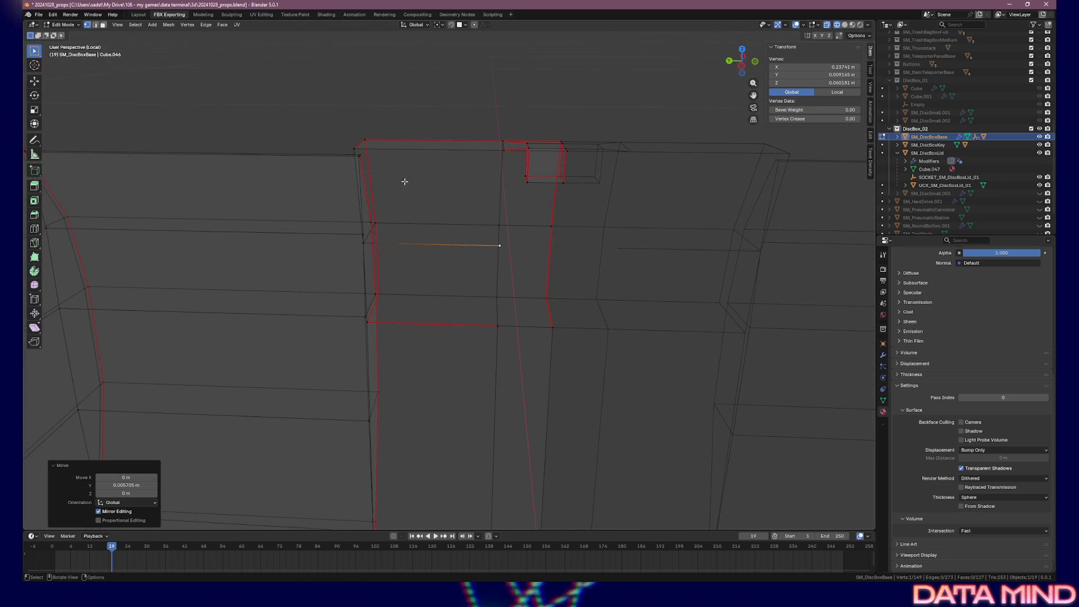
- Fill a face between the new vertex and three neighbouring vertices
shift+click(368, 231)
shift+click(502, 152)
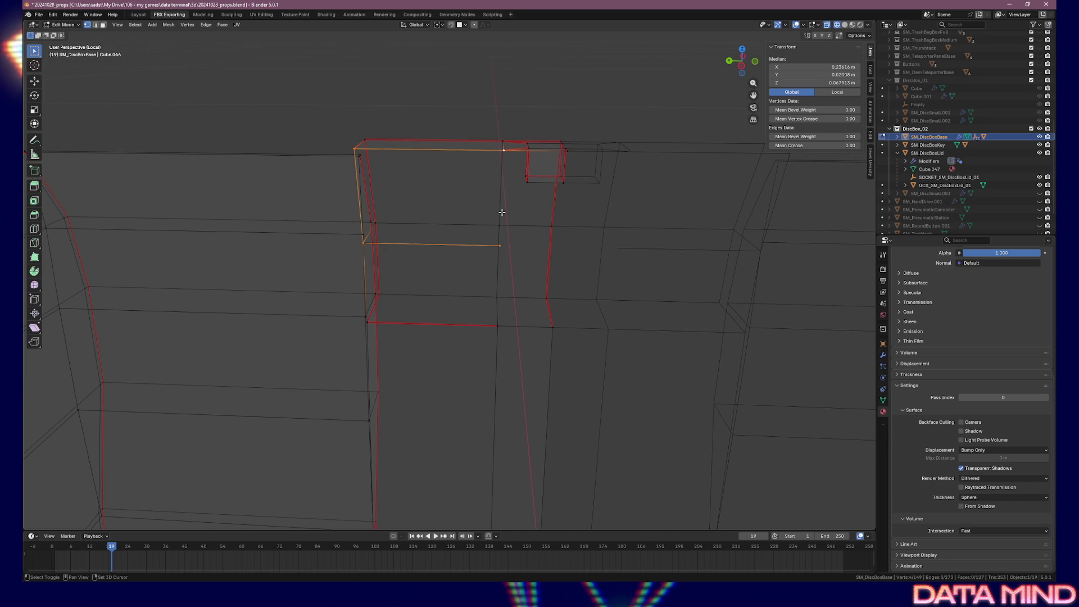
key(f)
mouse_move(506, 272)
mouse_down()
mouse_move(423, 282)
mouse_move(423, 272)
mouse_move(500, 266)
mouse_move(504, 249)
mouse_move(533, 245)
mouse_move(552, 309)
mouse_up()
- Extrude another vertex along Y in Top view and fill a second face
click(500, 260)
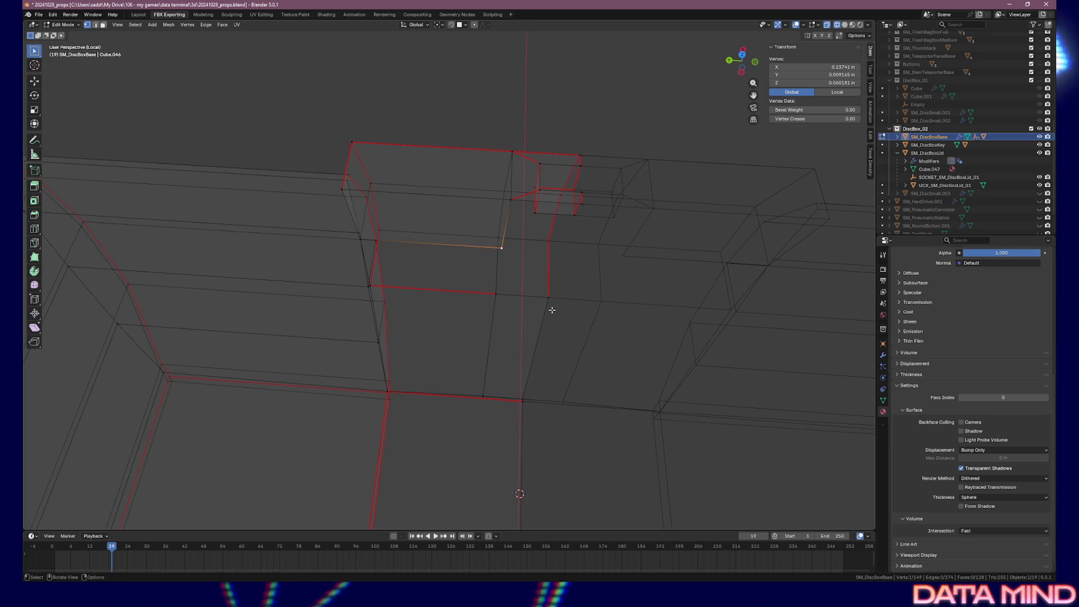
key(KP_7)
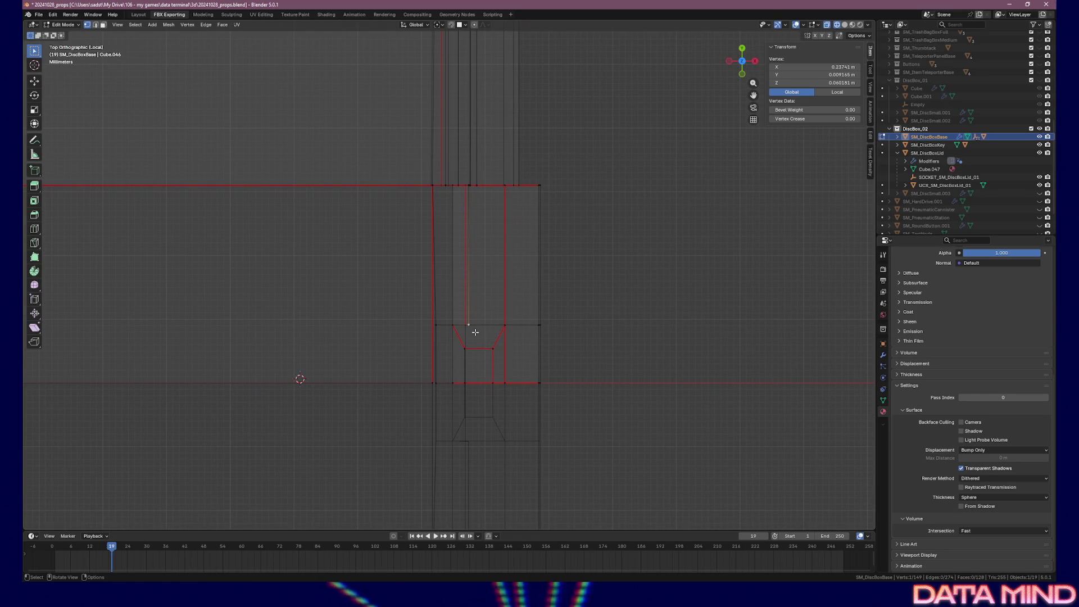
key(e)
key(y)
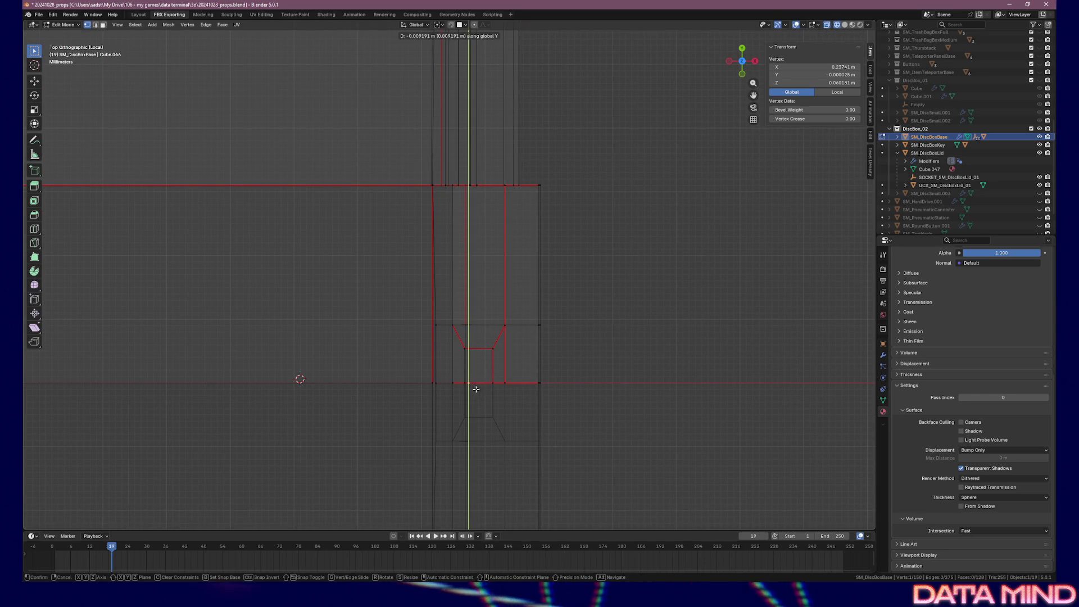
click(477, 390)
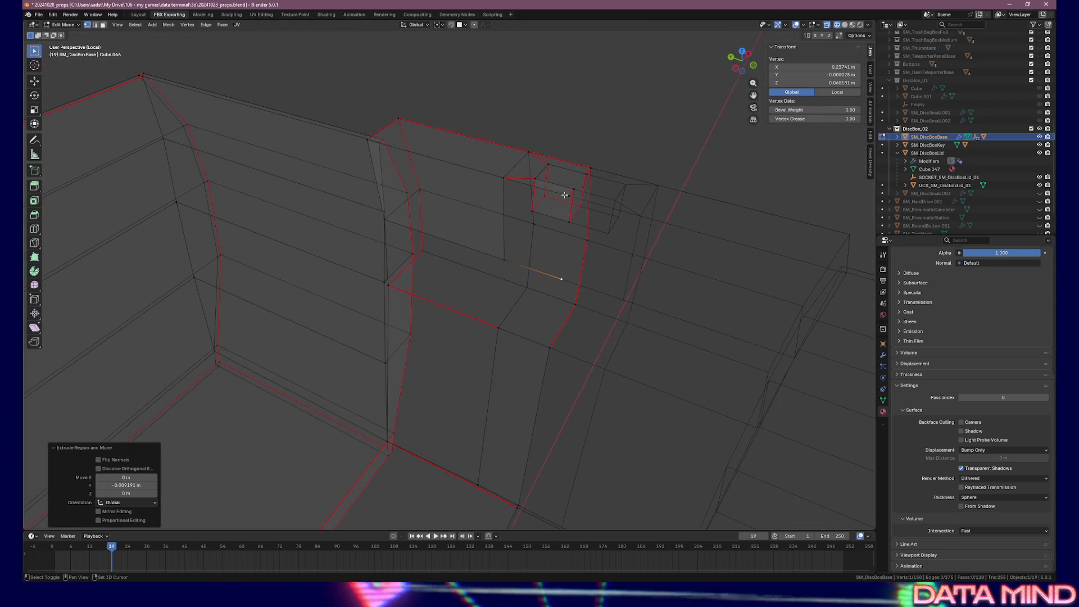
shift+click(570, 194)
shift+click(503, 178)
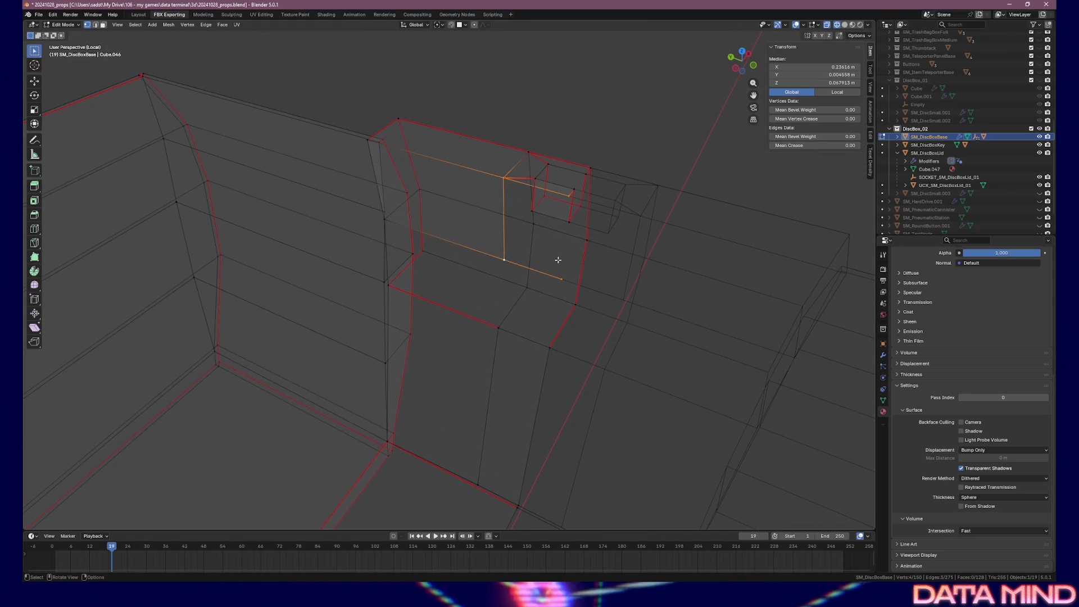
key(f)
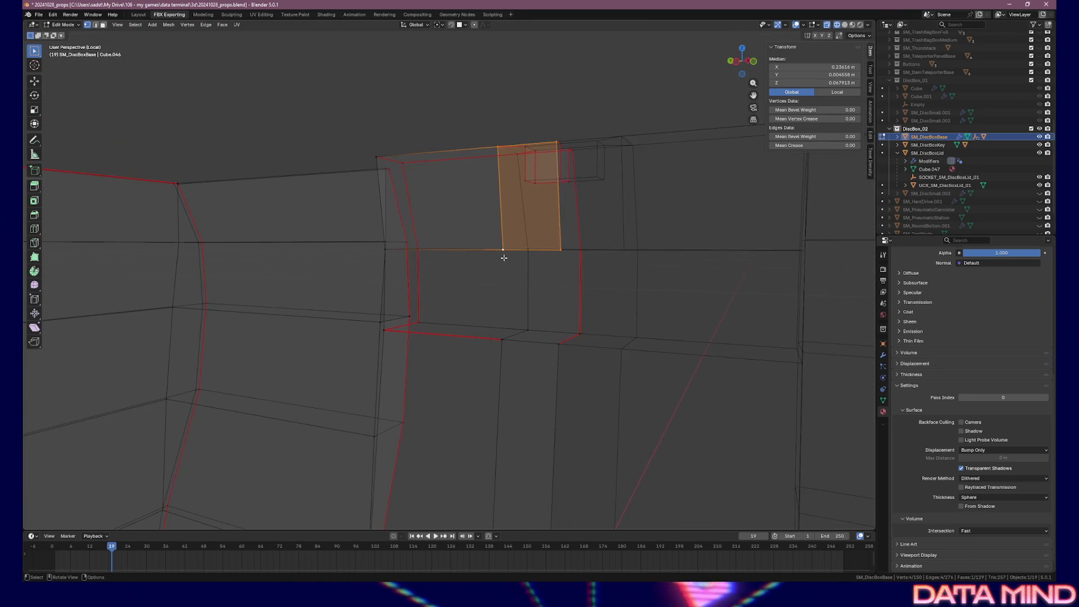
click(503, 250)
mouse_move(500, 338)
mouse_down()
mouse_move(549, 332)
mouse_move(494, 337)
mouse_move(498, 313)
mouse_up()
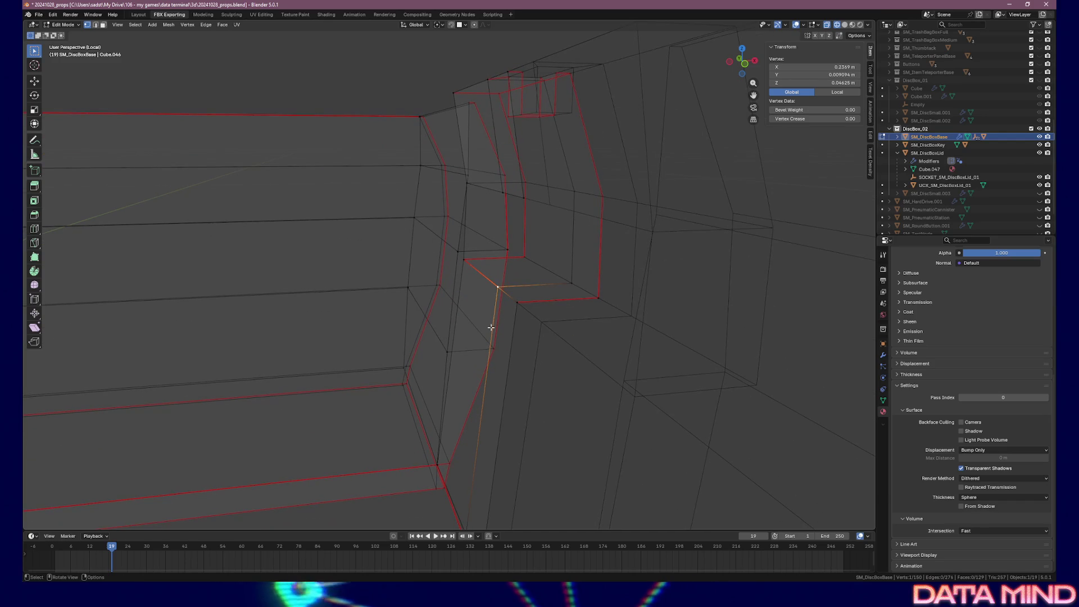
- Extrude the long face below the notch, then delete its thin side face and leftover edges
click(487, 326)
click(459, 387)
key(e)
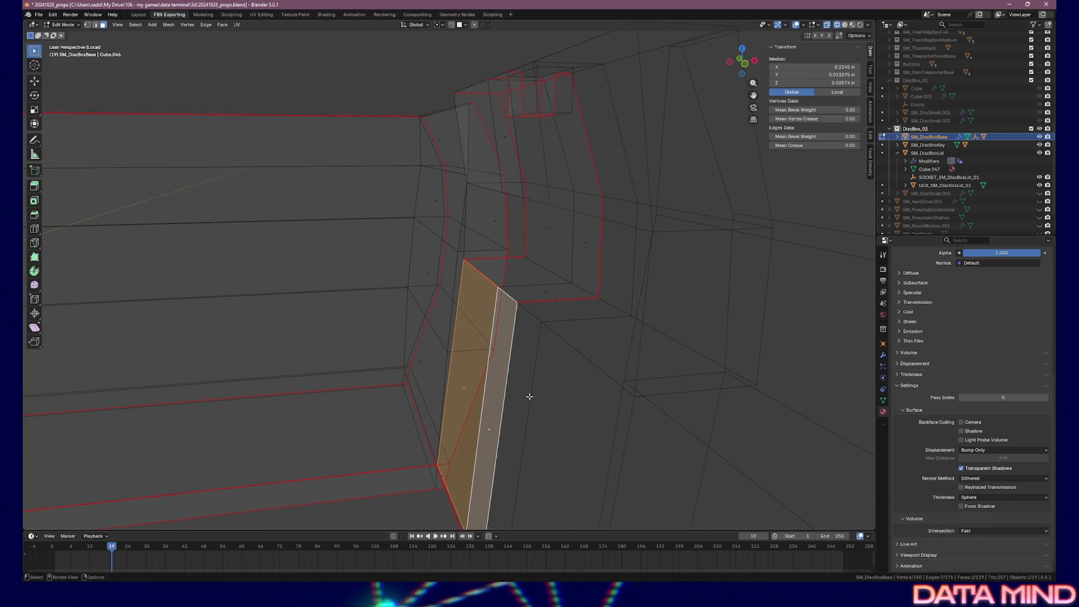
click(524, 396)
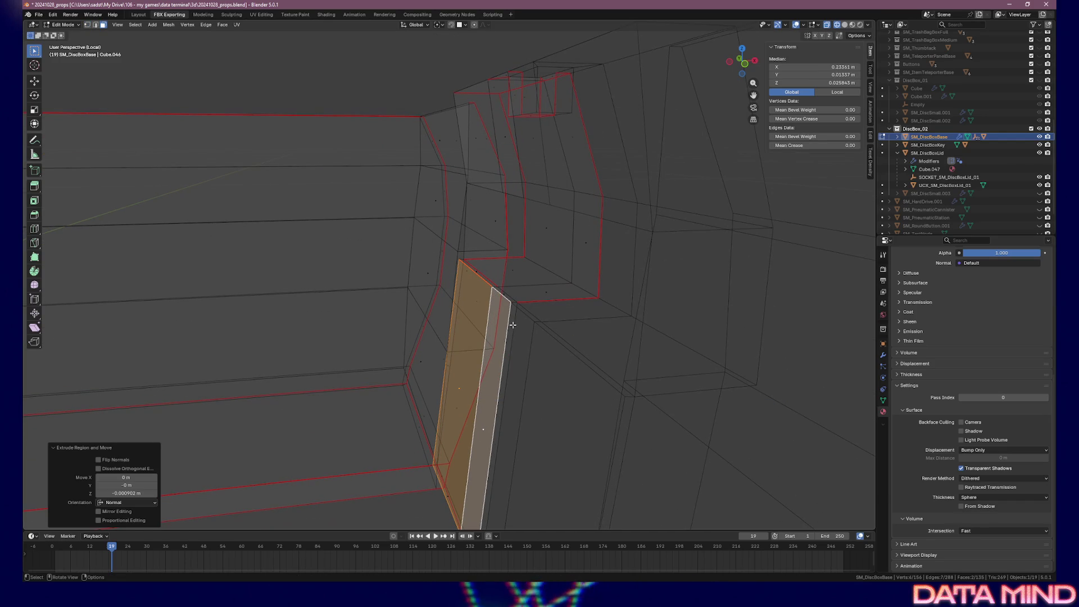
drag(510, 323, 487, 260)
click(482, 279)
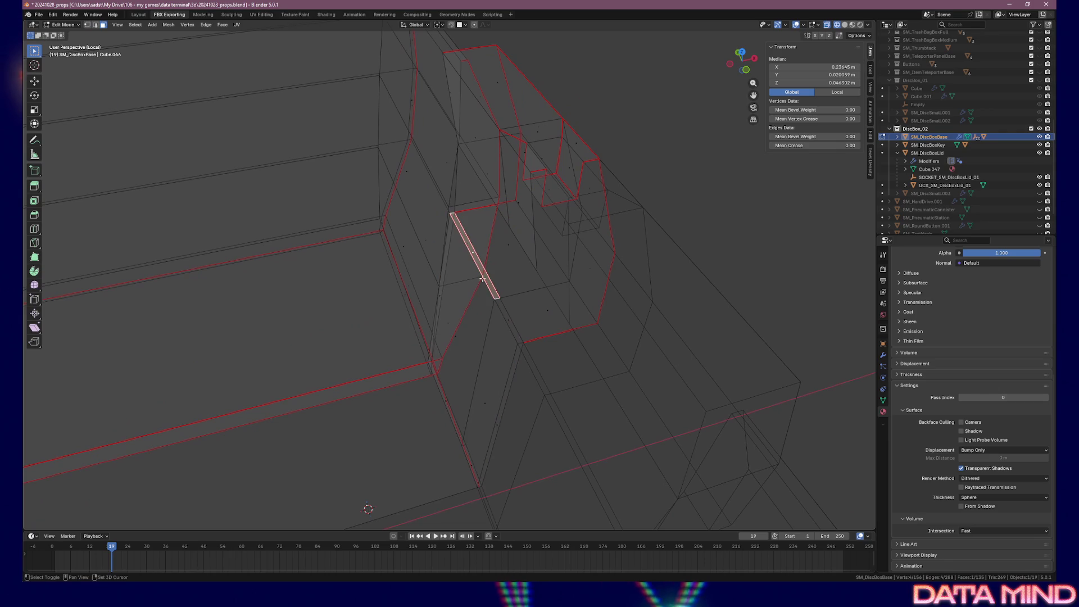
key(x)
click(504, 314)
alt+click(505, 314)
key(x)
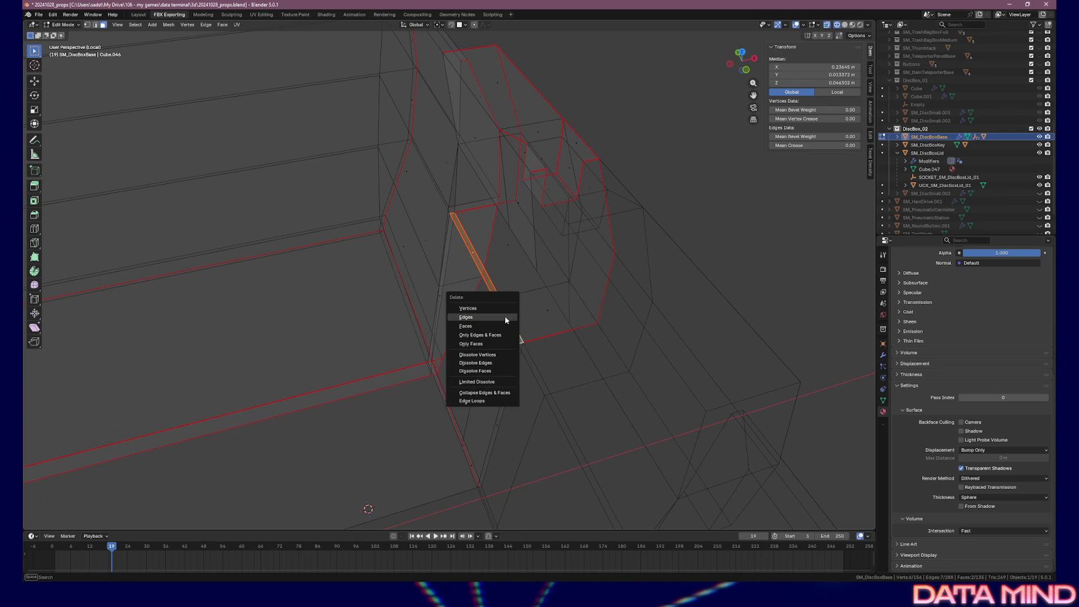
click(502, 321)
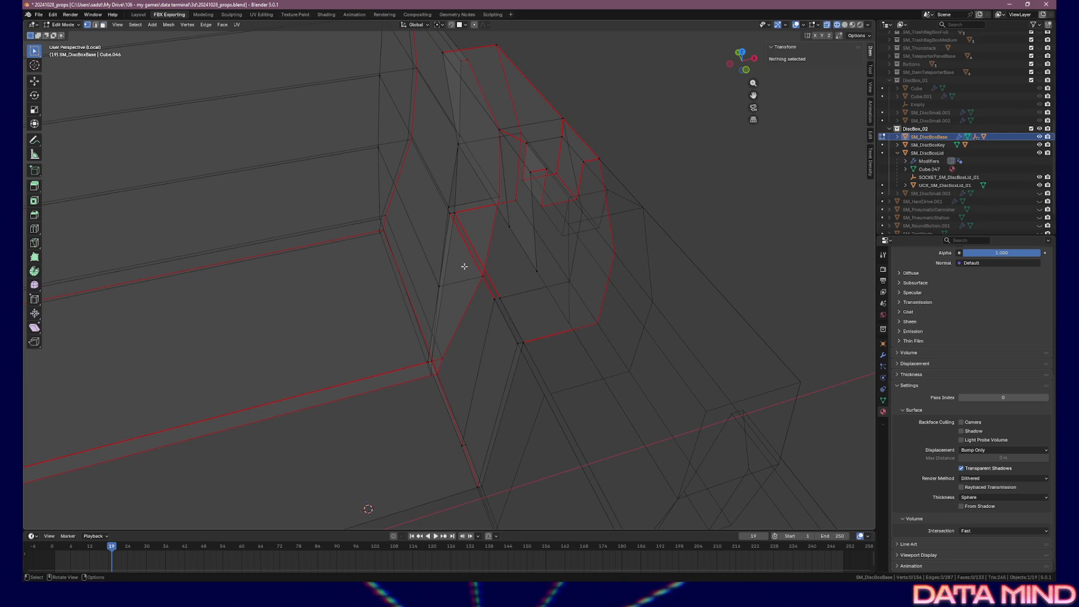
- Fill the remaining wall gaps with new faces from the selected corner vertices
click(493, 295)
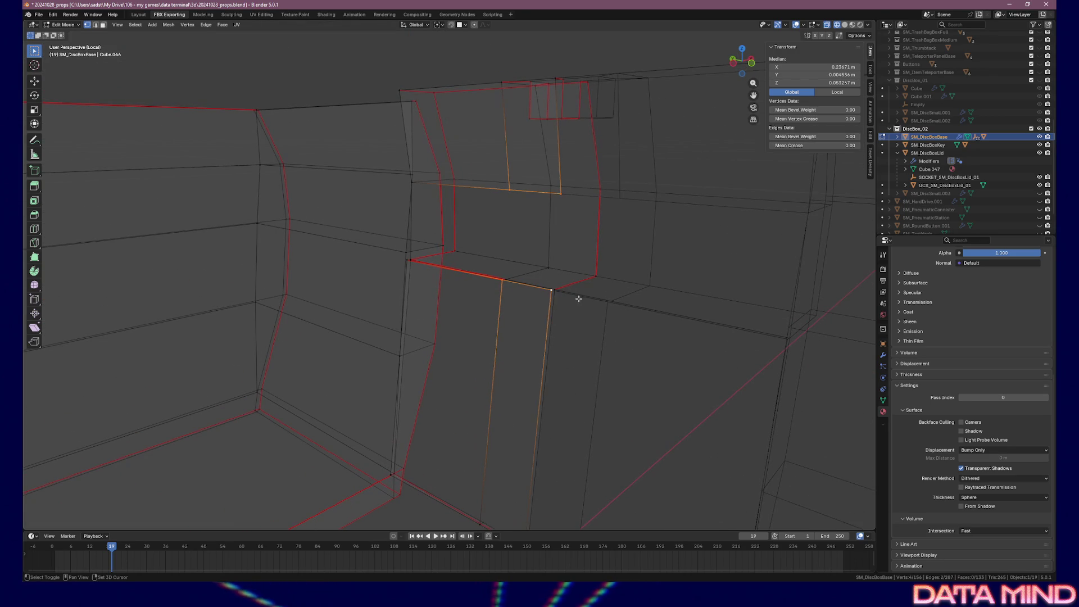
key(f)
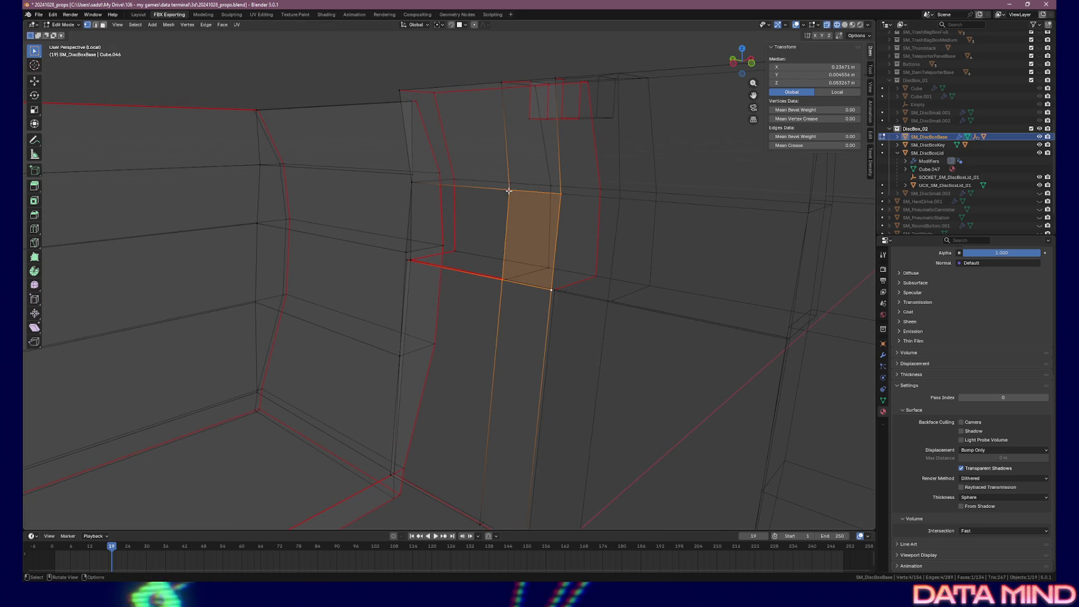
click(508, 191)
shift+click(412, 182)
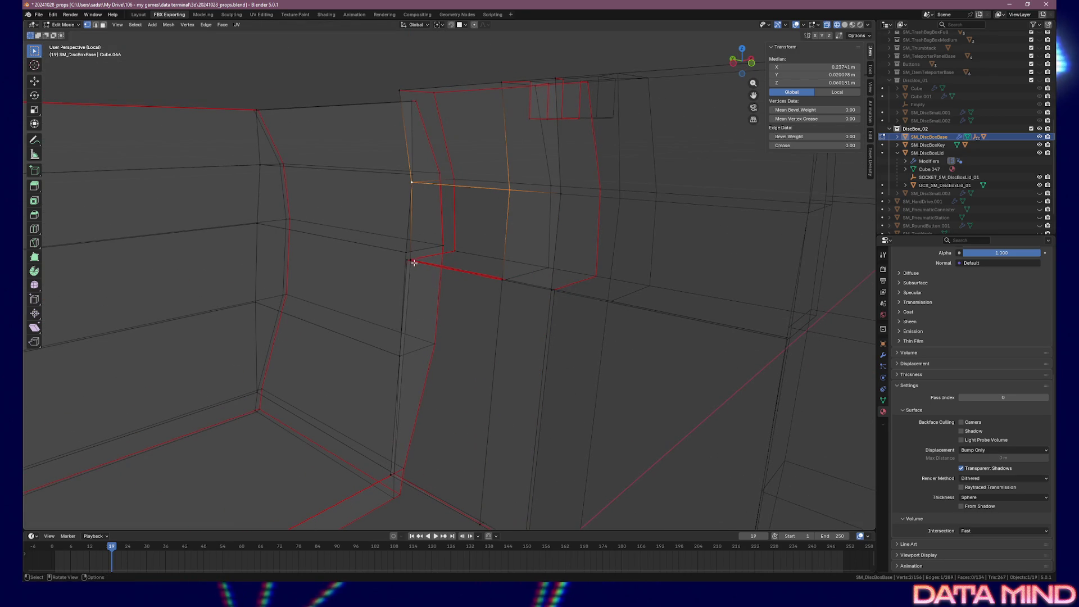
mouse_move(494, 271)
mouse_down()
mouse_move(453, 230)
mouse_move(504, 311)
mouse_up()
shift+click(492, 257)
key(f)
- Switch the viewport to Material Preview and frame the whole box
scroll(504, 311, down, 5)
mouse_move(434, 337)
mouse_down()
mouse_move(421, 313)
mouse_move(506, 315)
mouse_up()
click(852, 25)
drag(697, 236, 715, 262)
scroll(621, 269, up, 5)
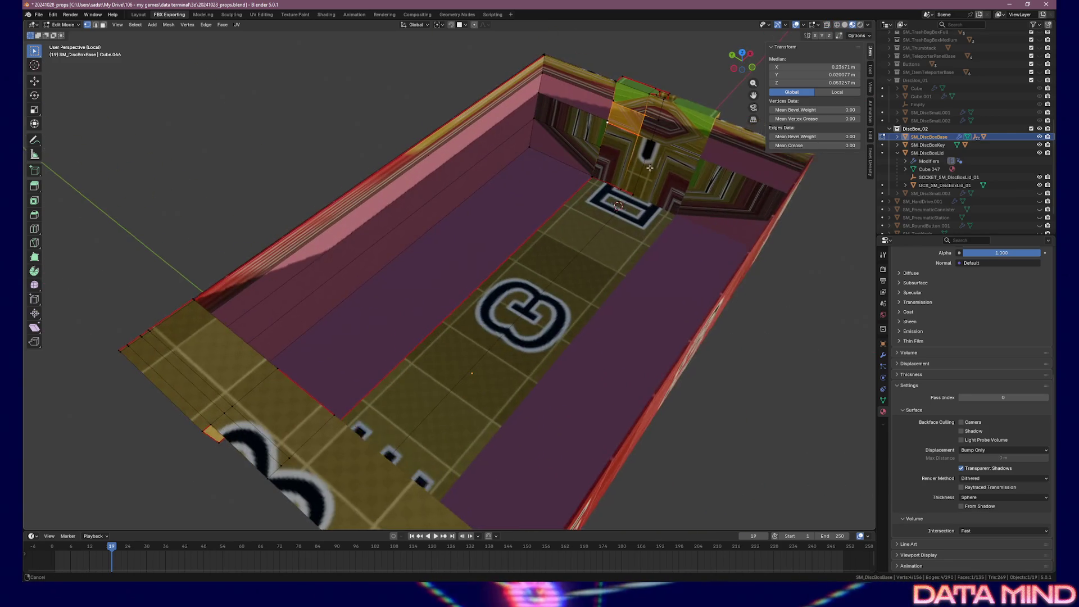
scroll(621, 268, down, 4)
mouse_move(621, 269)
mouse_down()
mouse_move(677, 260)
mouse_move(523, 269)
mouse_move(529, 281)
mouse_up()
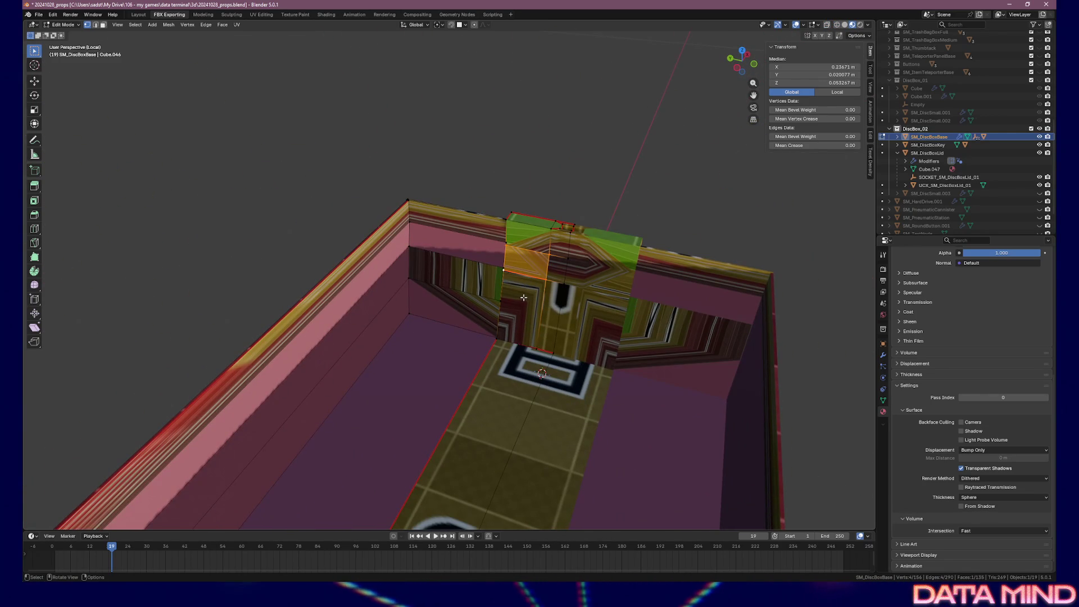
- Select the end wall, side wall, rim and floor faces of the box
key(3)
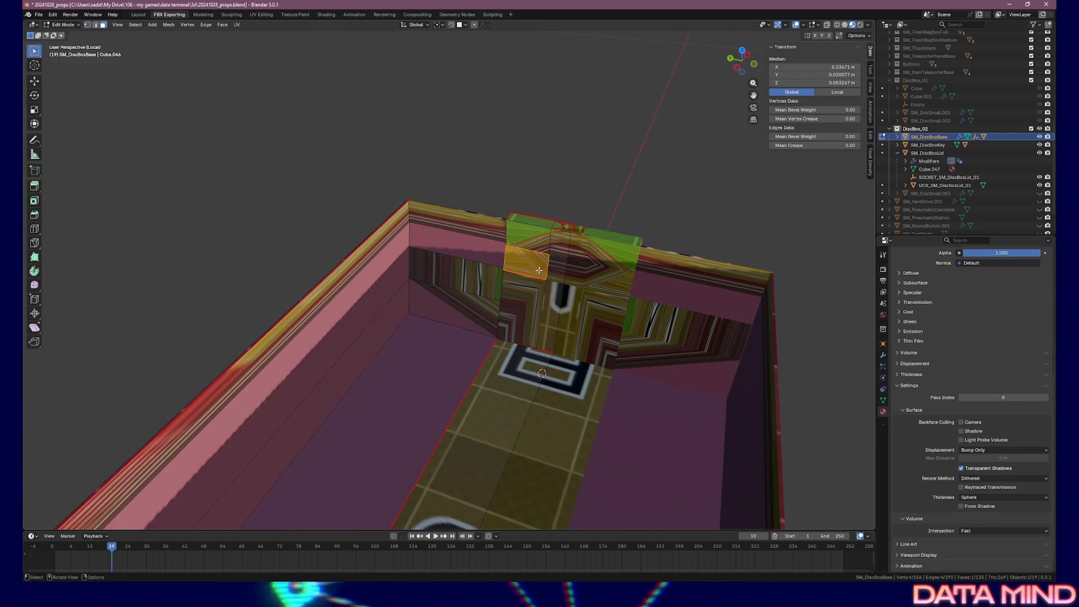
click(534, 231)
shift+click(556, 263)
shift+click(559, 270)
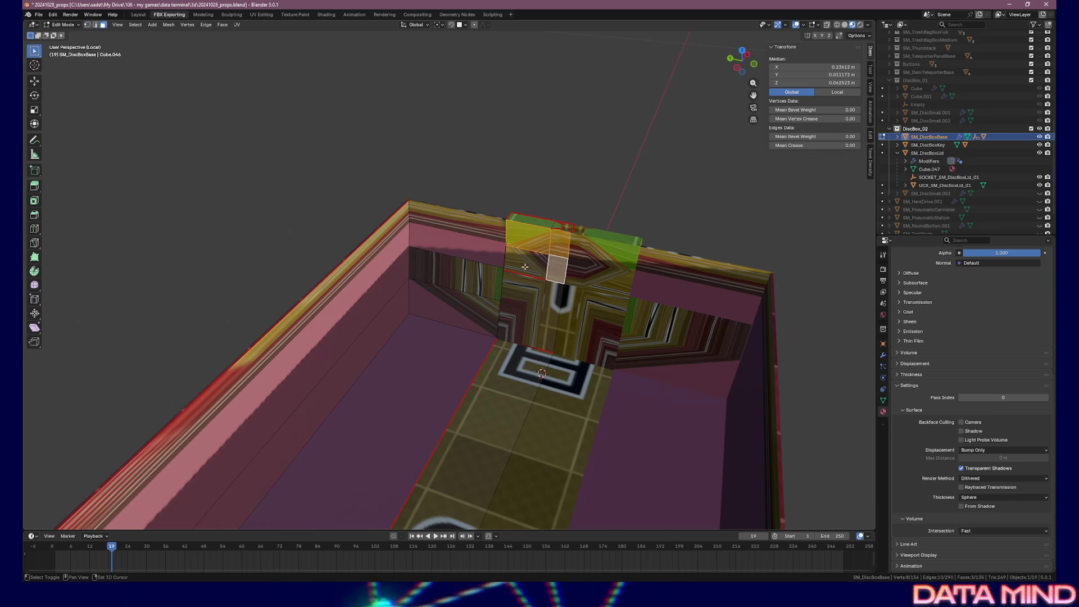
shift+click(528, 259)
shift+click(522, 315)
shift+click(556, 314)
shift+click(479, 286)
shift+click(479, 285)
shift+click(470, 246)
shift+click(467, 230)
shift+click(387, 232)
shift+click(382, 262)
shift+click(384, 295)
shift+click(402, 351)
shift+click(472, 354)
drag(524, 348, 354, 349)
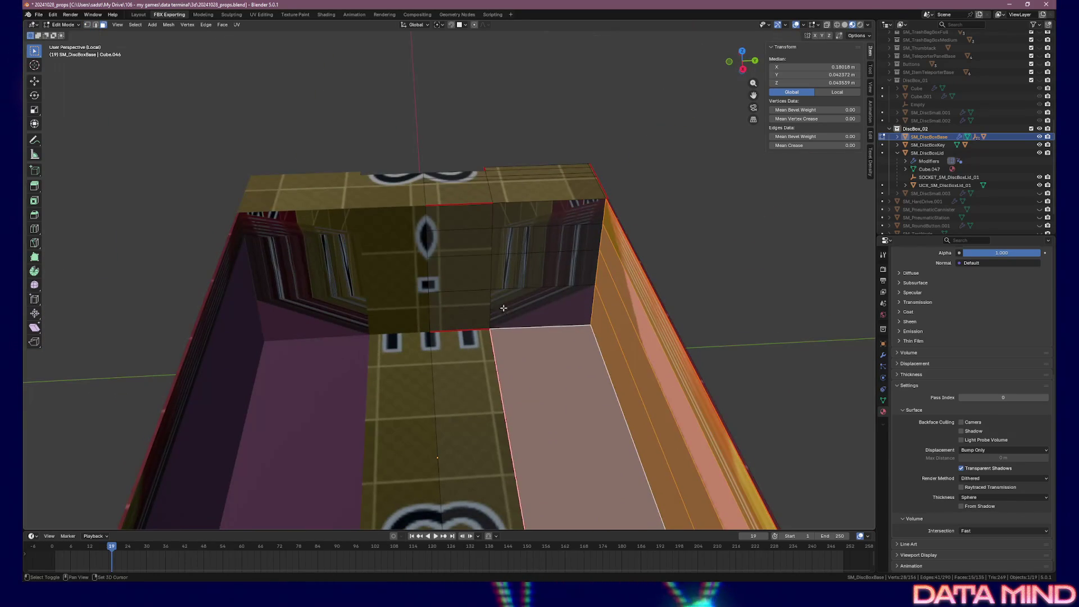
shift+click(540, 307)
shift+click(549, 264)
shift+click(551, 242)
shift+click(551, 219)
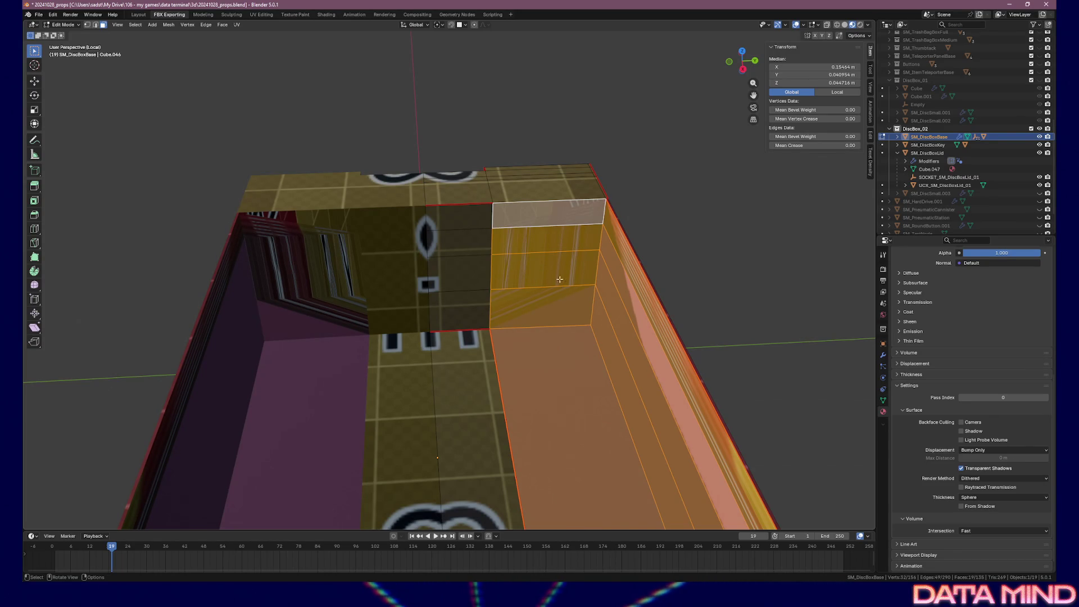
- Select the vertical corner edge of the right wall and switch to UV Editing
key(1)
click(607, 200)
click(602, 221)
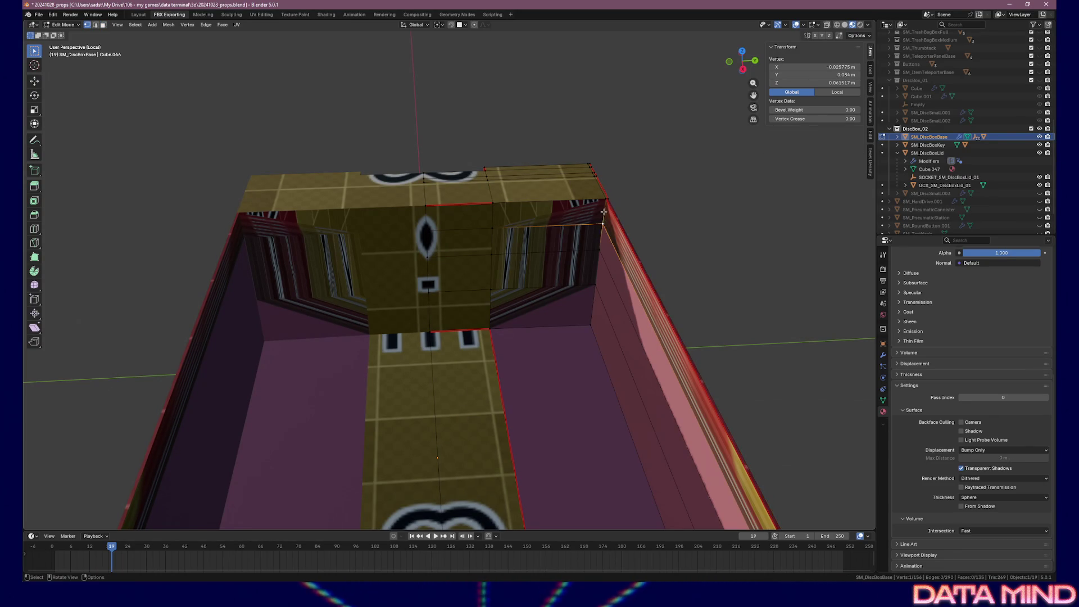
key(2)
shift+click(603, 212)
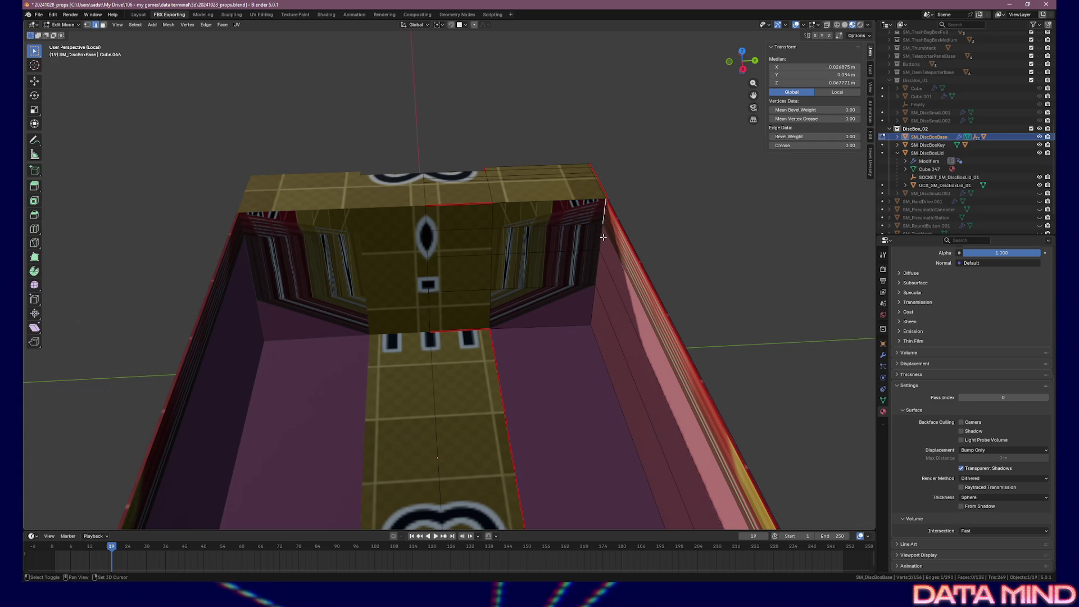
click(261, 15)
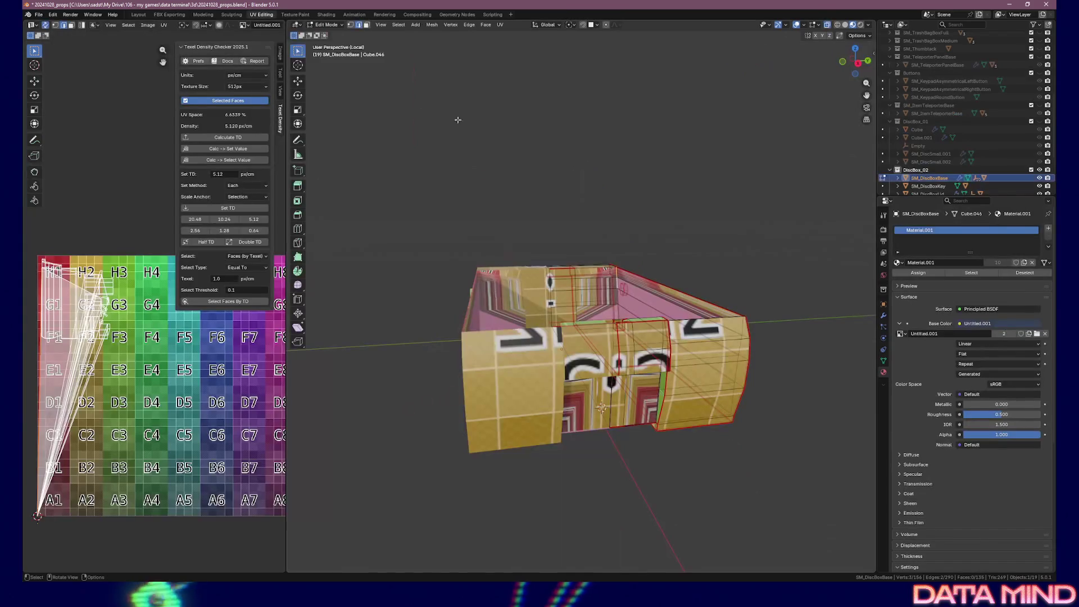
- Turn on Live Unwrap and mark the selected base edges as a UV seam
click(857, 35)
click(852, 140)
drag(691, 270, 647, 269)
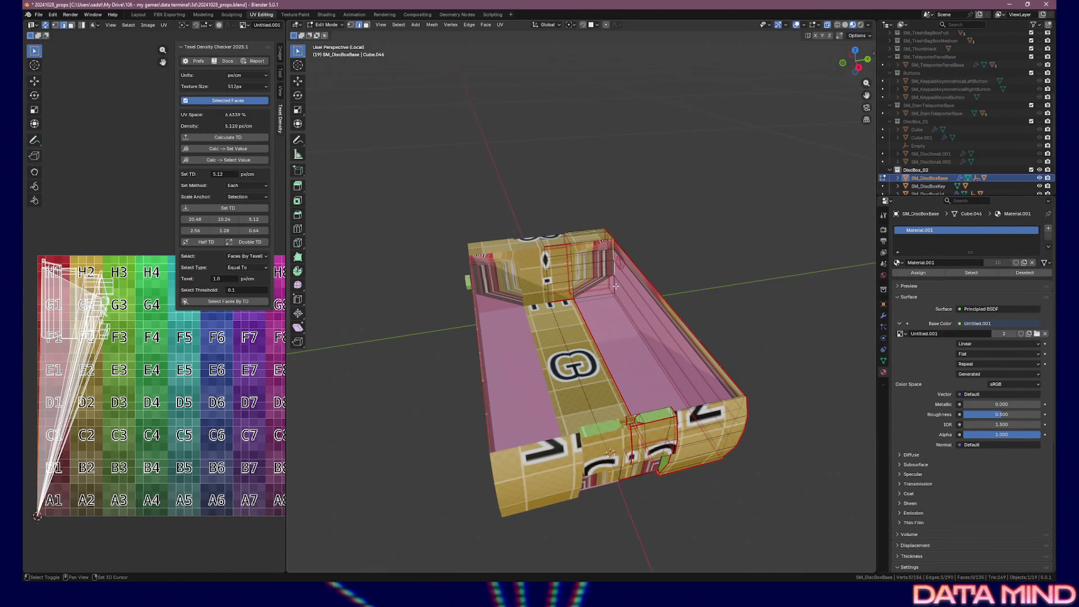
scroll(613, 288, up, 4)
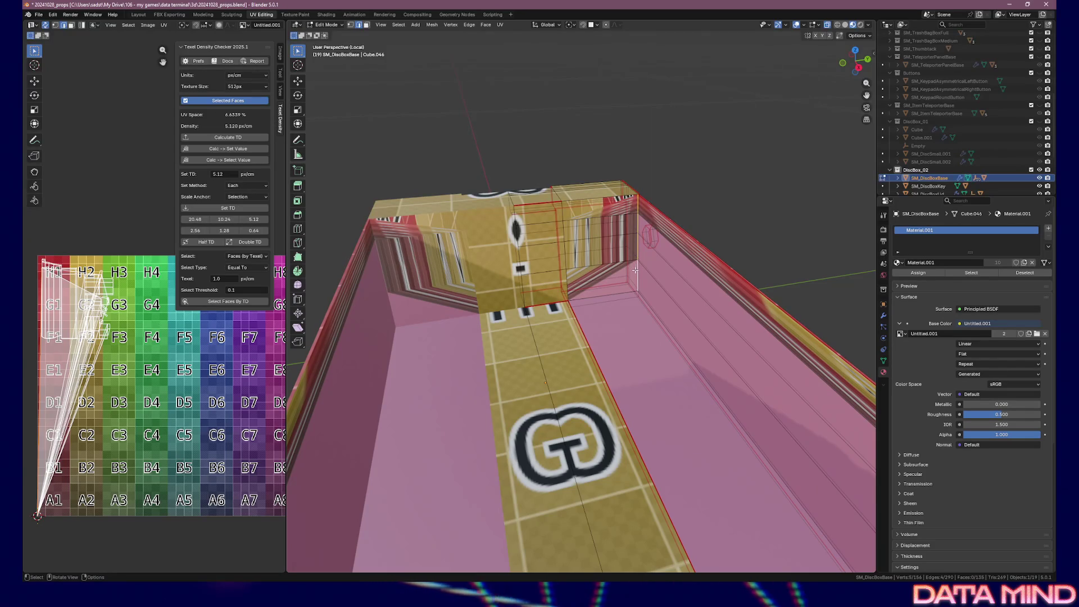
right_click(635, 269)
drag(680, 308, 619, 236)
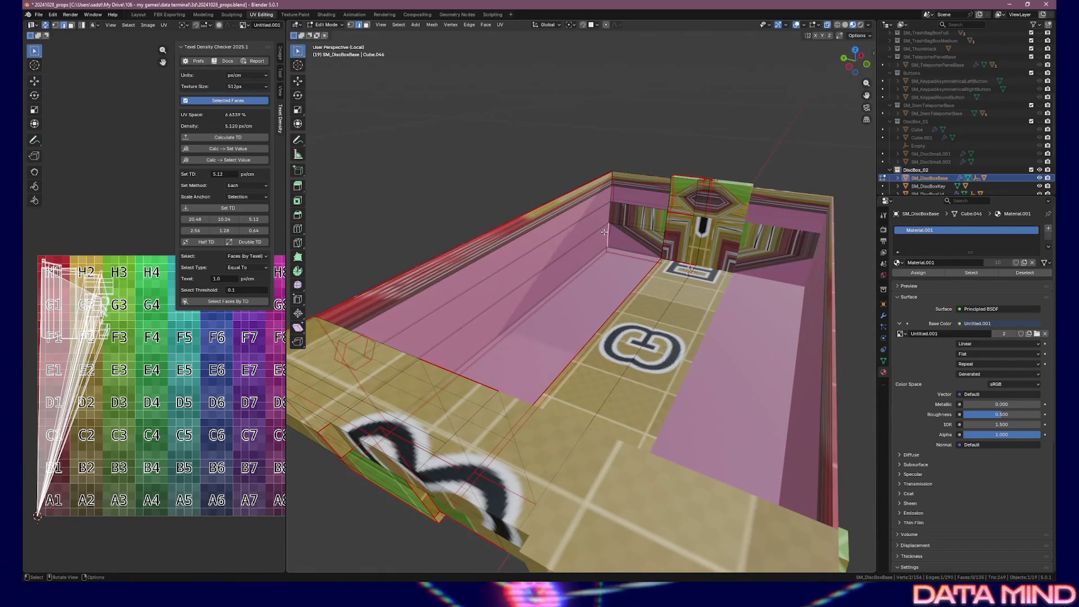
shift+click(611, 183)
key(ctrl+e)
click(605, 182)
- Check a single edge at the box's far end, then clear the edge selection
mouse_move(605, 182)
mouse_down()
mouse_move(711, 217)
mouse_move(495, 291)
mouse_move(709, 268)
mouse_up()
click(495, 299)
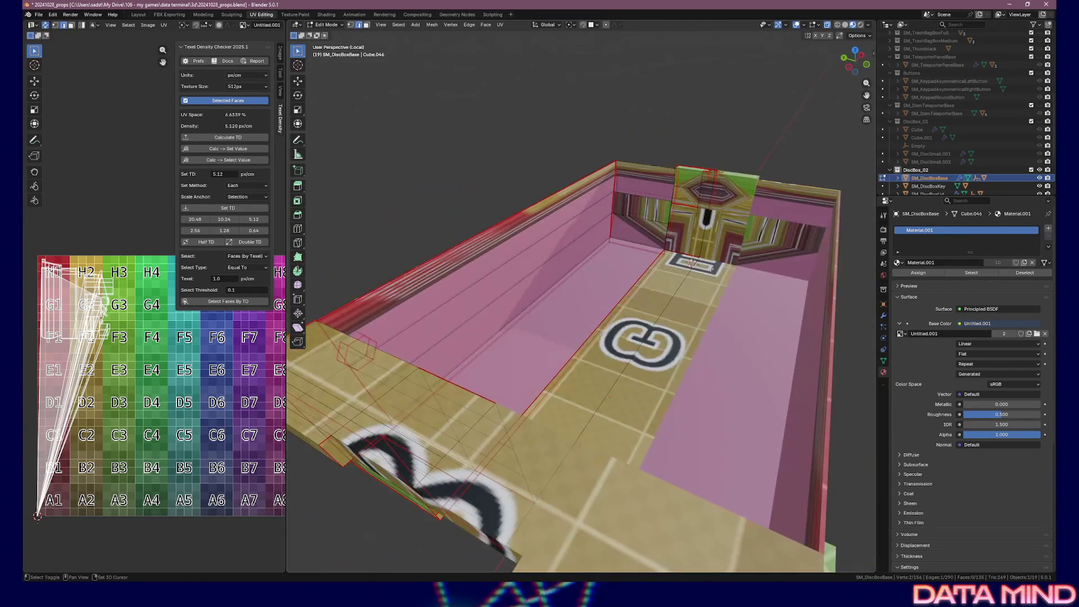
right_click(635, 243)
click(634, 243)
drag(643, 247, 590, 253)
click(590, 254)
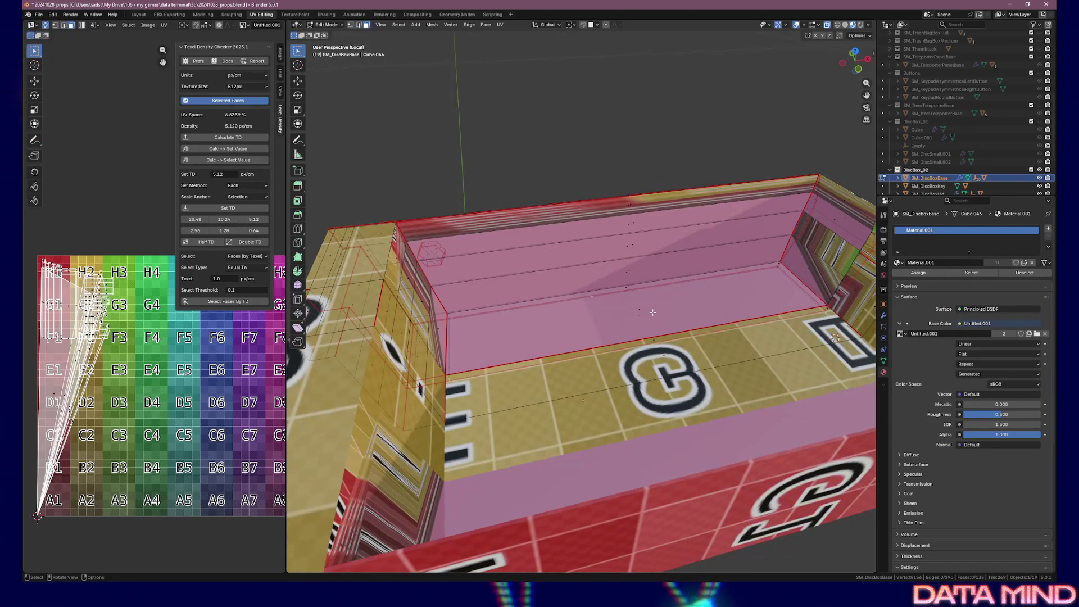
- Select the inner floor, top rim, right end wall and left inner wall faces
shift+click(652, 313)
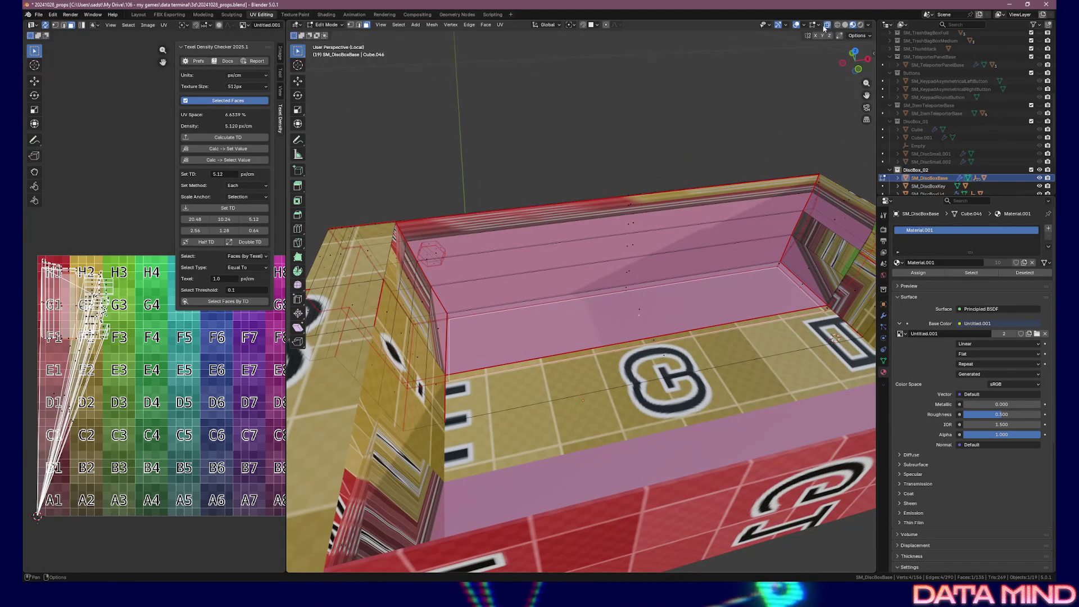
shift+click(652, 304)
shift+click(638, 272)
shift+click(633, 223)
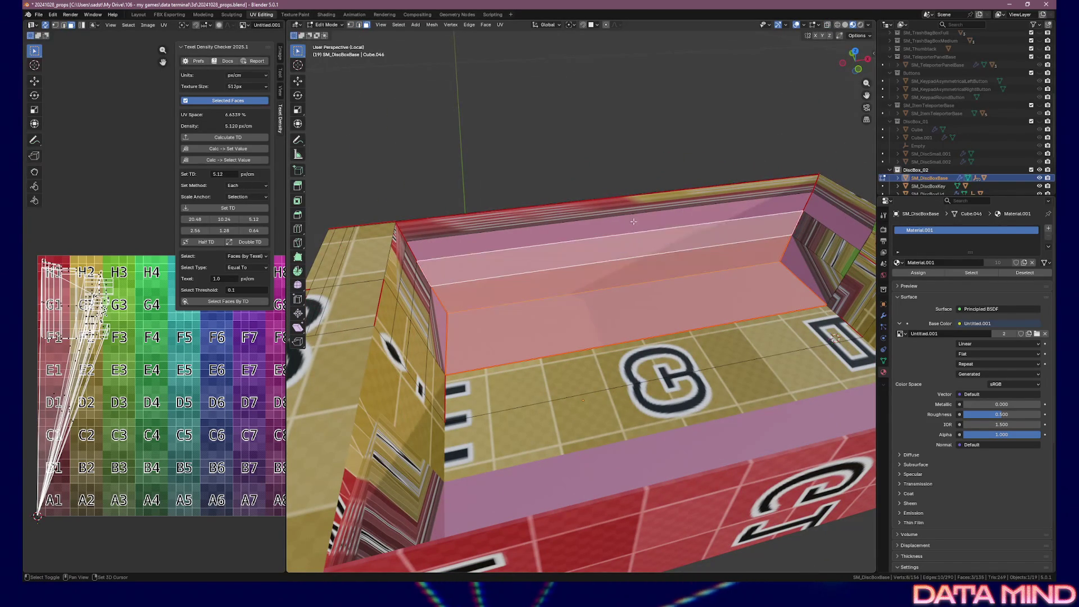
shift+click(633, 224)
shift+click(618, 209)
shift+click(798, 203)
shift+click(820, 240)
shift+click(829, 242)
shift+click(817, 270)
shift+click(402, 248)
shift+click(420, 301)
shift+click(422, 298)
shift+click(437, 329)
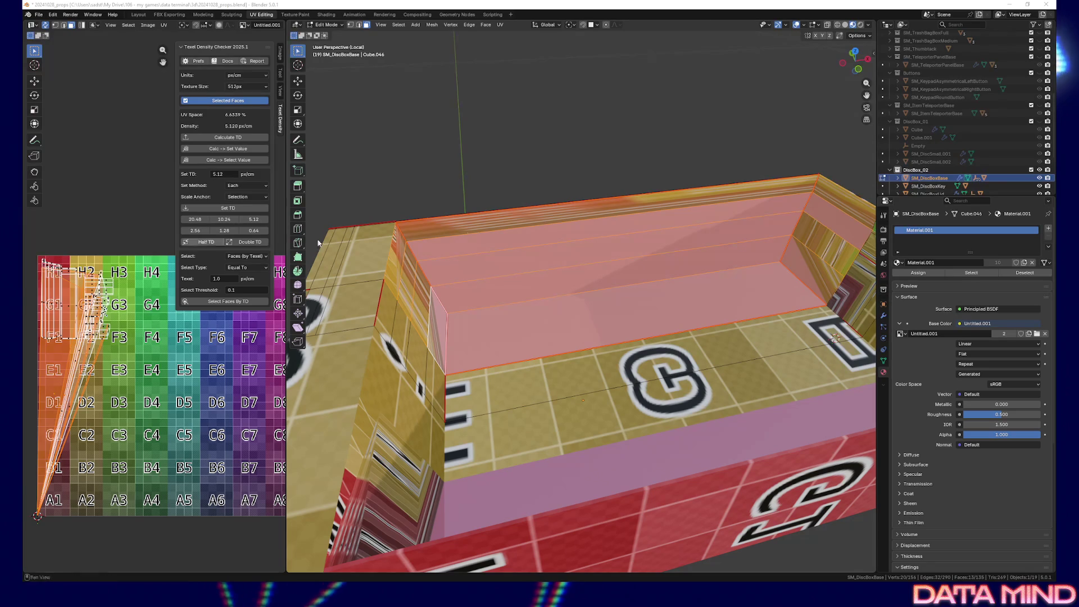
- Add the small top face and the vertical wall strip faces to the selection
right_click(548, 234)
mouse_move(561, 234)
drag(638, 107, 689, 131)
shift+click(702, 159)
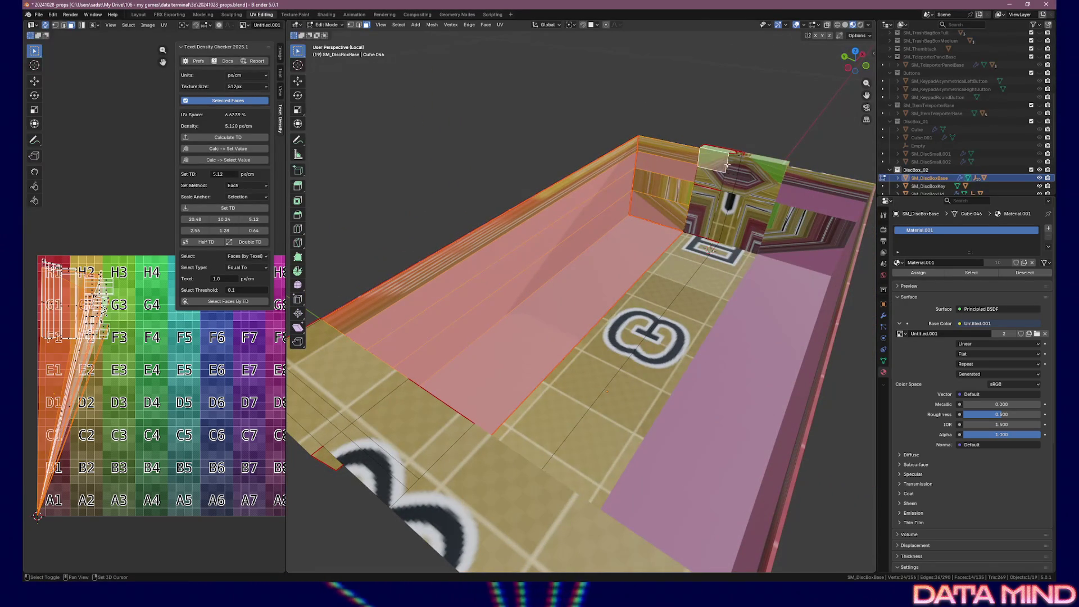
shift+click(719, 172)
shift+click(709, 202)
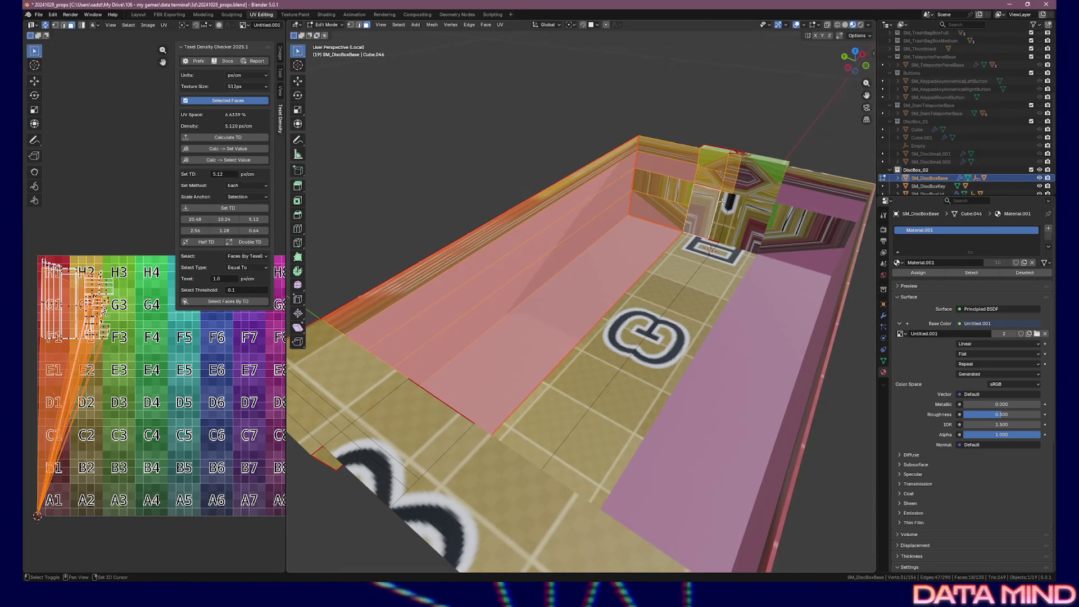
shift+click(709, 214)
- Move the selected wall faces' UVs and return to Object Mode
drag(738, 220, 578, 245)
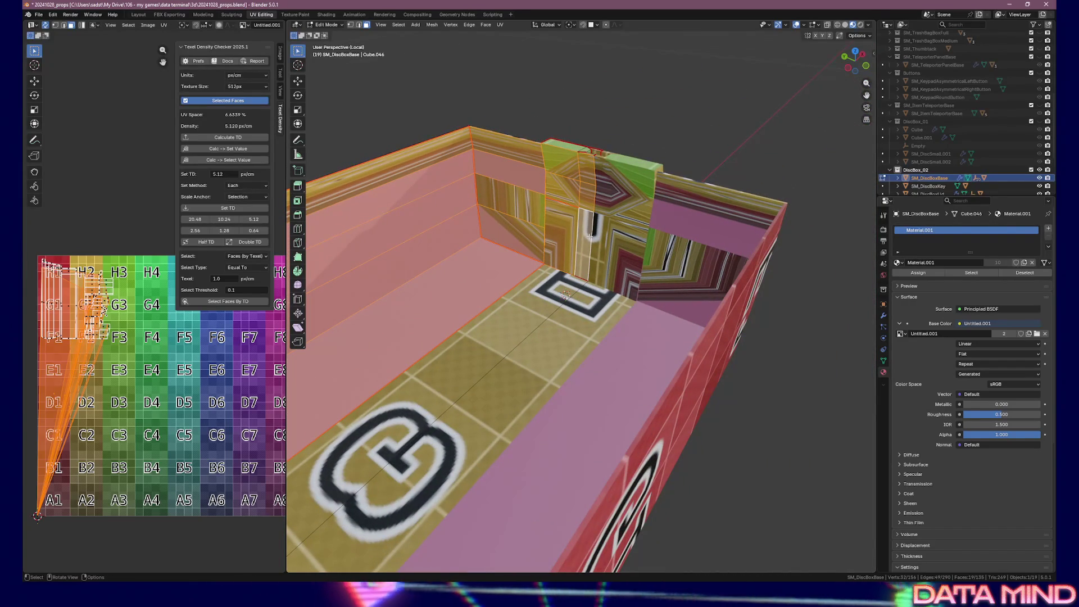
right_click(552, 223)
click(552, 236)
mouse_move(556, 238)
mouse_down()
mouse_move(669, 270)
mouse_move(619, 288)
mouse_move(703, 269)
mouse_move(736, 295)
mouse_move(820, 308)
mouse_move(587, 353)
mouse_move(592, 274)
mouse_up()
key(Tab)
scroll(592, 274, up, 4)
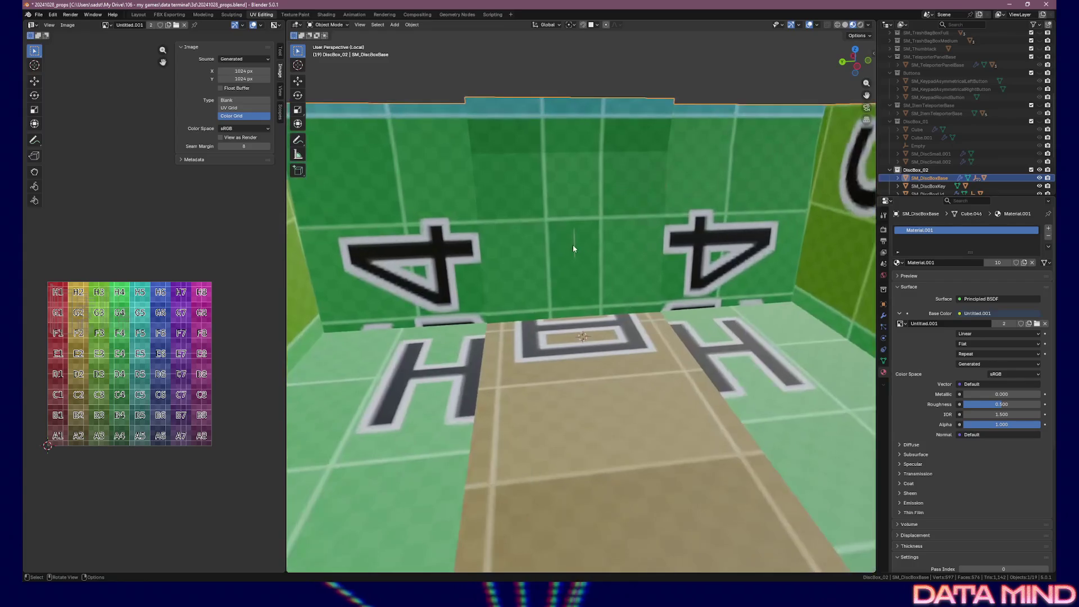
key(Tab)
key(Tab)
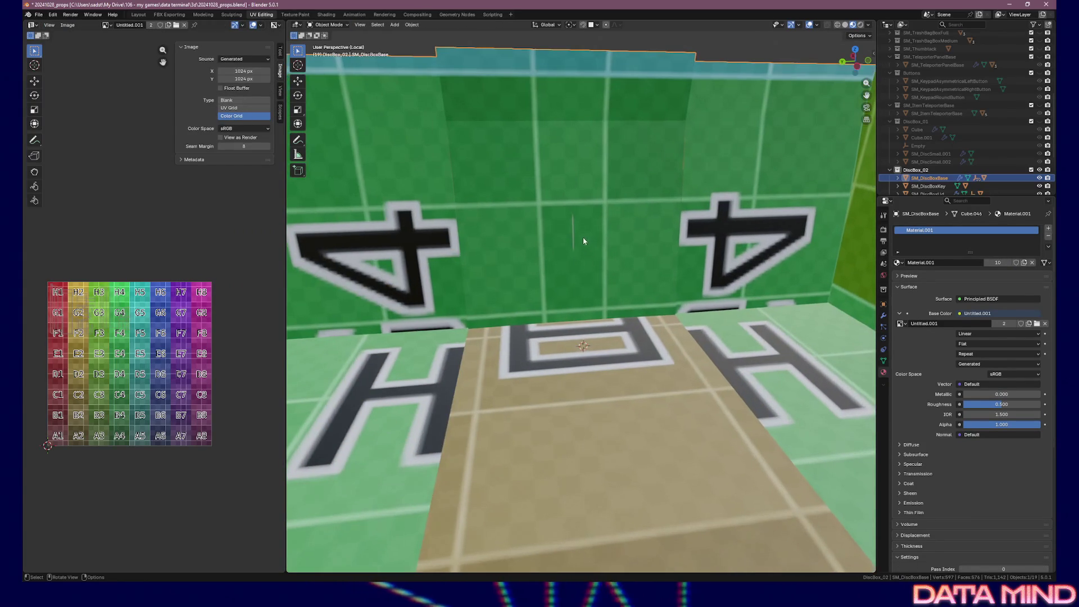
key(Tab)
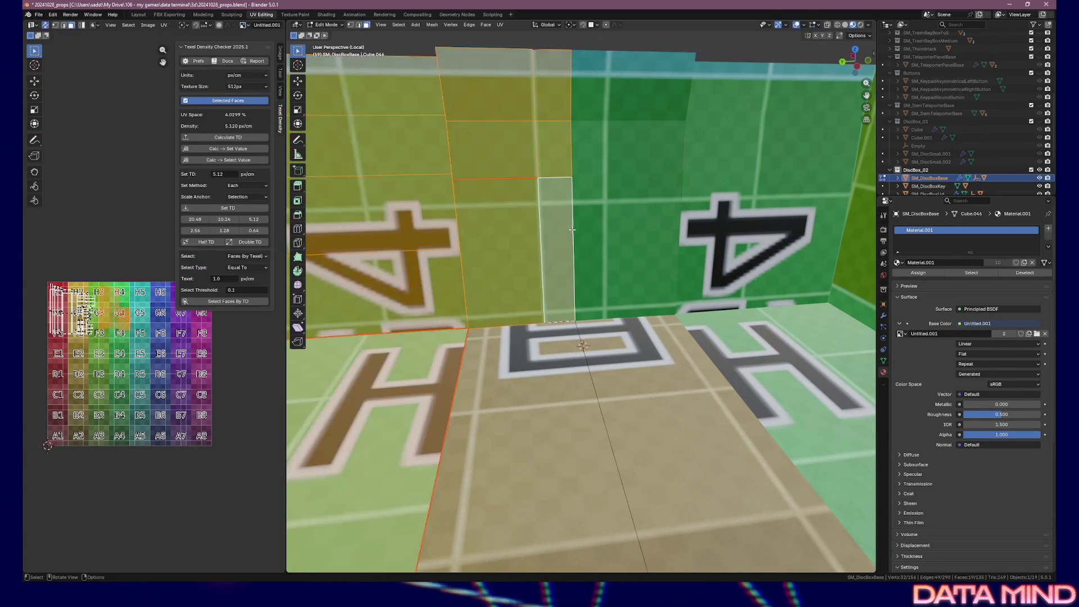
key(2)
click(573, 229)
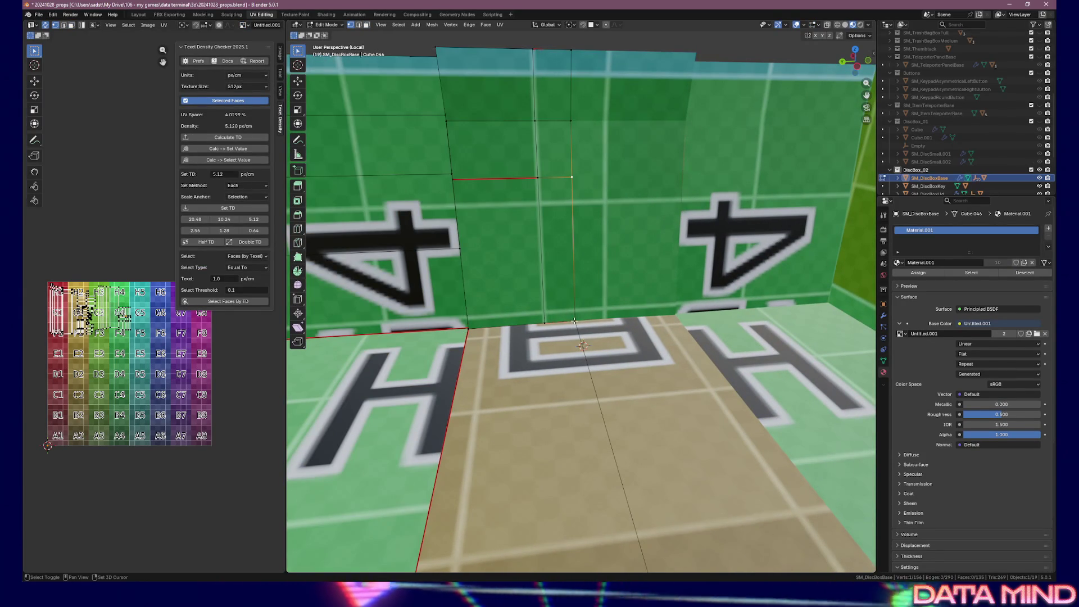
key(grave)
click(625, 313)
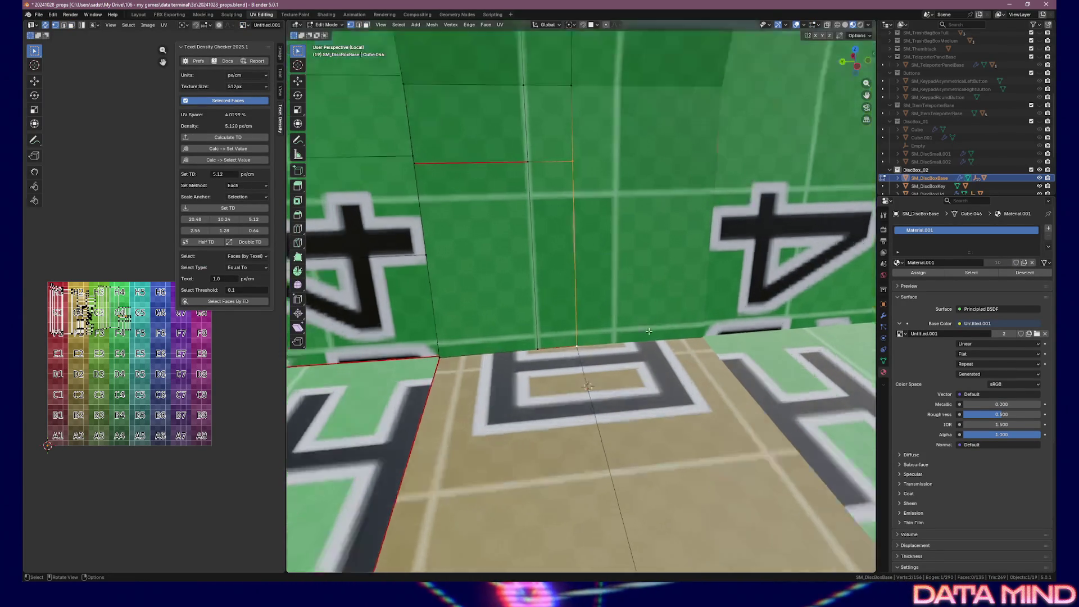
drag(625, 313, 477, 315)
scroll(99, 346, up, 2)
scroll(99, 346, up, 8)
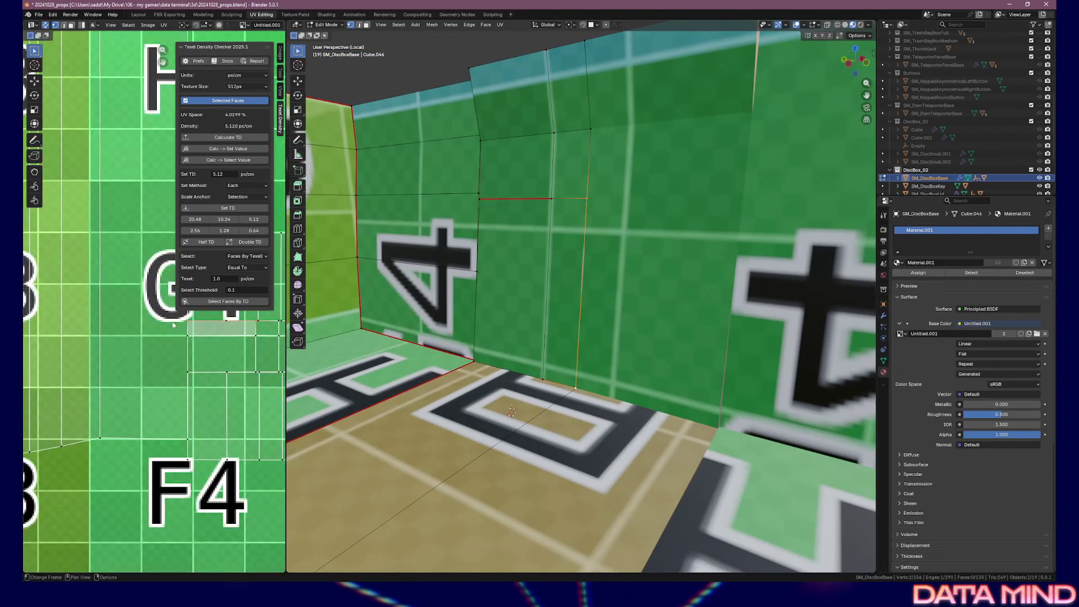
scroll(99, 372, up, 3)
scroll(175, 368, up, 1)
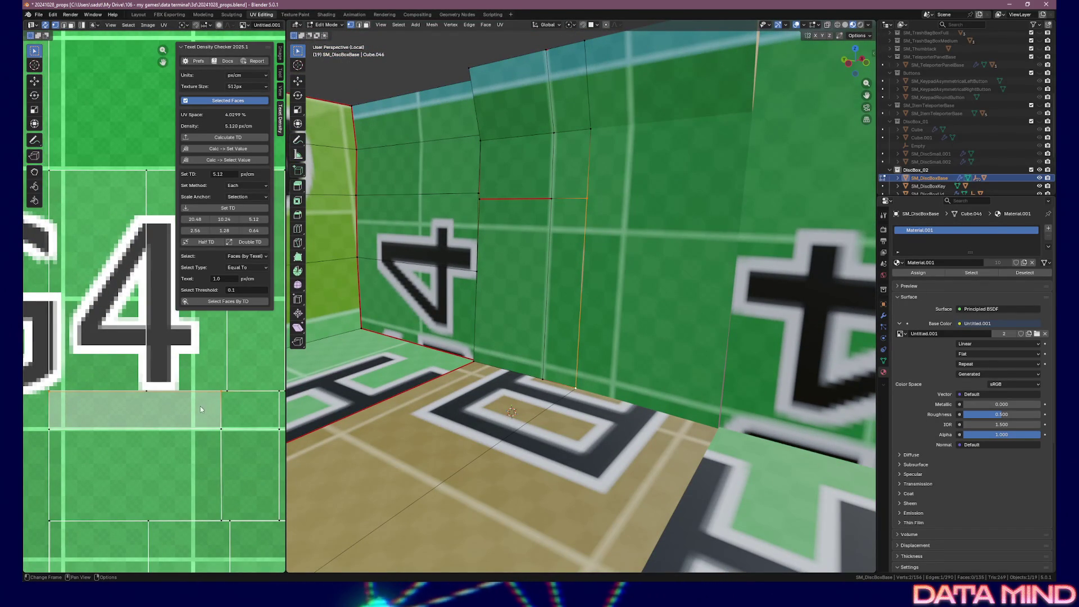
drag(604, 336, 650, 336)
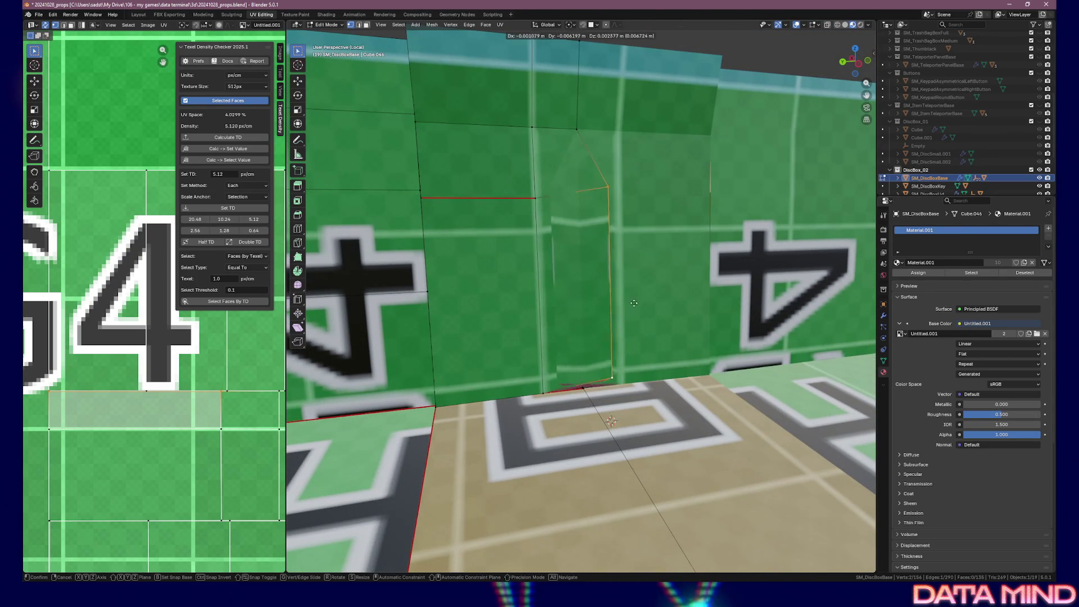
right_click(571, 315)
key(g)
key(g)
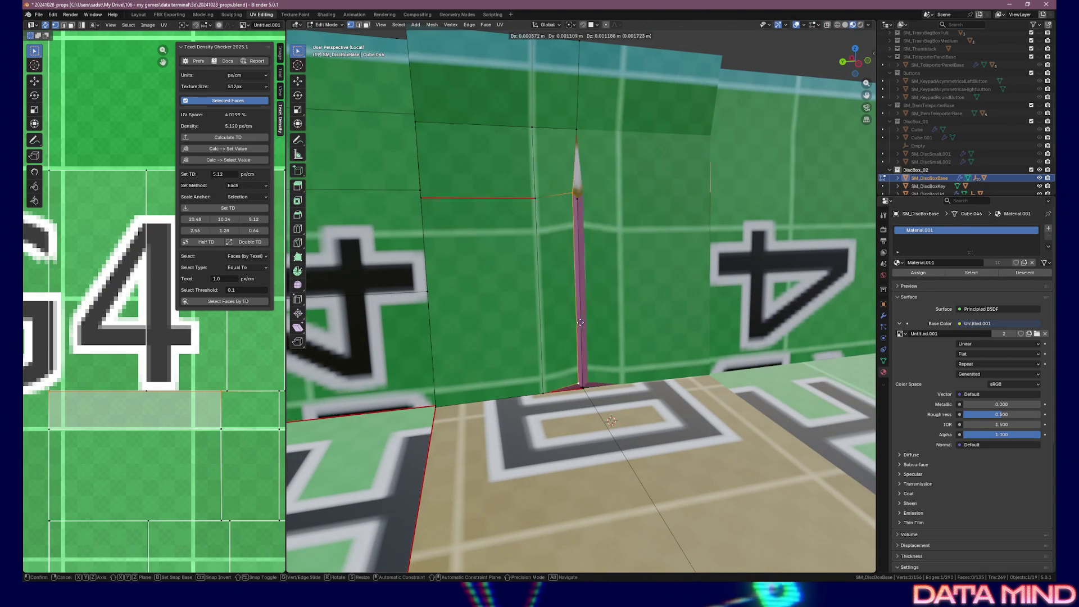
right_click(574, 324)
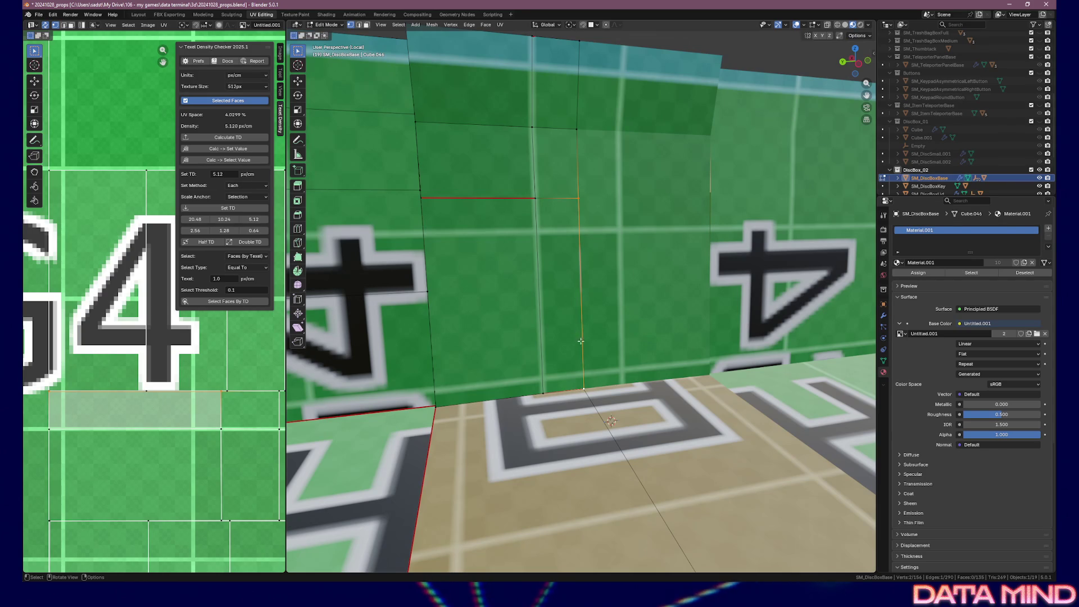
key(g)
click(577, 357)
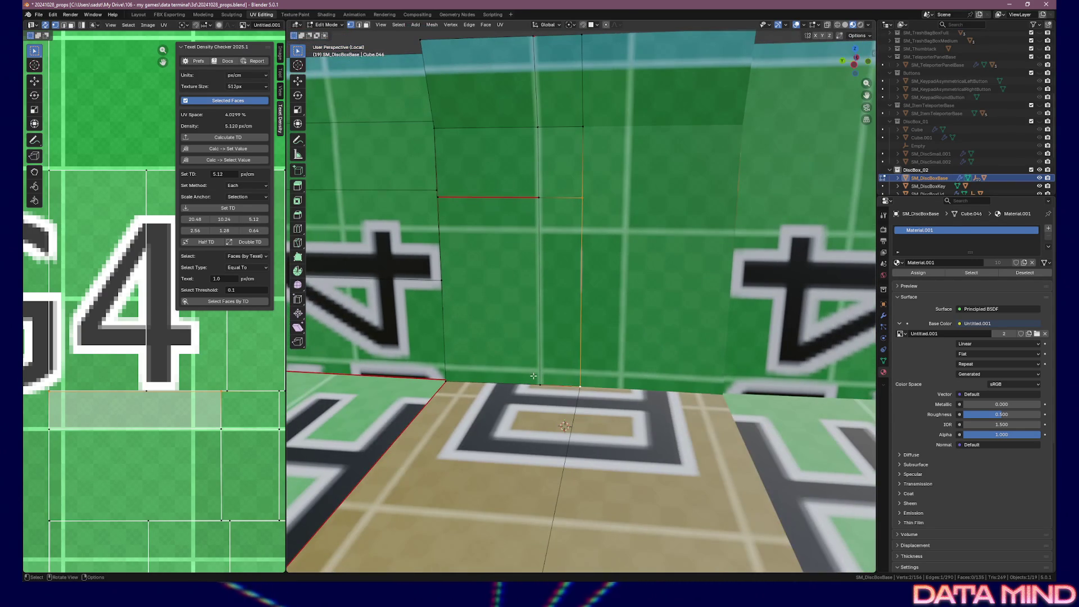
key(g)
right_click(519, 312)
mouse_move(520, 313)
mouse_down()
mouse_move(459, 327)
mouse_move(579, 279)
mouse_up()
scroll(579, 280, up, 4)
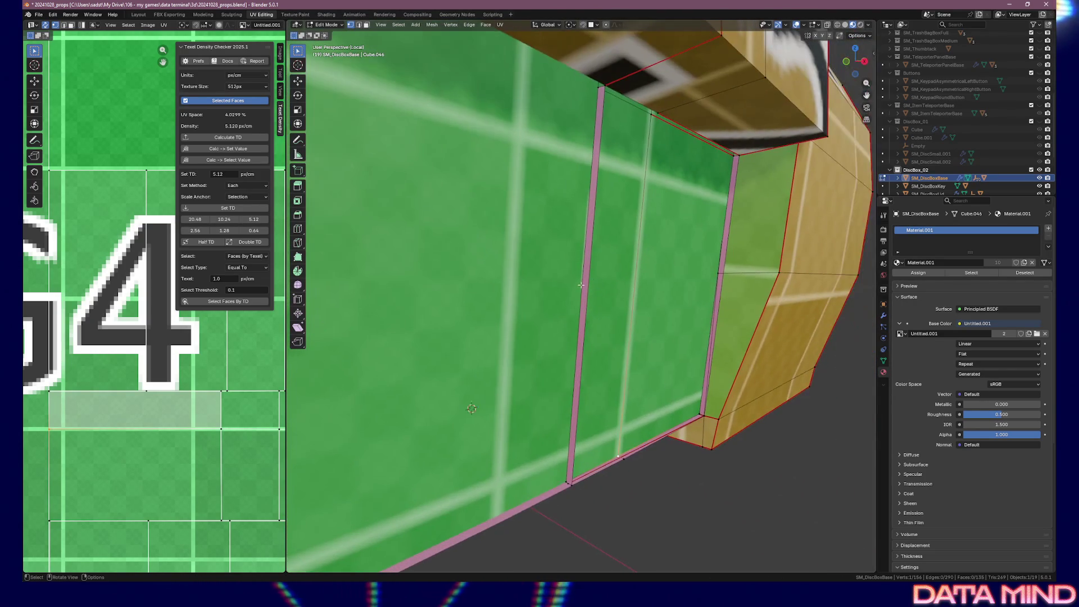
drag(620, 377, 631, 377)
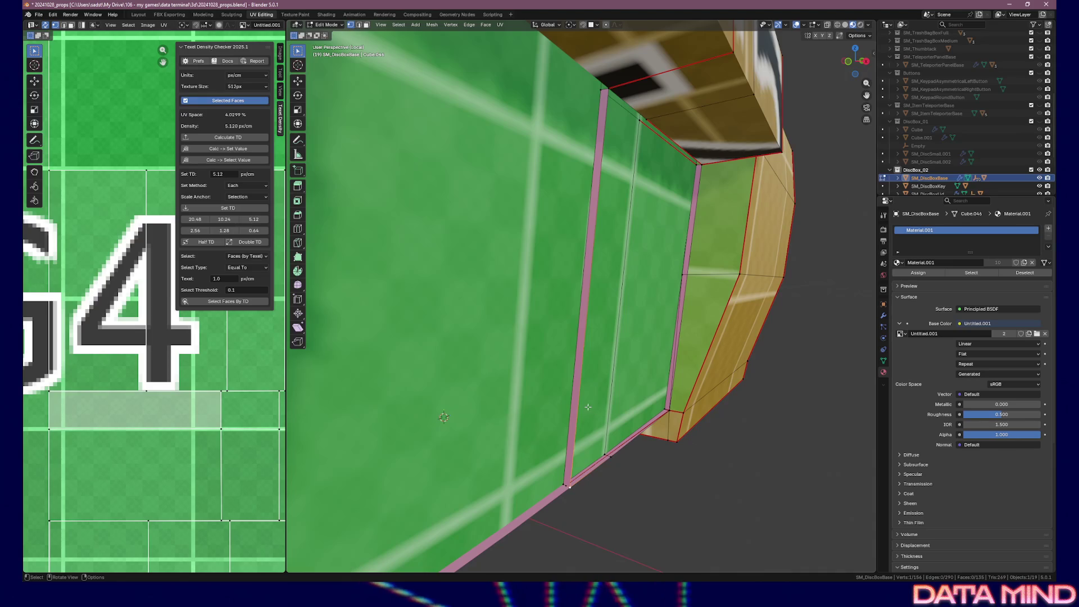
key(2)
click(565, 487)
key(KP_Decimal)
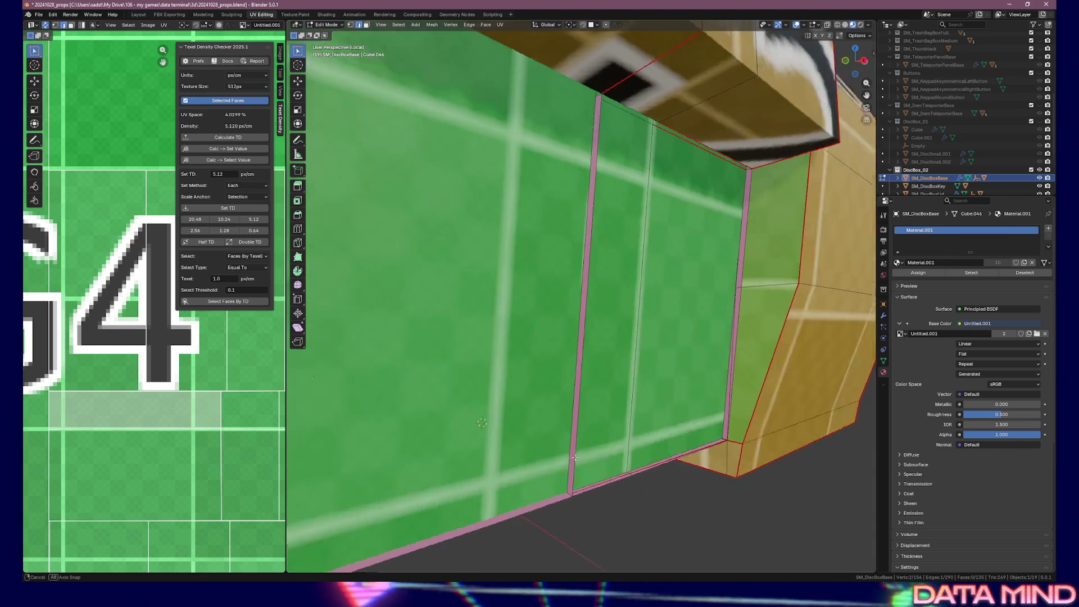
mouse_move(531, 450)
mouse_down()
mouse_move(465, 443)
mouse_move(436, 392)
mouse_move(402, 392)
mouse_move(438, 378)
mouse_move(443, 397)
mouse_move(538, 392)
mouse_up()
- Select the whole mesh, then drop the extra and upper faces from the selection
click(538, 391)
key(a)
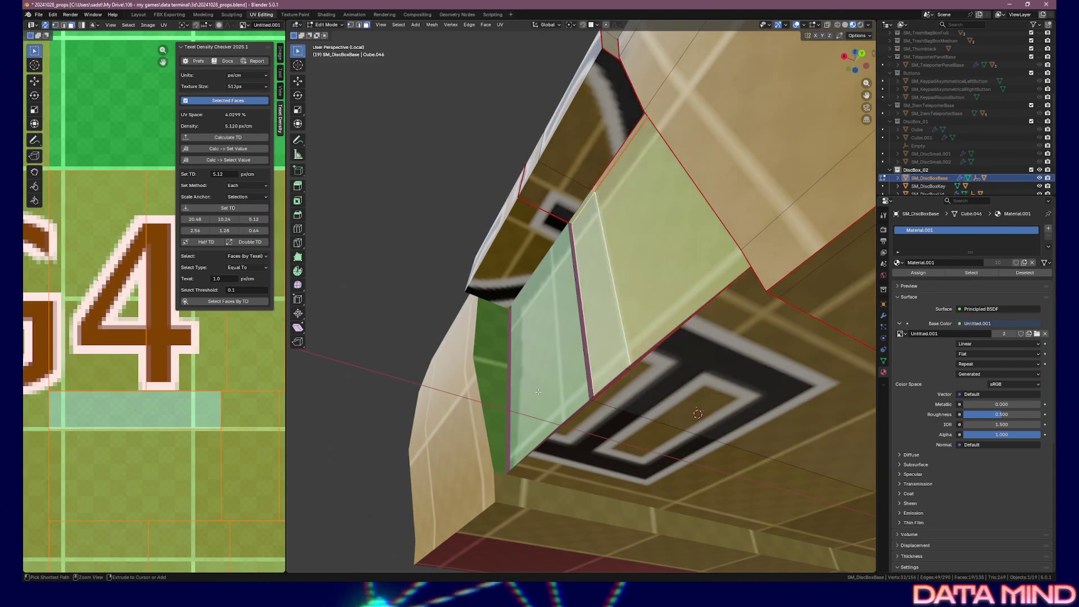
key(Tab)
key(Tab)
key(Tab)
key(Tab)
click(544, 387)
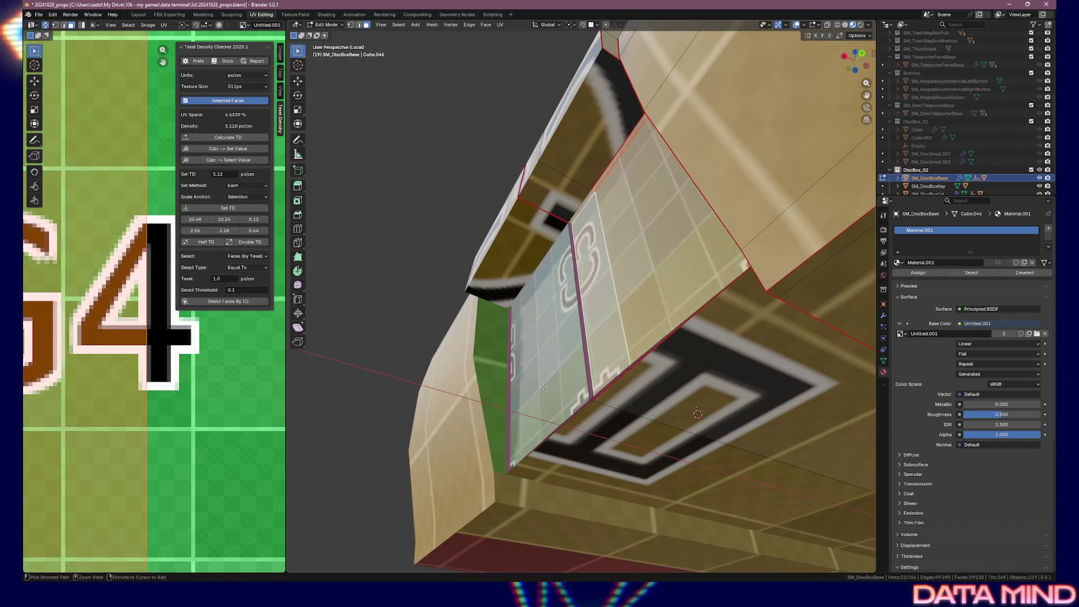
shift+click(542, 385)
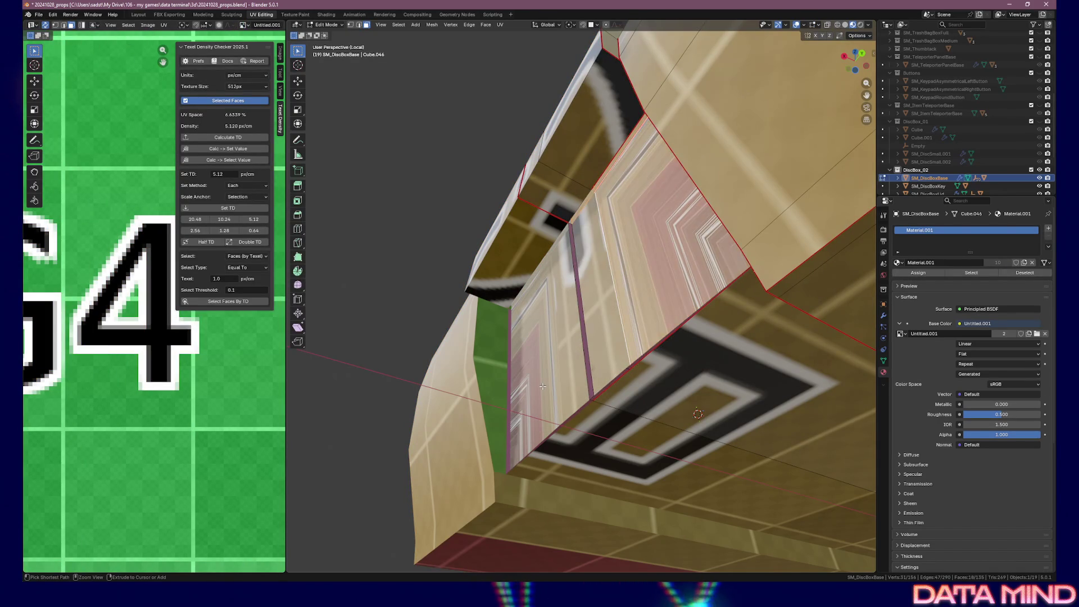
shift+click(542, 386)
shift+click(580, 358)
shift+click(580, 357)
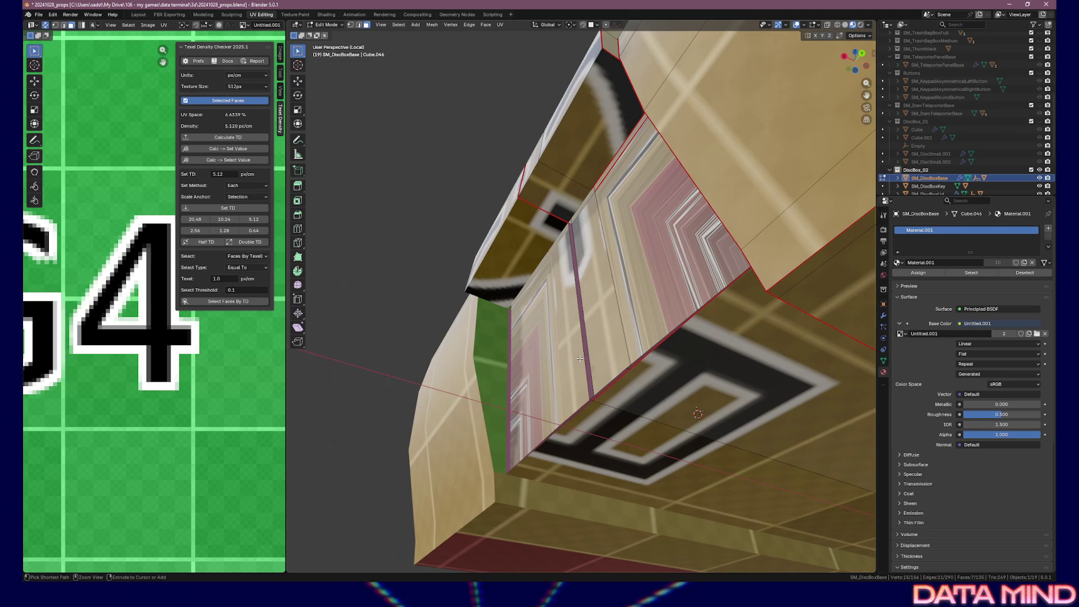
key(KP_Decimal)
- Select the connected block of wall faces, excluding two left-wall faces
key(alt+a)
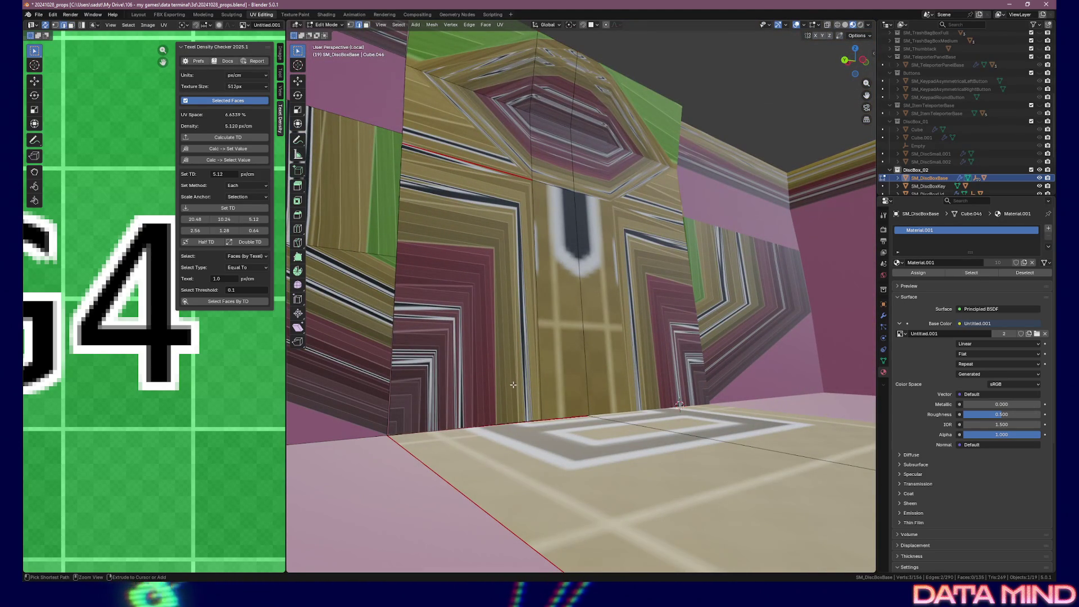
key(1)
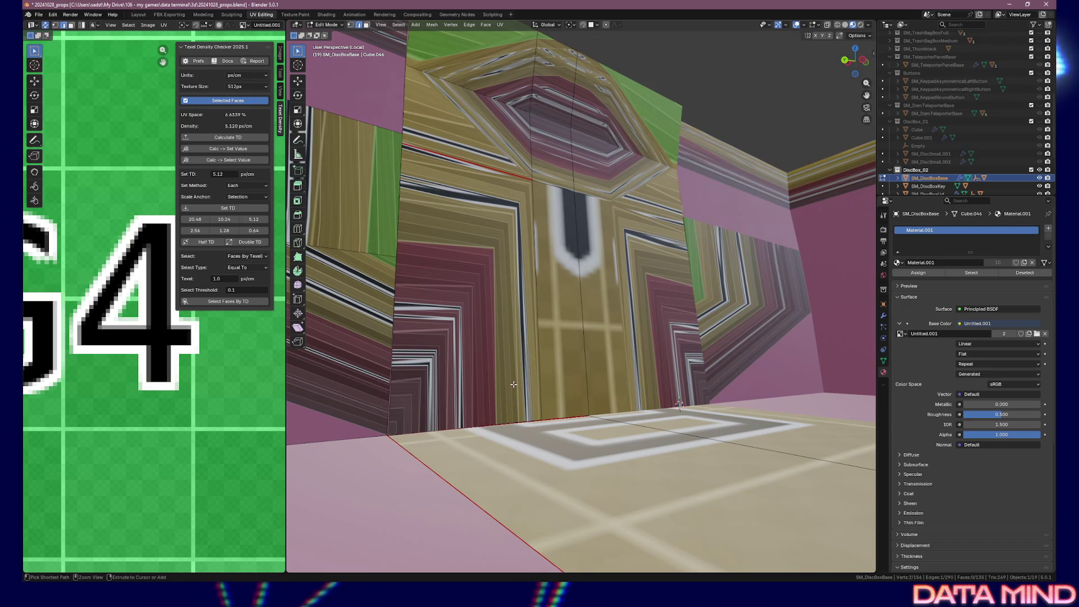
key(ctrl+l)
key(3)
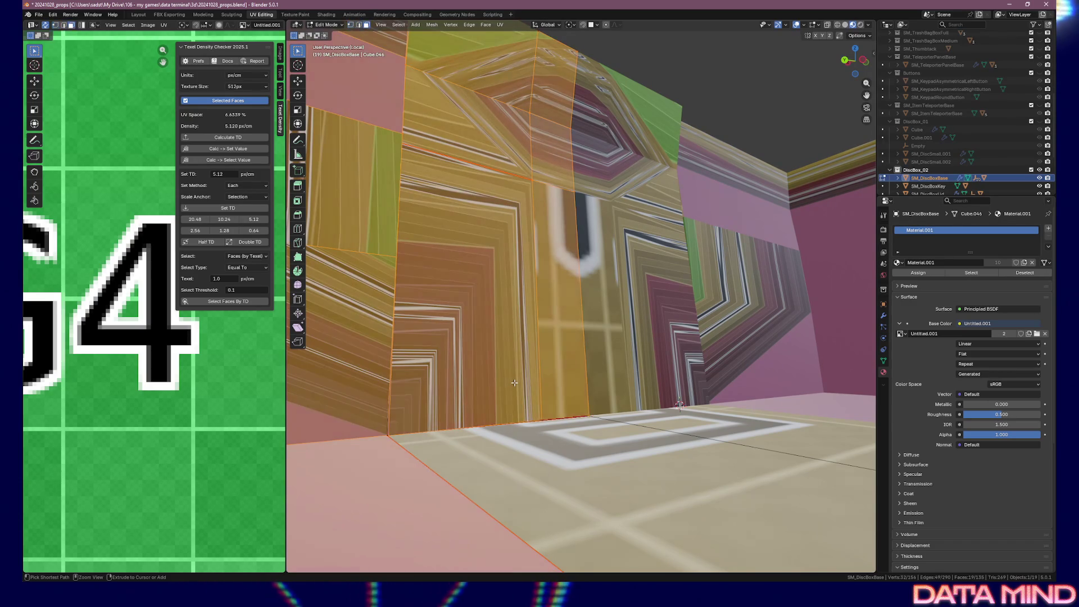
mouse_move(495, 385)
mouse_down()
mouse_move(585, 366)
mouse_move(551, 334)
mouse_move(519, 383)
mouse_up()
ctrl+click(520, 383)
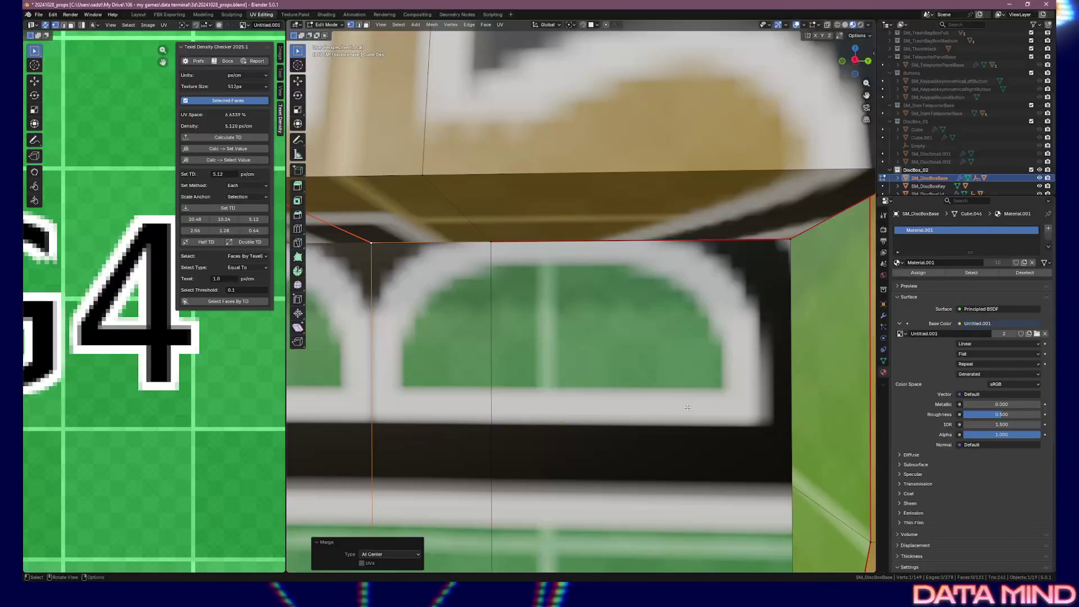
- Extrude new vertices and an edge to bridge the gap at the box opening
drag(691, 386, 744, 379)
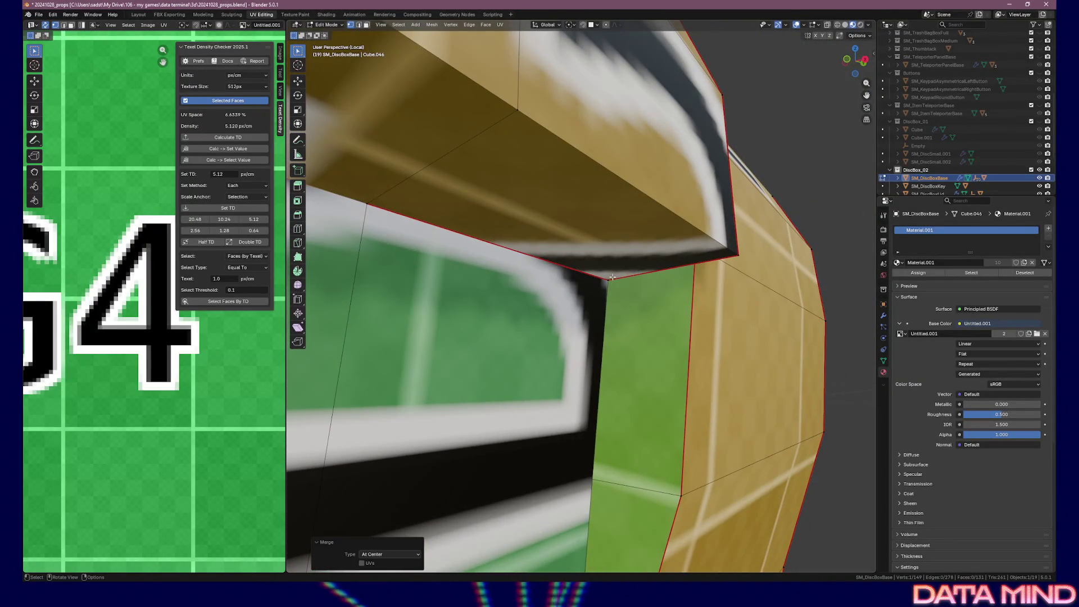
scroll(614, 276, up, 5)
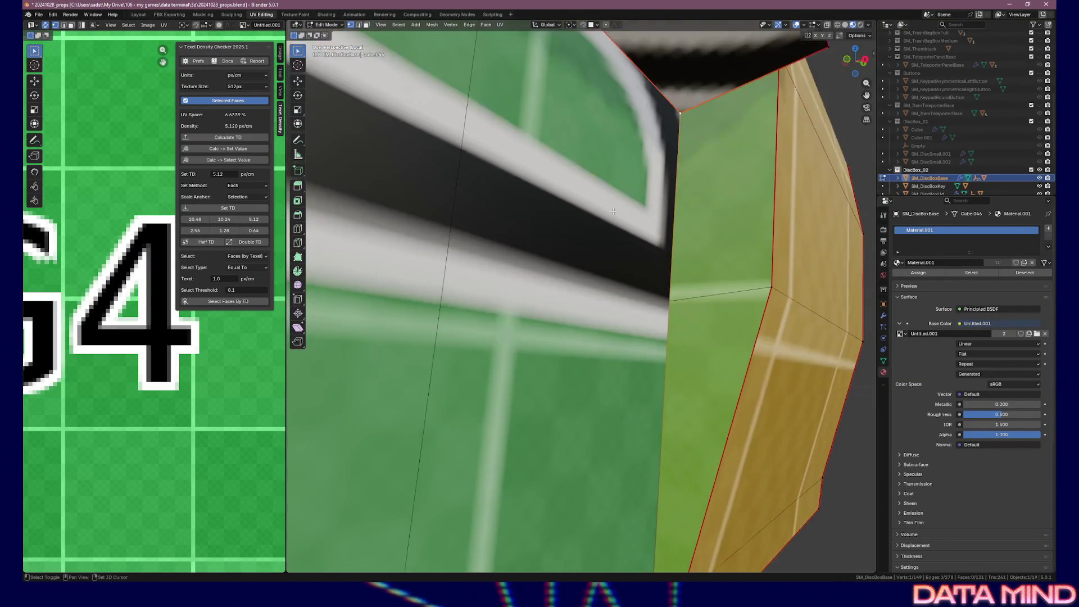
scroll(627, 143, down, 5)
drag(575, 377, 568, 347)
mouse_move(481, 364)
mouse_down()
mouse_move(521, 374)
mouse_move(573, 433)
mouse_move(571, 414)
mouse_move(612, 351)
mouse_move(789, 360)
mouse_move(596, 348)
mouse_move(637, 344)
mouse_up()
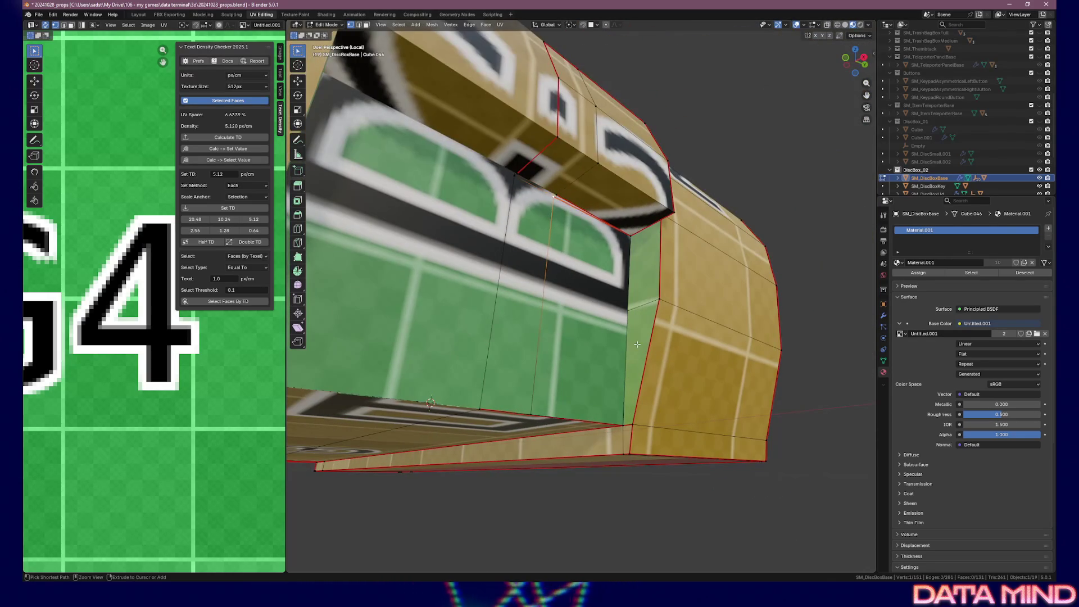
ctrl+right_click(627, 347)
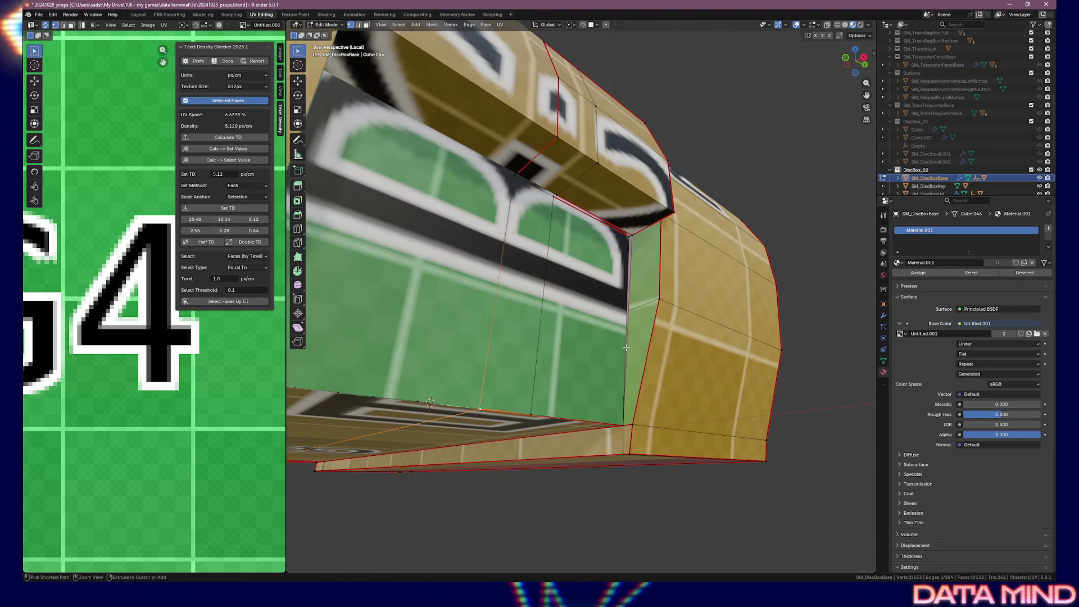
ctrl+right_click(624, 355)
scroll(595, 380, up, 3)
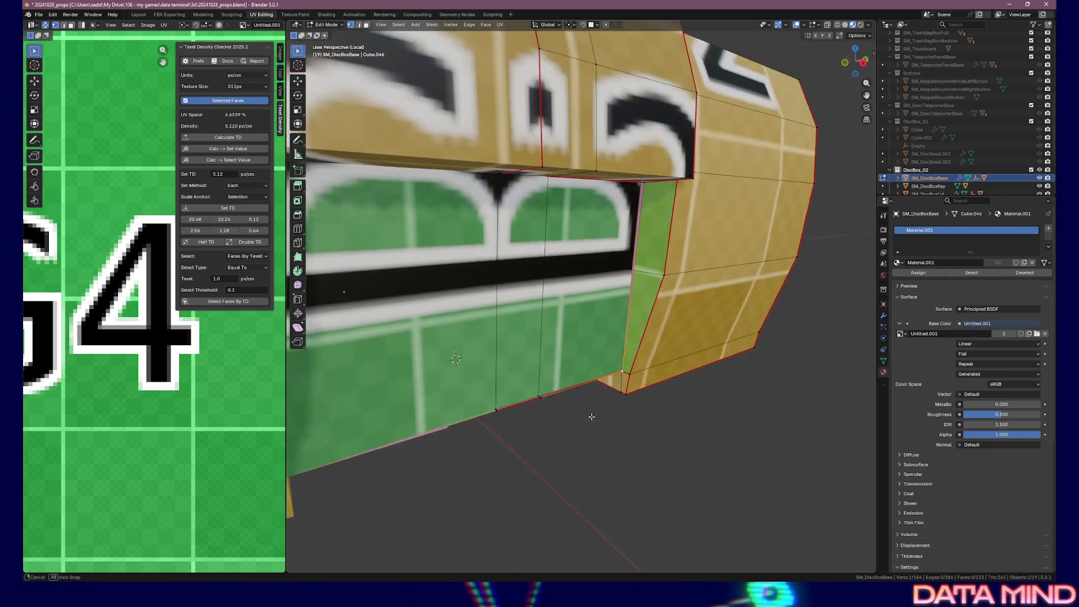
ctrl+right_click(572, 428)
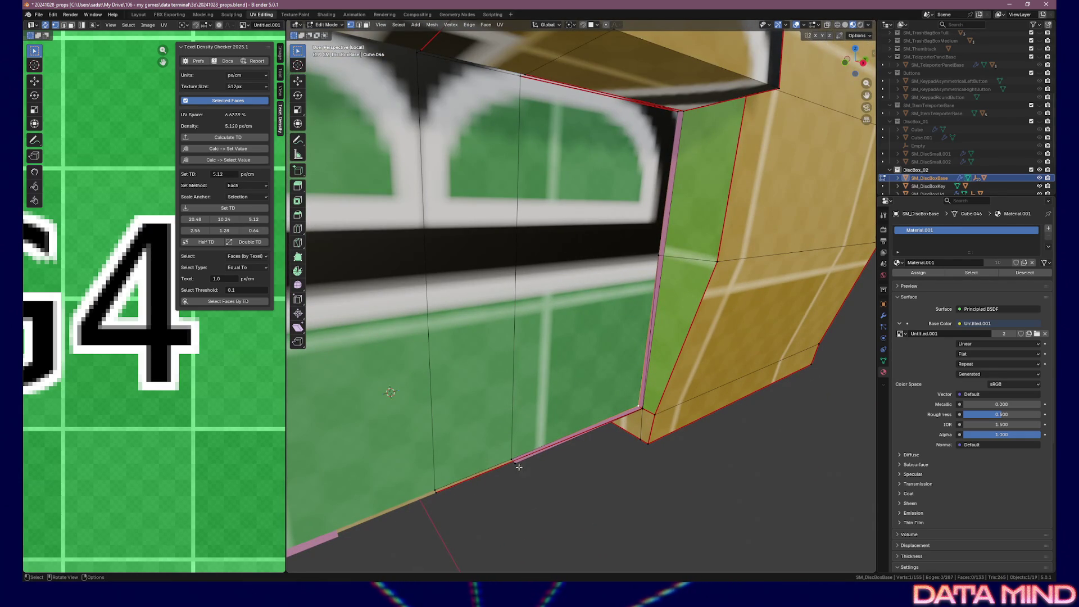
- Fill two new faces between the edge pairs and corner vertices at the opening
drag(510, 464, 549, 456)
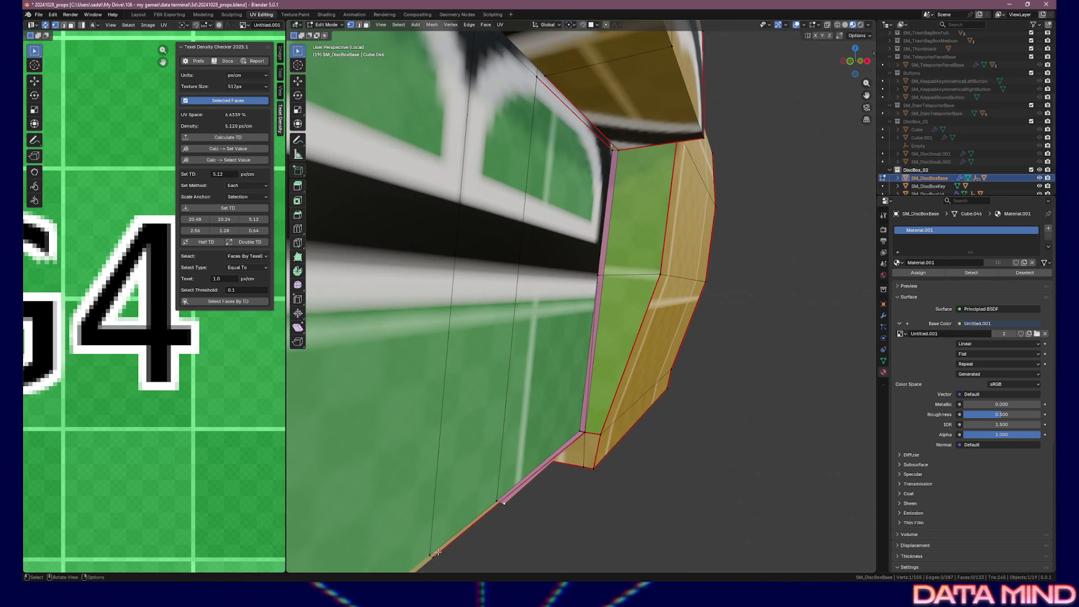
drag(475, 538, 458, 528)
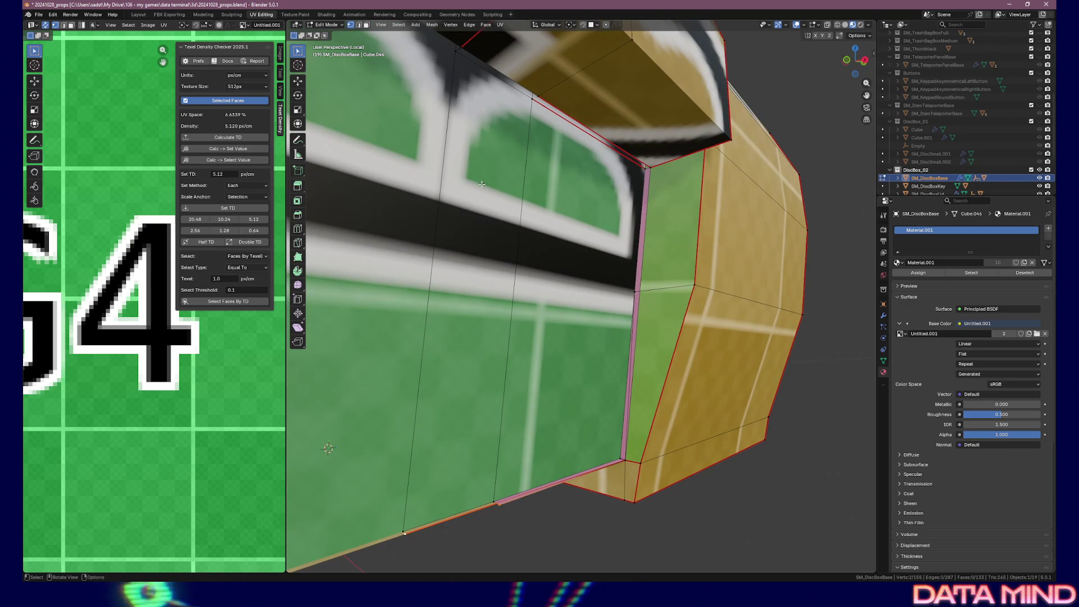
shift+click(459, 49)
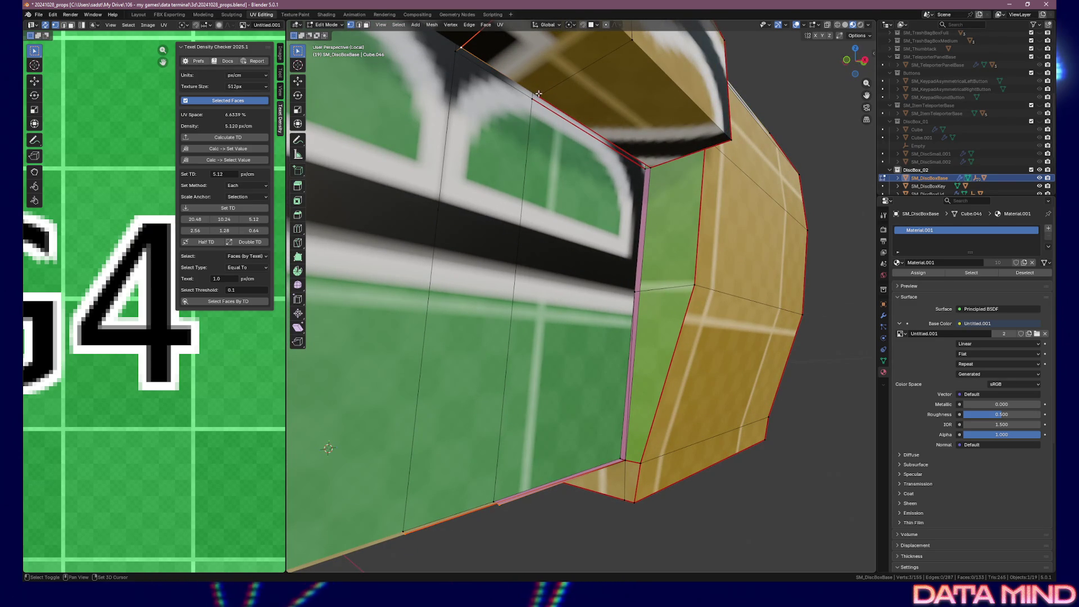
key(f)
scroll(552, 150, up, 3)
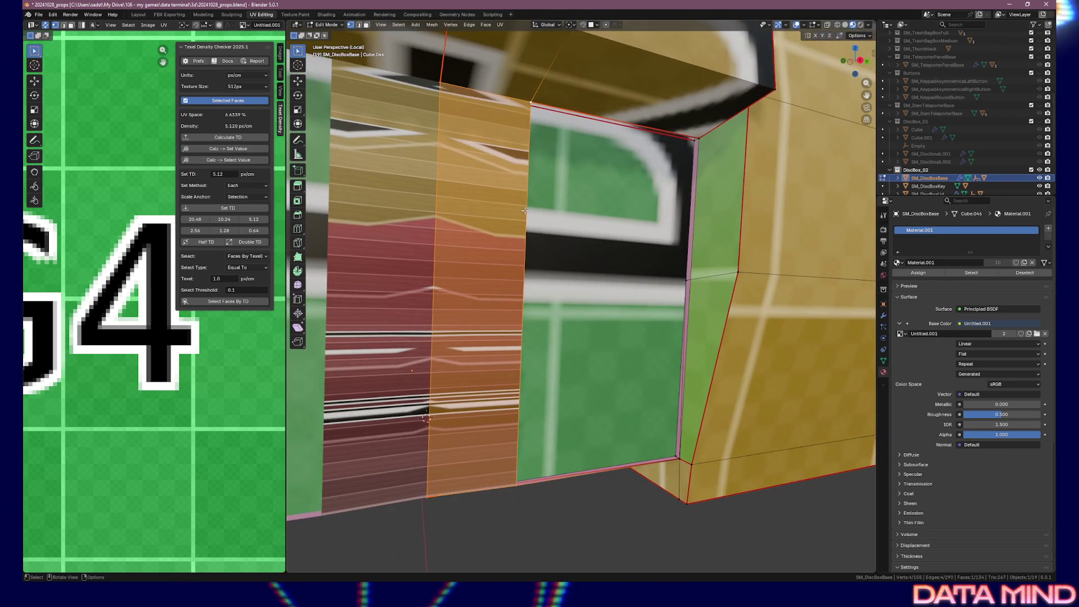
drag(505, 261, 523, 358)
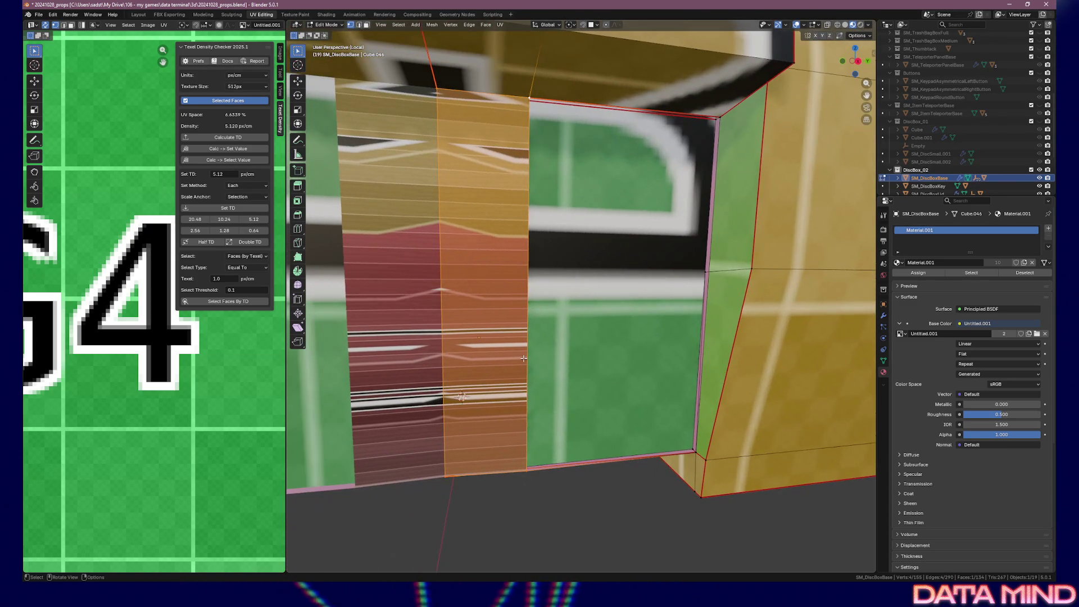
click(528, 468)
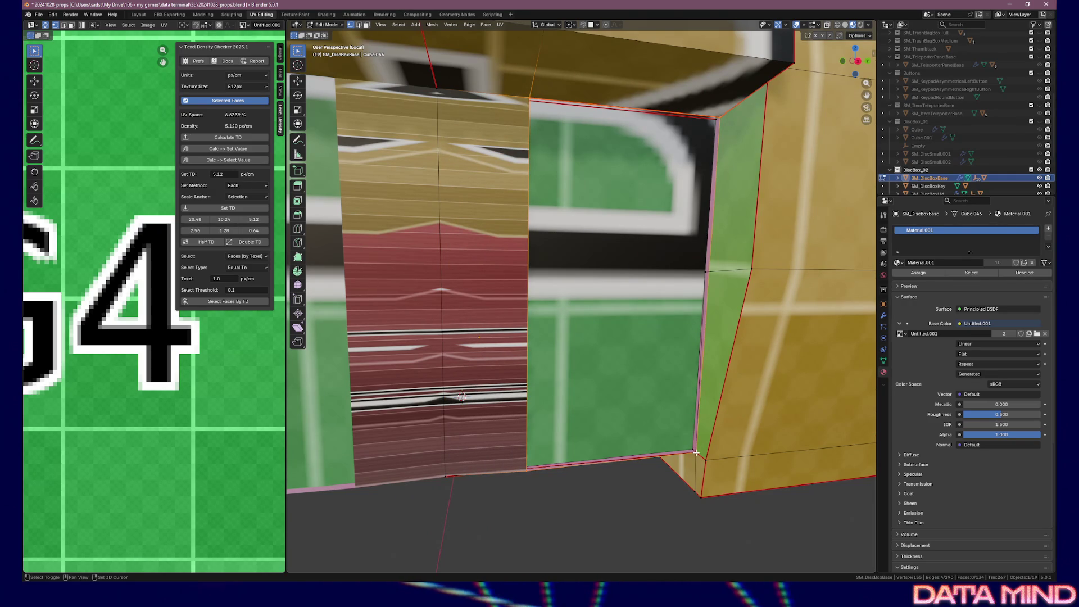
key(f)
mouse_move(696, 427)
mouse_down()
mouse_move(703, 318)
mouse_move(736, 320)
mouse_move(727, 303)
mouse_move(737, 292)
mouse_move(734, 303)
mouse_move(752, 312)
mouse_move(691, 397)
mouse_move(674, 379)
mouse_up()
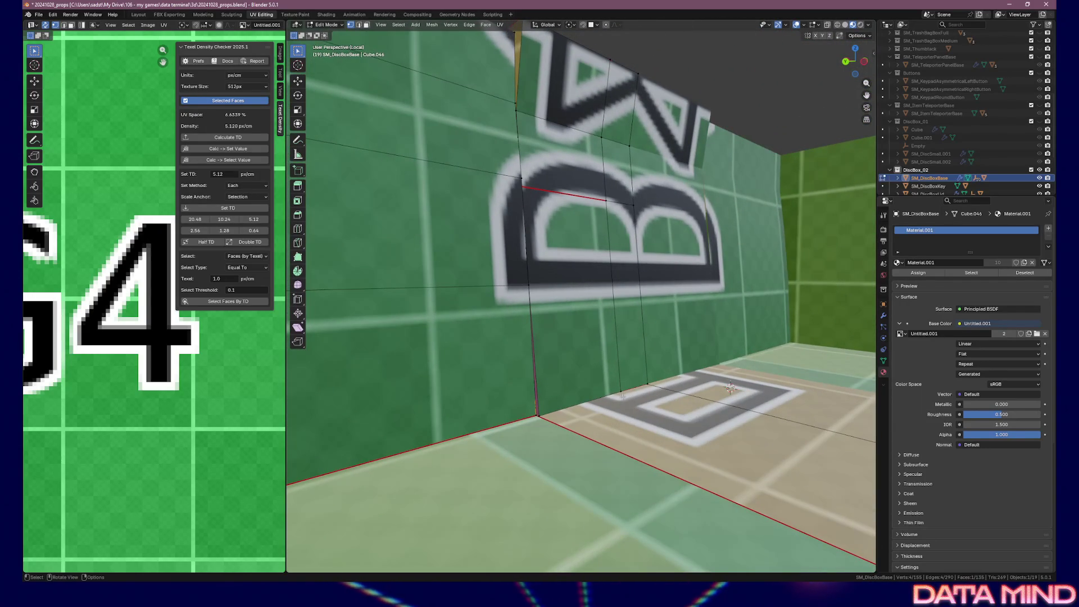
mouse_move(594, 314)
mouse_down()
mouse_move(738, 184)
mouse_move(752, 187)
mouse_up()
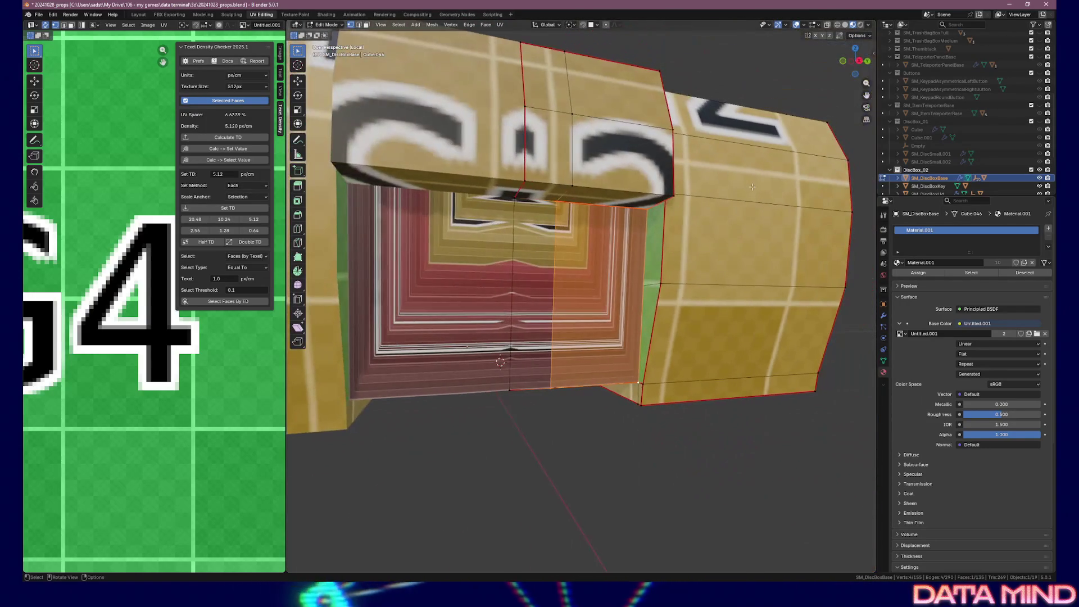
- Unwrap the right inner face and narrow strip angle-based and apply 5.12 texel density
click(638, 380)
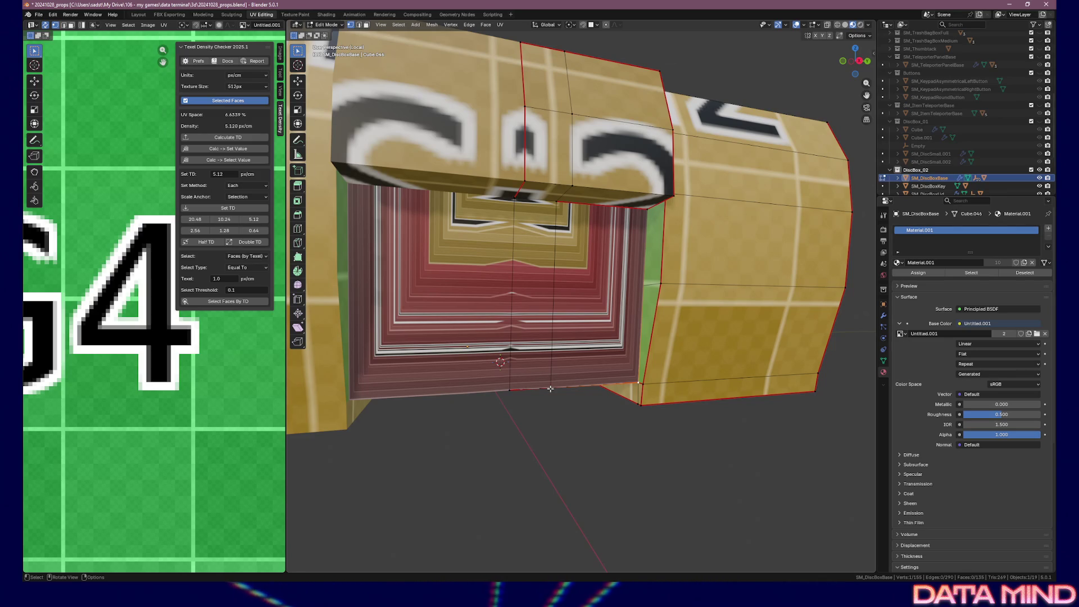
click(574, 317)
shift+click(523, 284)
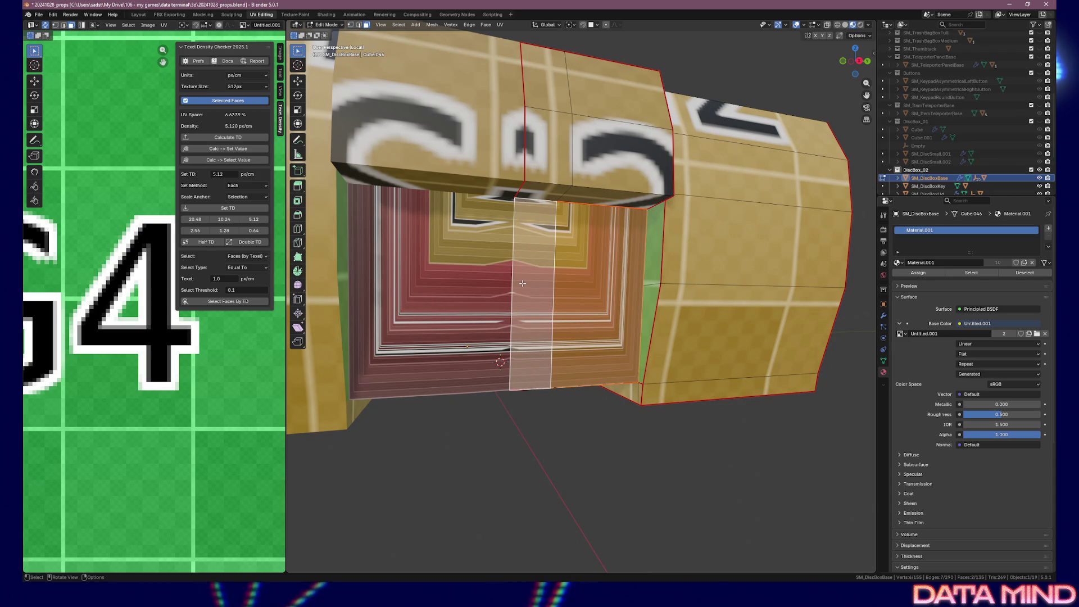
key(u)
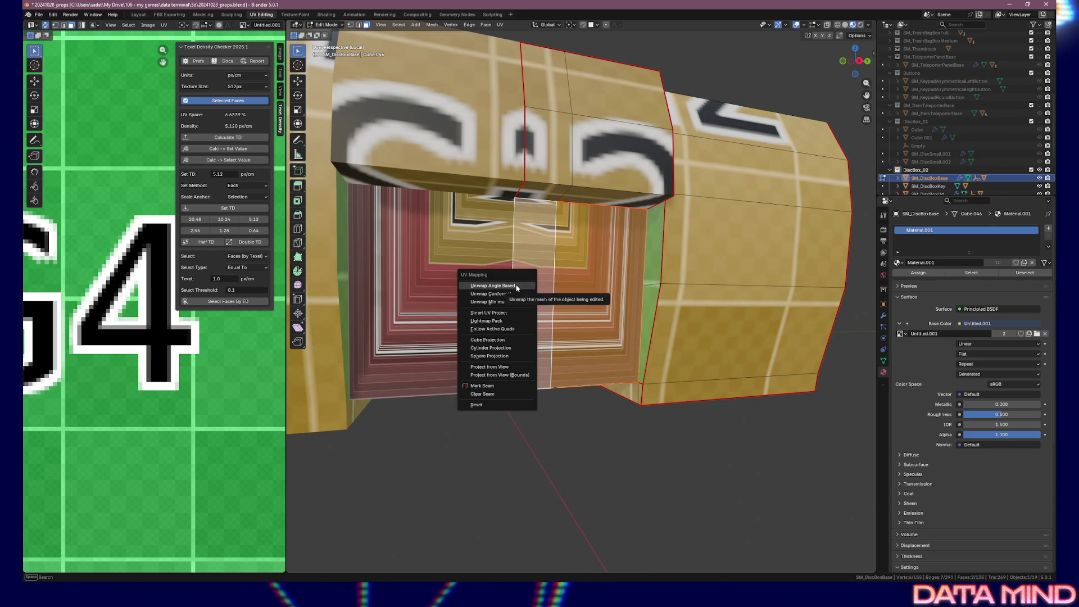
click(517, 287)
scroll(111, 307, down, 8)
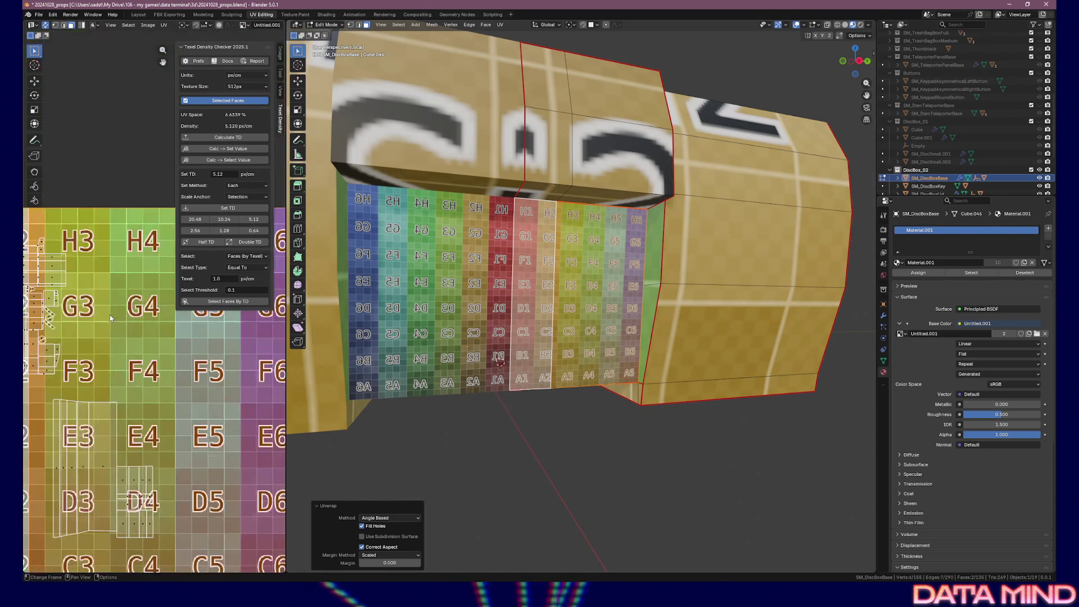
click(252, 221)
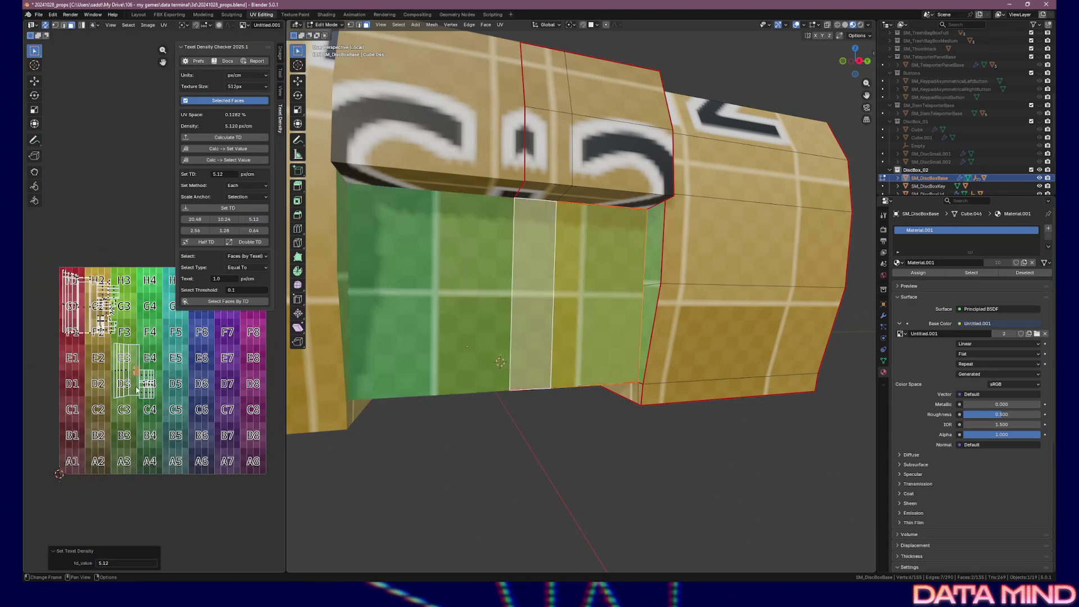
- Move the unwrapped UV islands to new positions in the UV Editor
key(g)
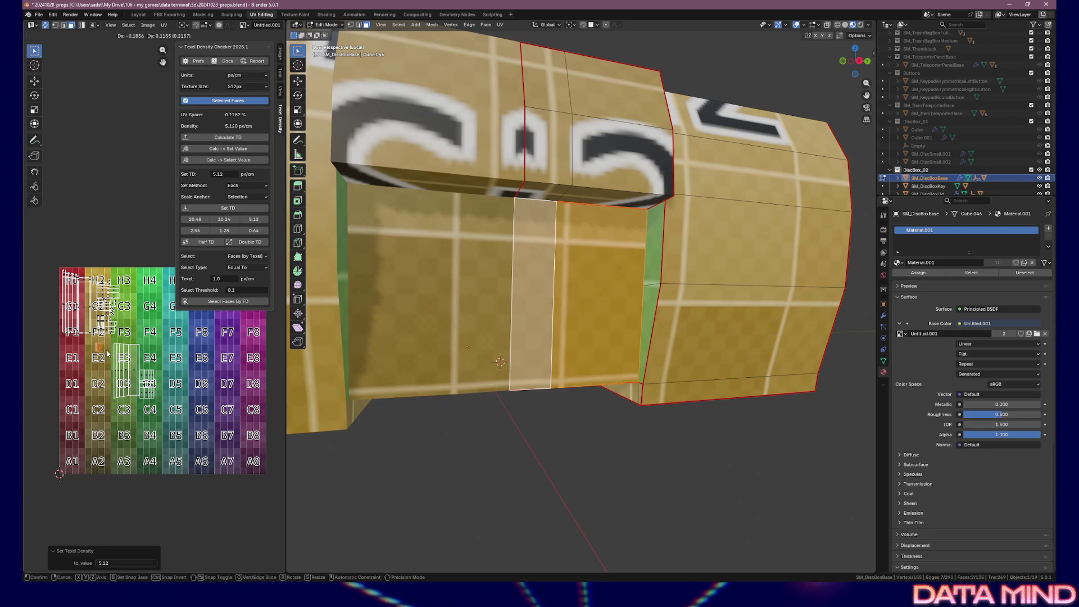
click(105, 348)
scroll(103, 347, up, 4)
scroll(125, 317, up, 4)
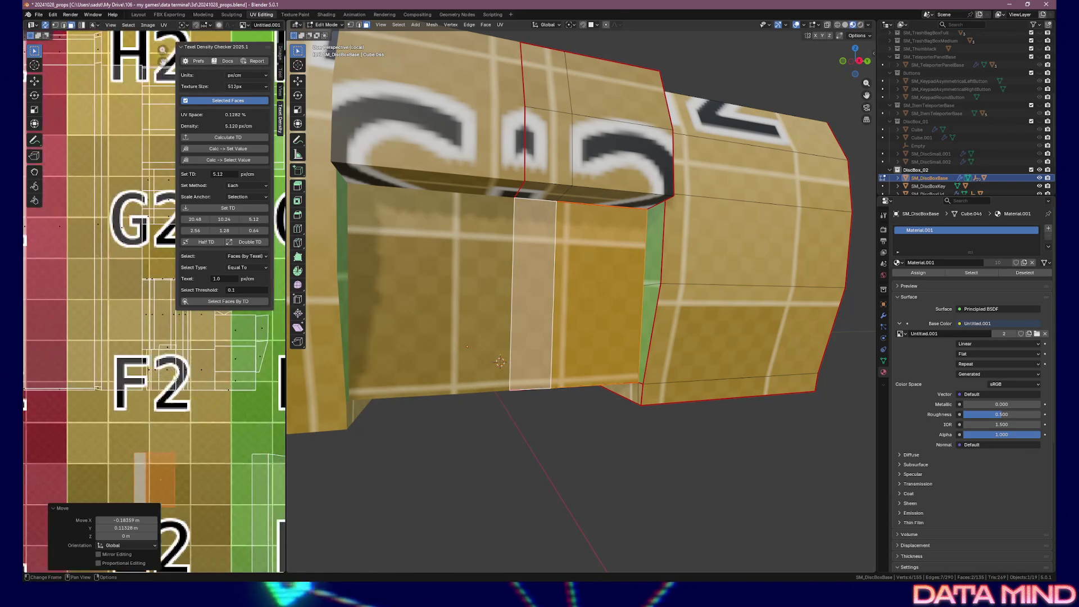
key(g)
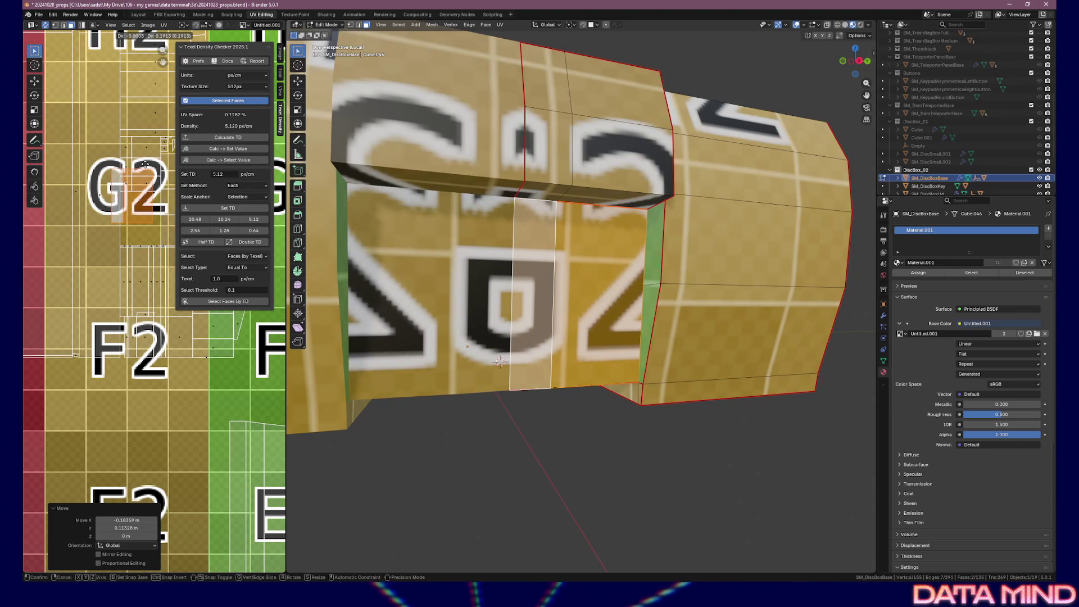
click(146, 373)
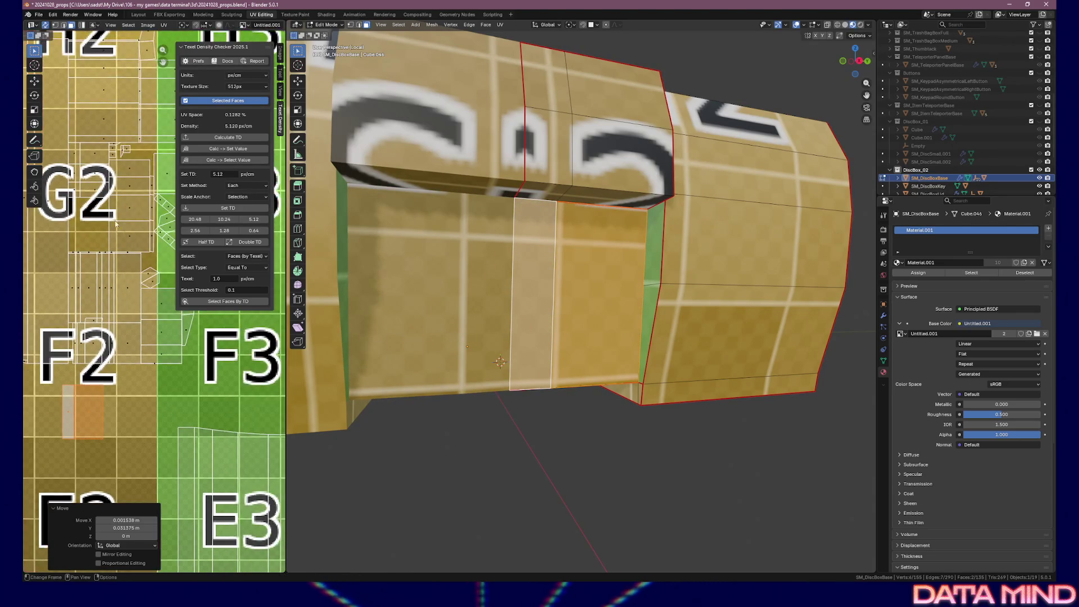
- Shift the top bevel and vertical strip faces' UVs upward
click(93, 194)
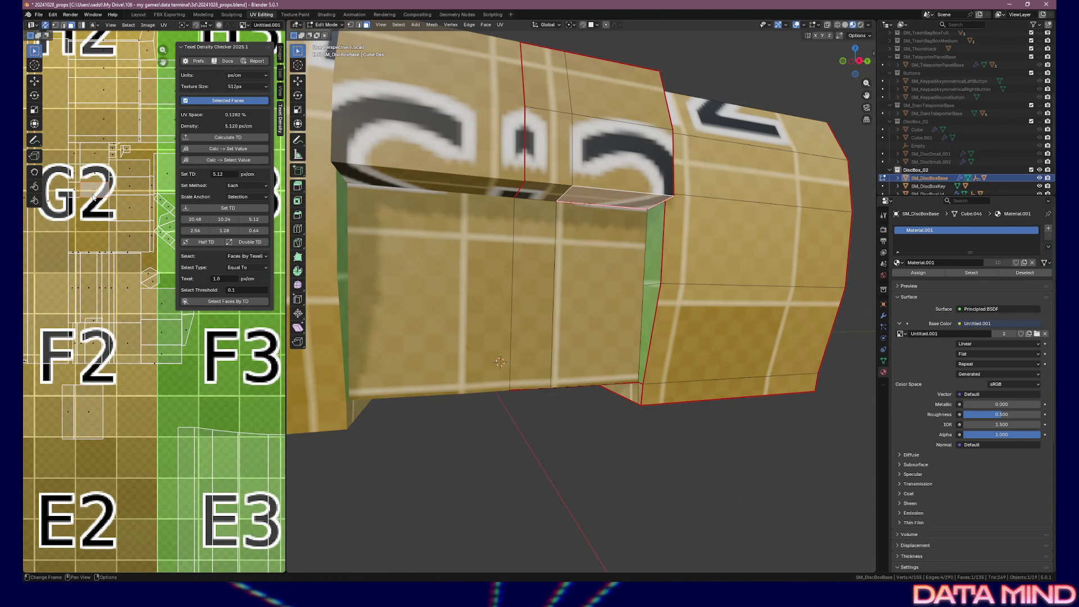
click(85, 410)
key(g)
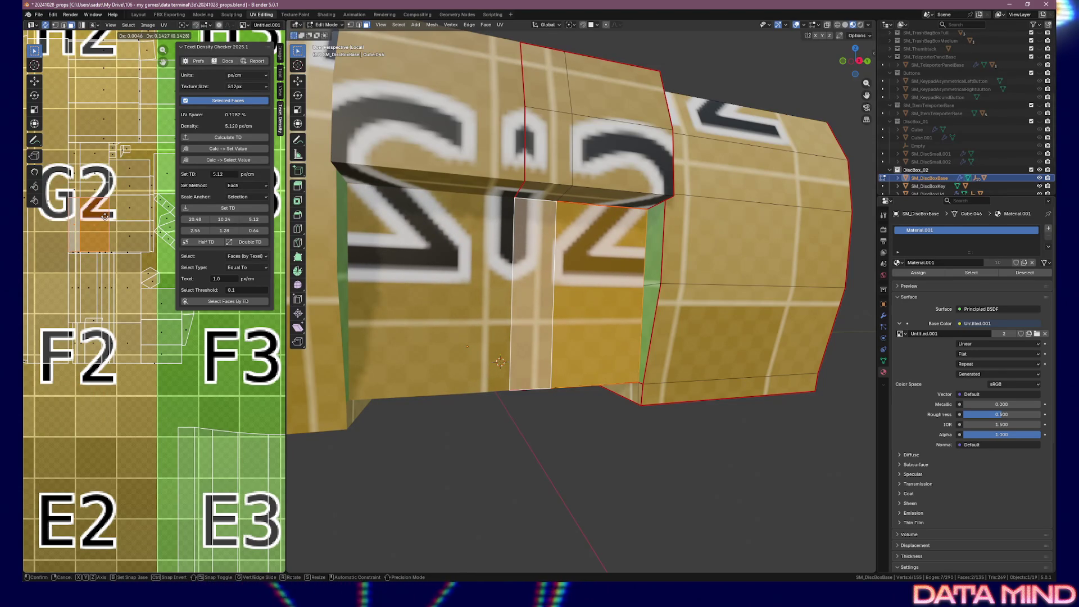
click(106, 220)
- Inspect the textured box from several angles, then return to Object Mode
mouse_move(562, 337)
mouse_down()
mouse_move(642, 399)
mouse_move(563, 337)
mouse_move(719, 268)
mouse_up()
scroll(689, 271, down, 3)
drag(689, 272, 506, 265)
scroll(594, 261, up, 5)
scroll(594, 262, down, 3)
scroll(504, 265, up, 4)
scroll(504, 258, down, 6)
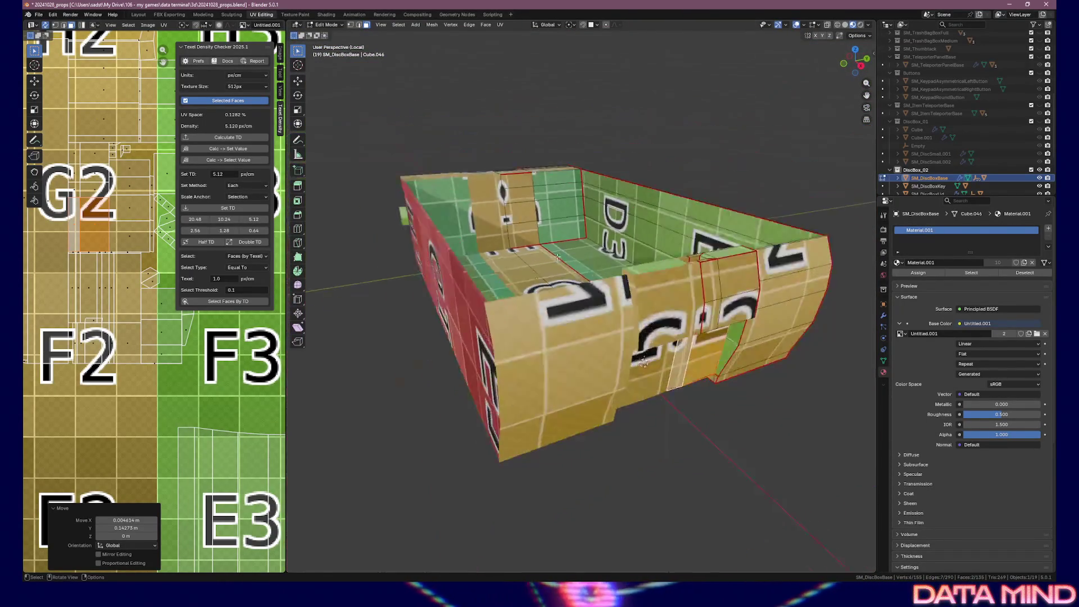
mouse_move(504, 250)
mouse_down()
mouse_move(629, 243)
mouse_move(590, 248)
mouse_up()
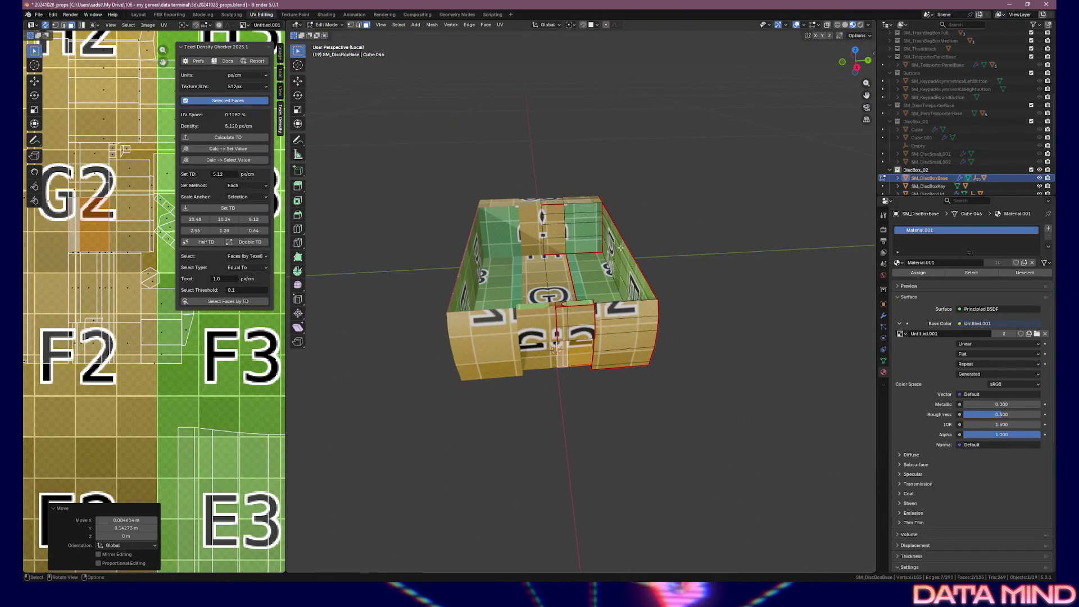
key(Tab)
scroll(941, 173, down, 4)
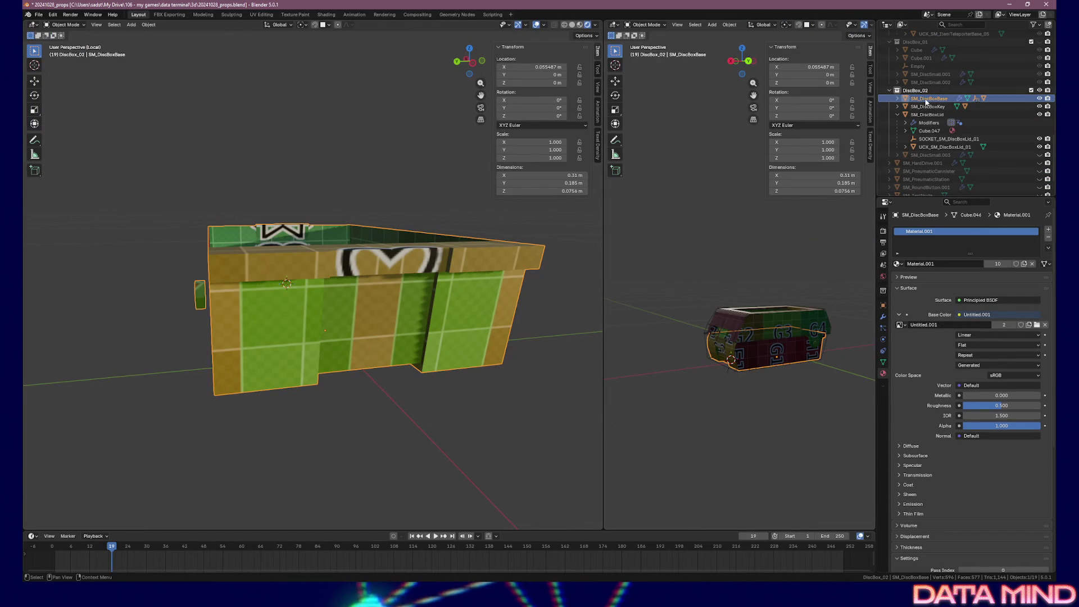
- Select SM_DiscBoxBase together with its child objects via Select Hierarchy
double_click(927, 99)
scroll(926, 99, up, 1)
key(Return)
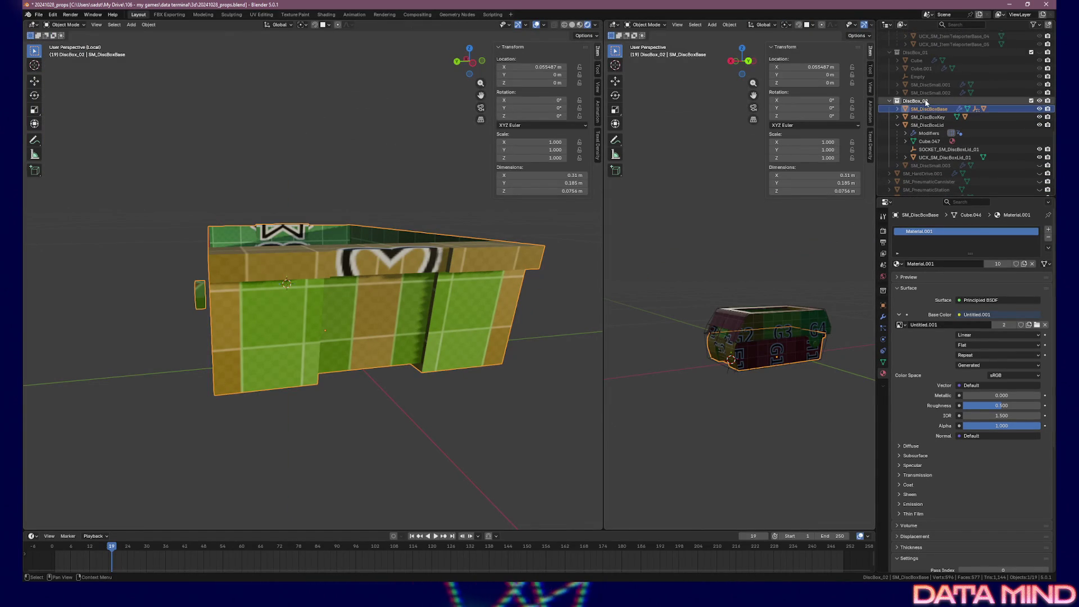
right_click(928, 107)
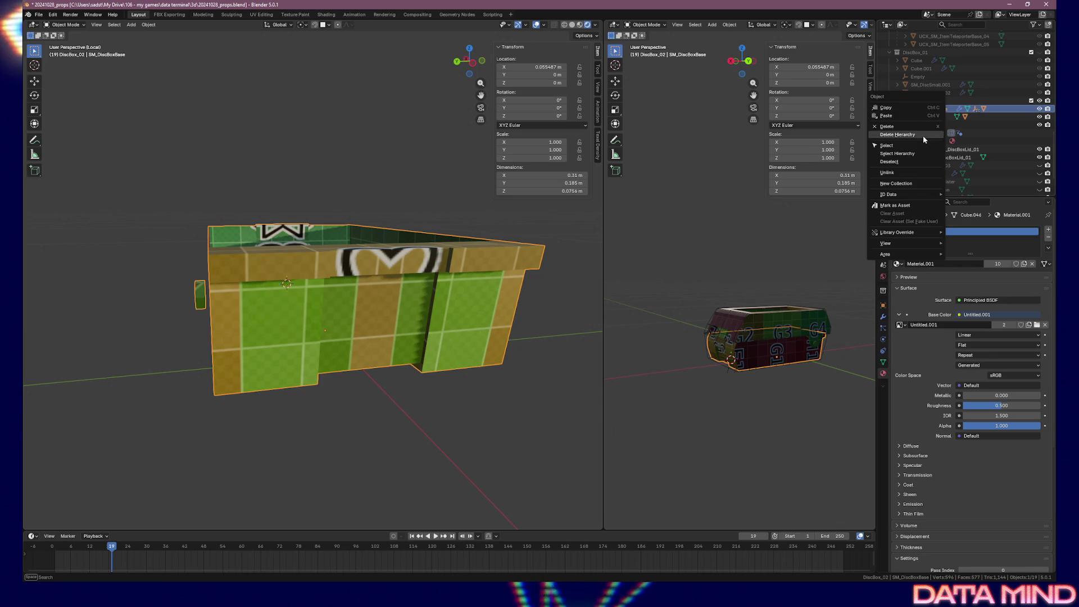
click(918, 154)
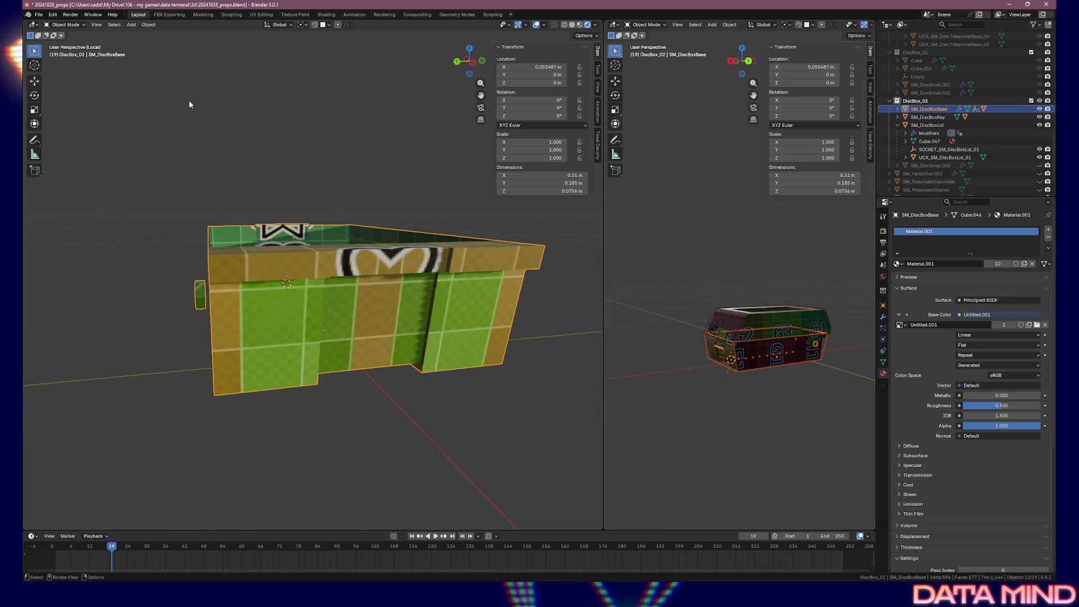
- Export the selection as SM_DiscBoxBase.fbx and minimize Blender
click(39, 14)
mouse_move(56, 137)
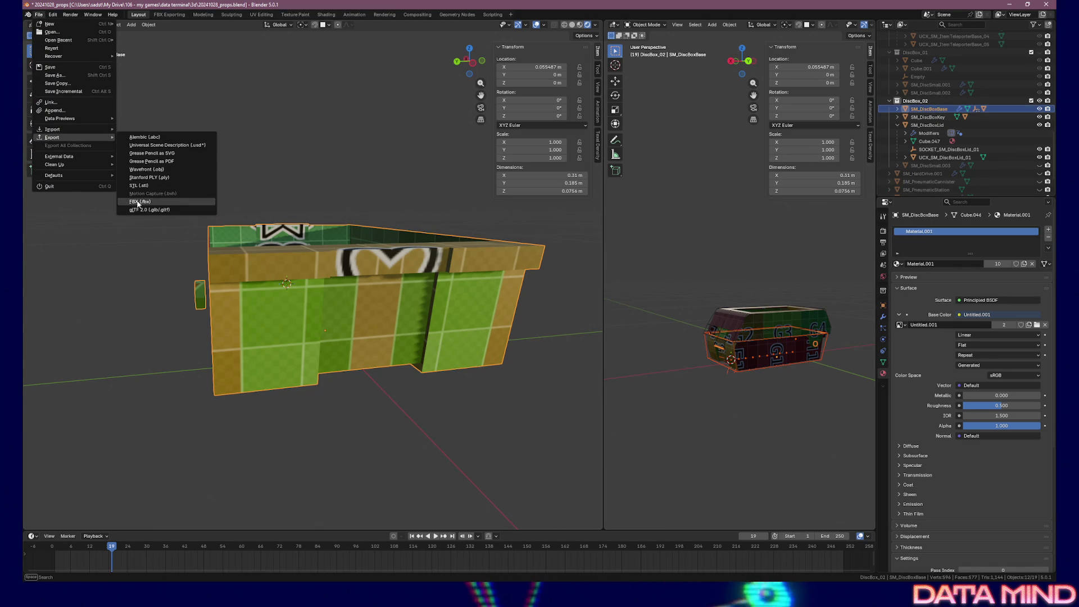
click(147, 163)
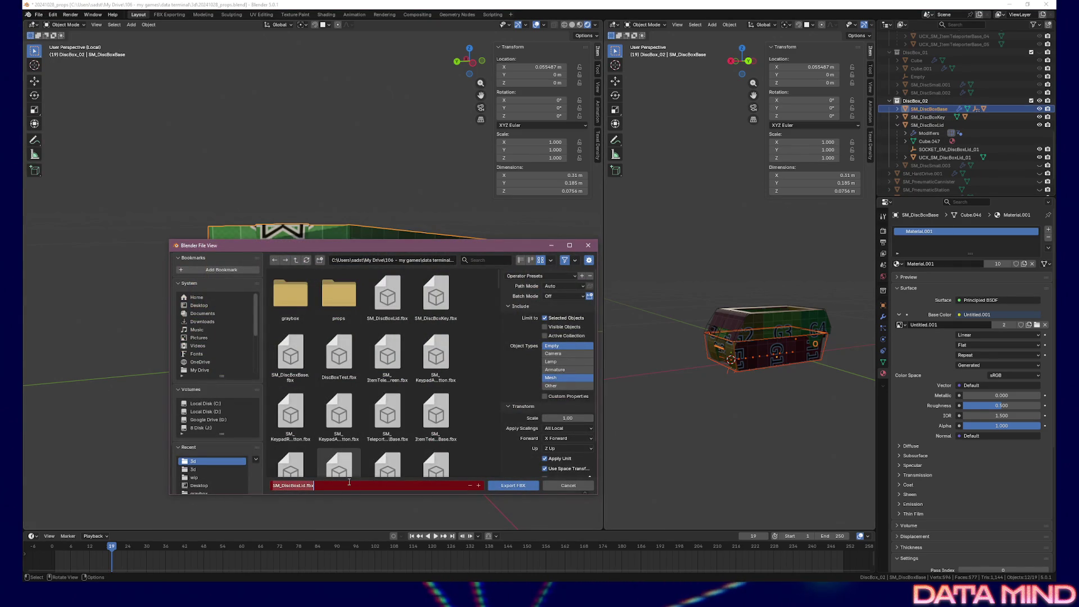
click(510, 485)
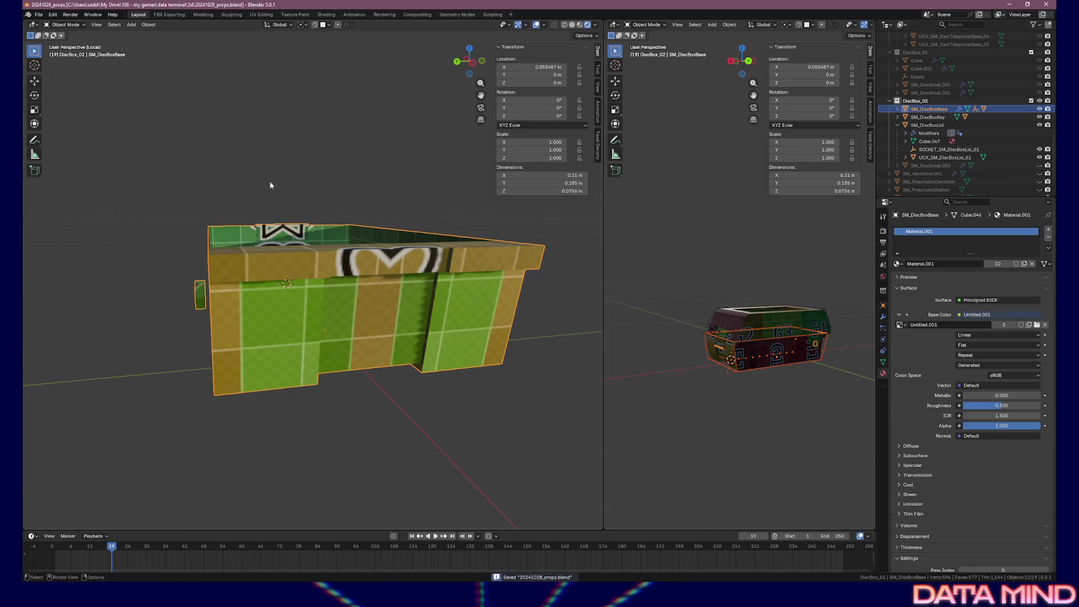
click(1006, 6)
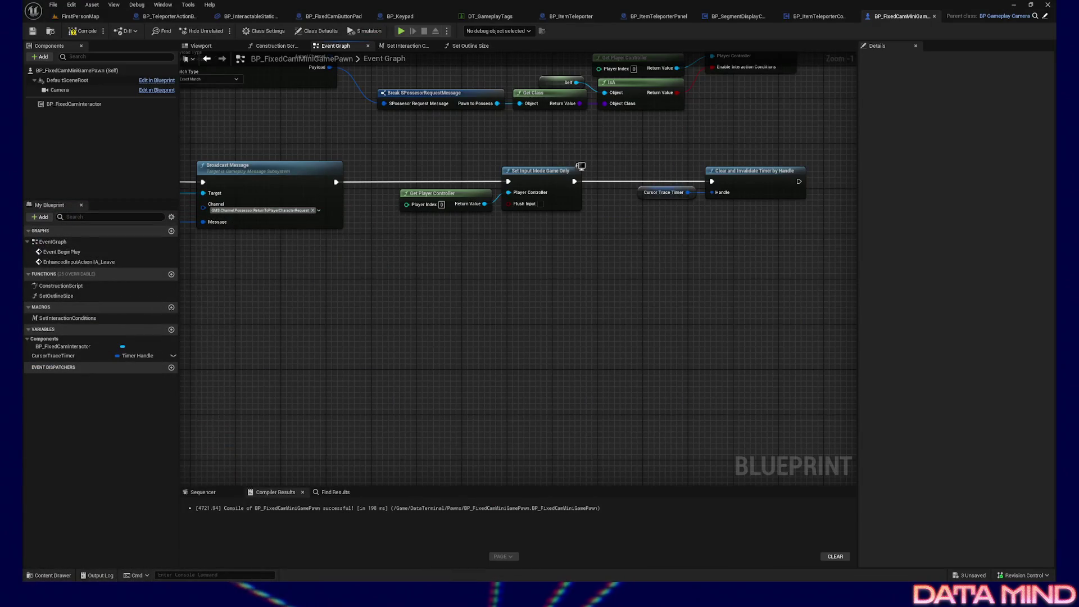
- Reimport SM_DiscBoxBase from the Content Drawer and inspect the updated mesh from above
click(40, 574)
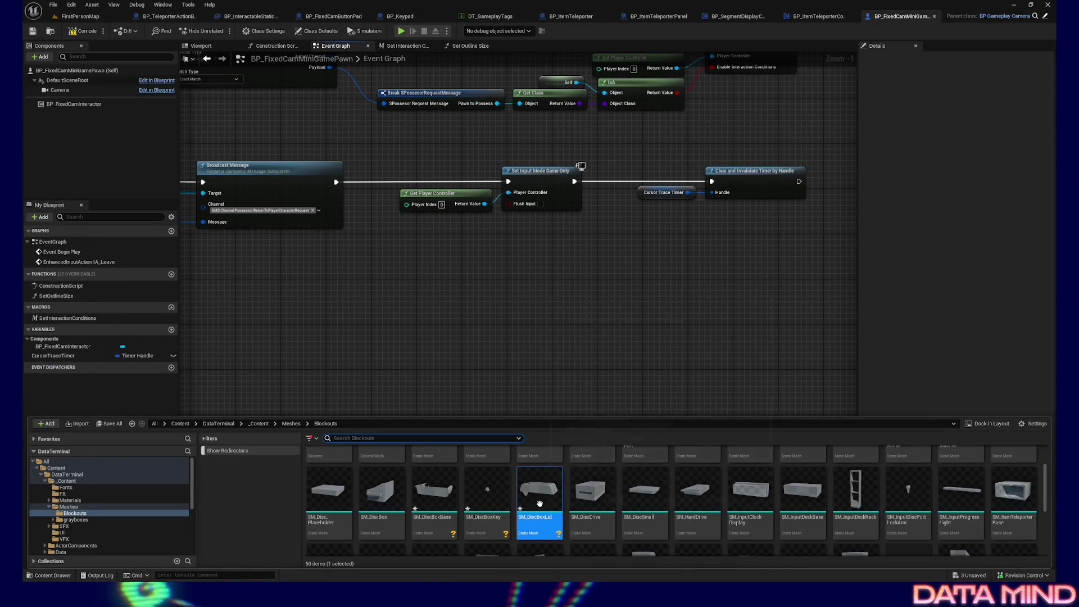
mouse_move(443, 495)
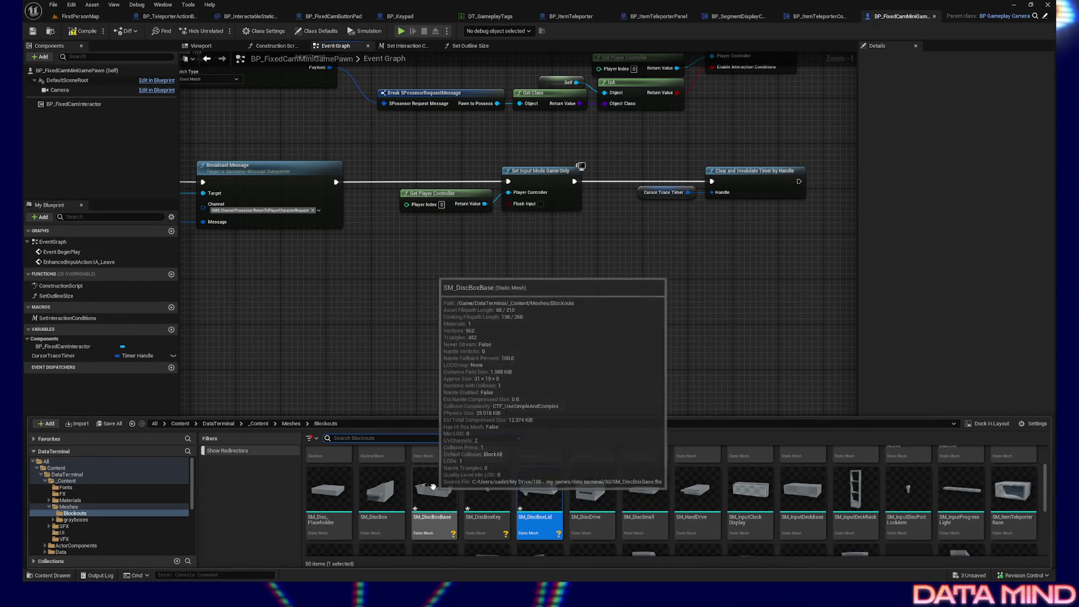
right_click(443, 506)
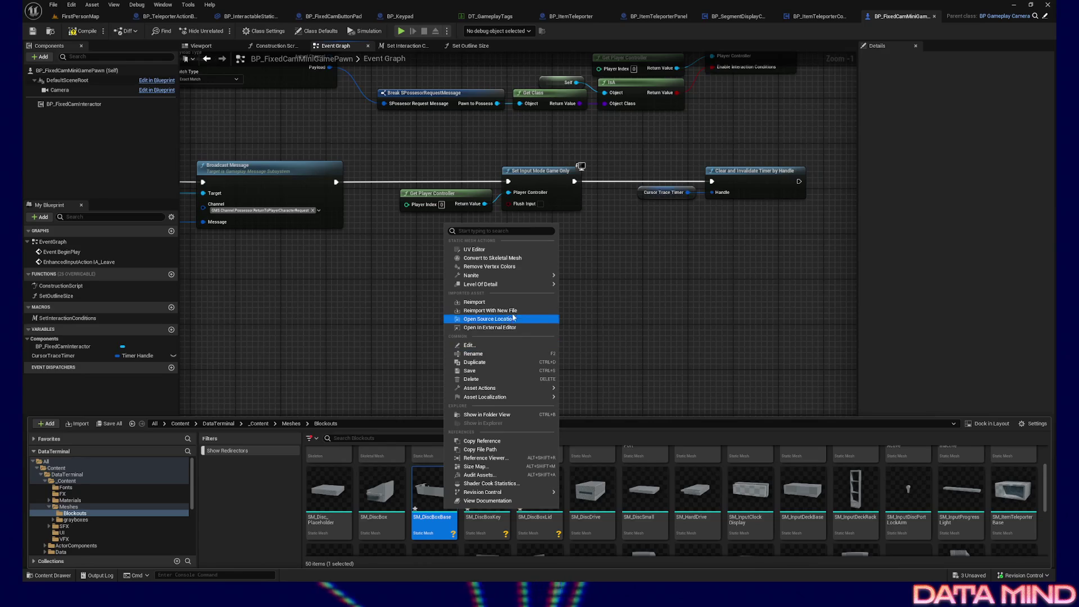
click(514, 298)
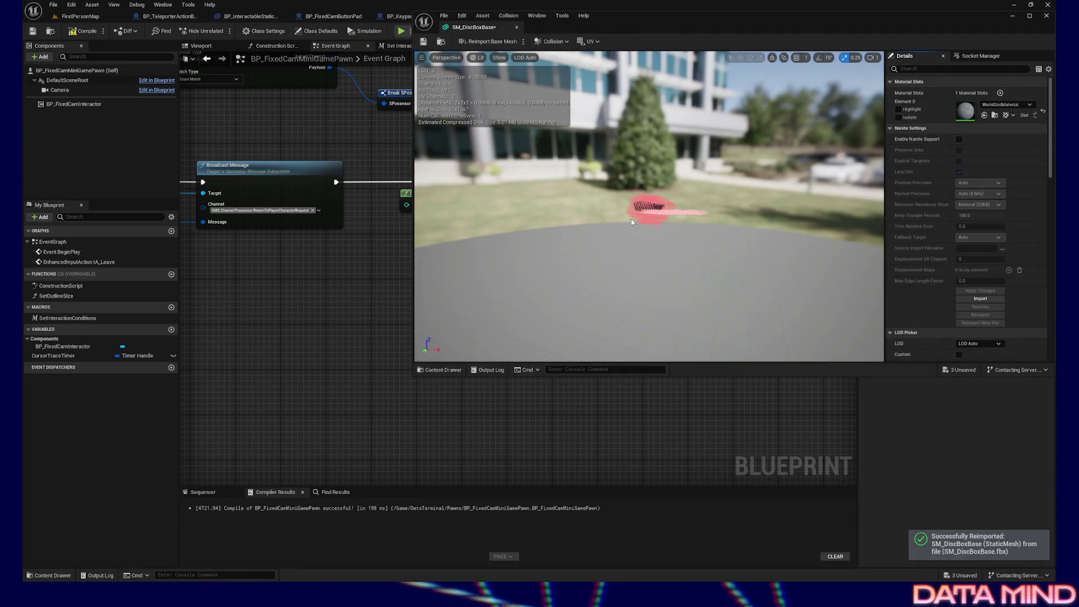
scroll(652, 208, up, 5)
mouse_move(686, 203)
mouse_down()
mouse_move(692, 251)
mouse_move(724, 302)
mouse_up()
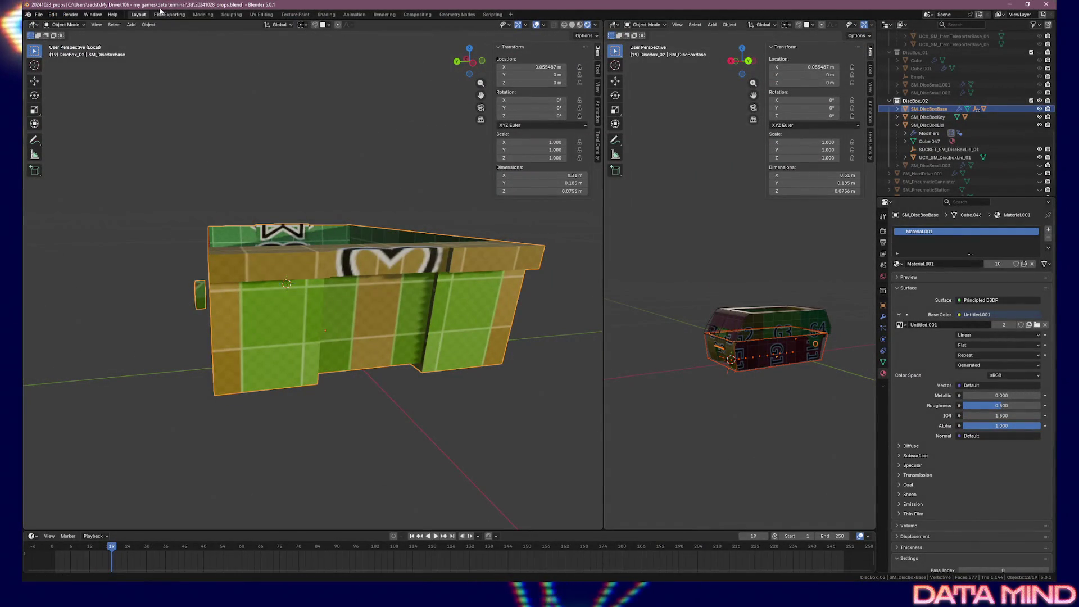
drag(342, 151, 351, 185)
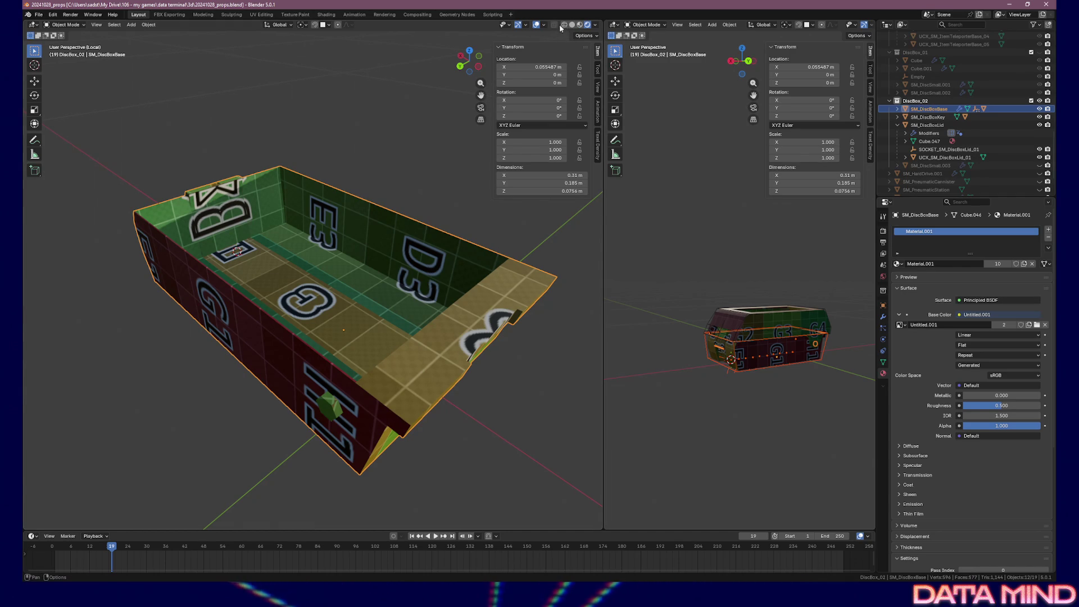
- Open the Viewport Overlays dropdown in the 3D viewport header
click(543, 25)
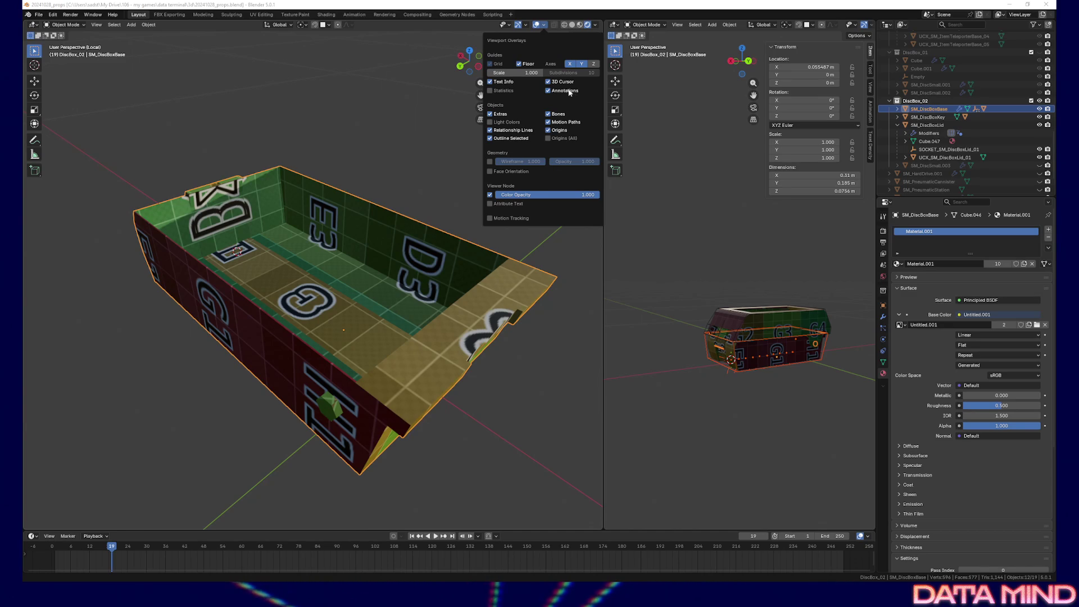
- Enable the Face Orientation overlay and enter Edit Mode on the box
click(491, 172)
mouse_move(400, 207)
mouse_down()
mouse_move(370, 223)
mouse_move(359, 169)
mouse_move(368, 254)
mouse_move(485, 236)
mouse_move(513, 213)
mouse_move(441, 212)
mouse_up()
key(Tab)
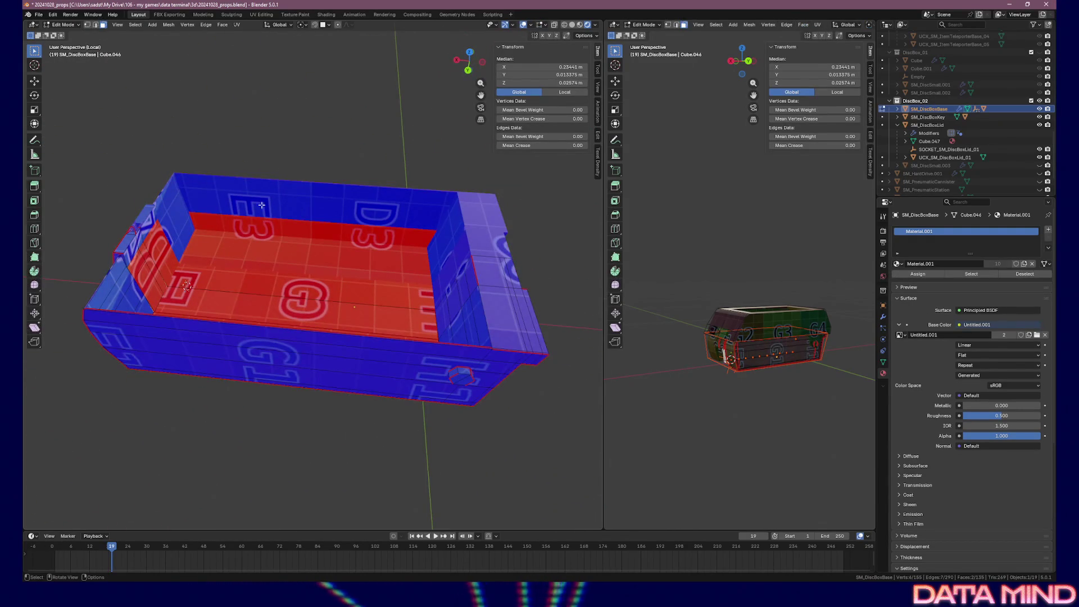
key(Tab)
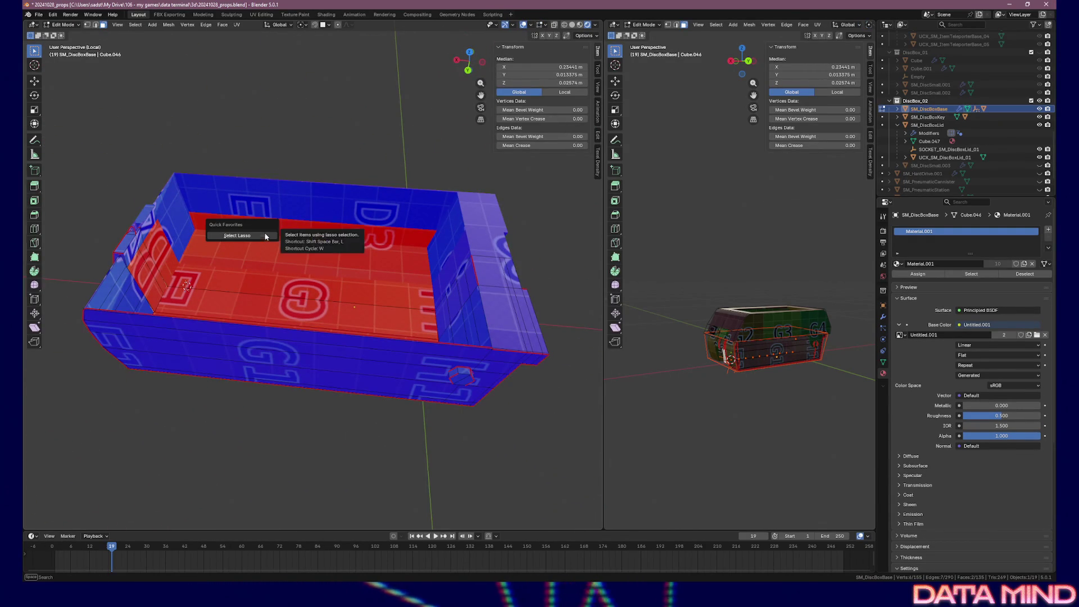
key(Tab)
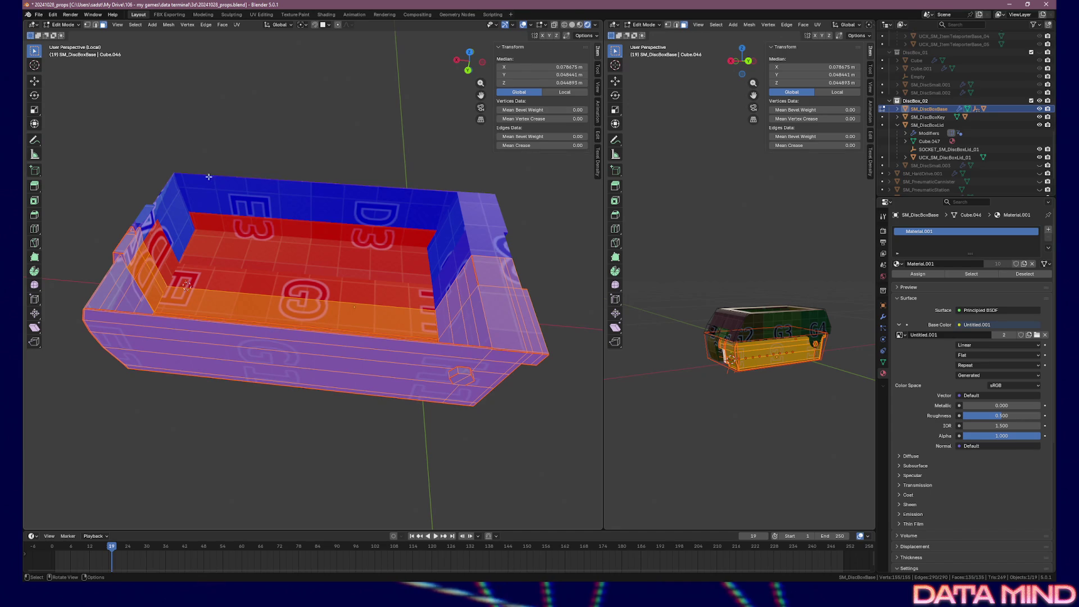
- Recalculate the box's normals to Outside via Mesh > Normals, then deselect all
right_click(275, 271)
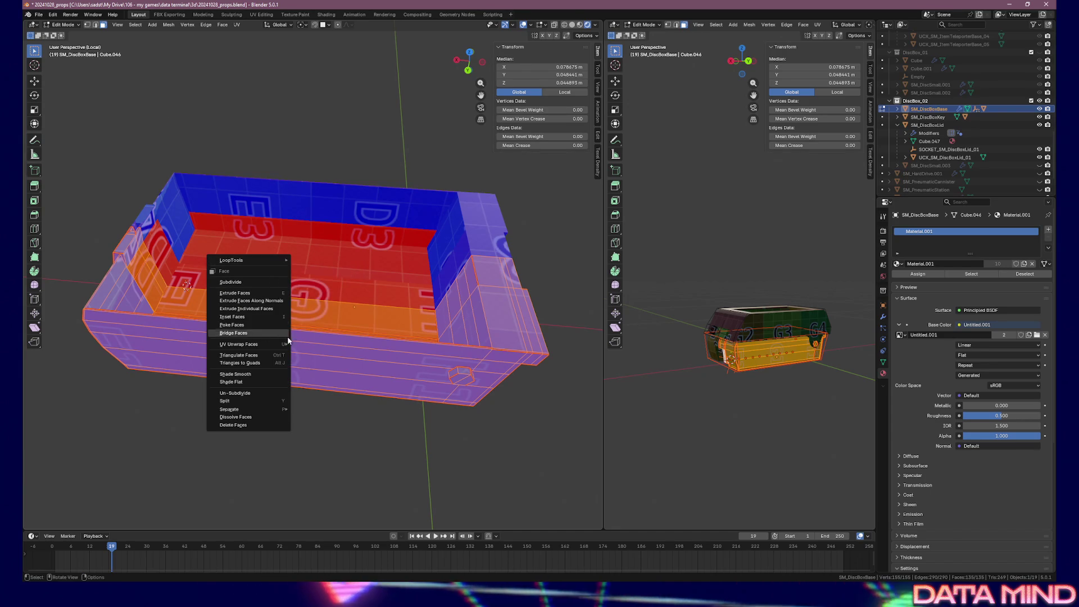
mouse_move(247, 344)
mouse_move(274, 410)
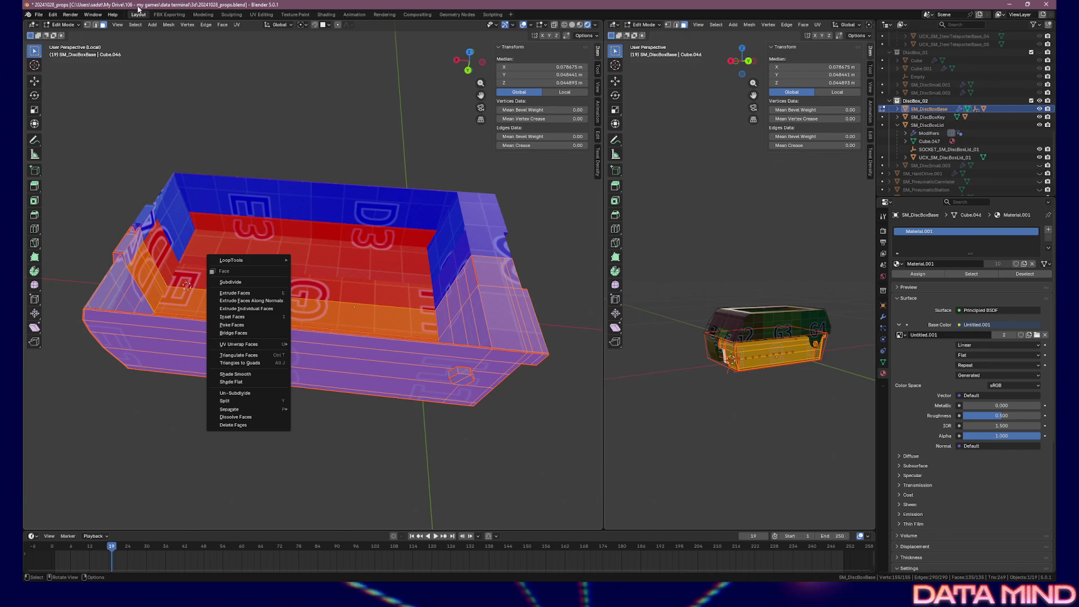
click(222, 25)
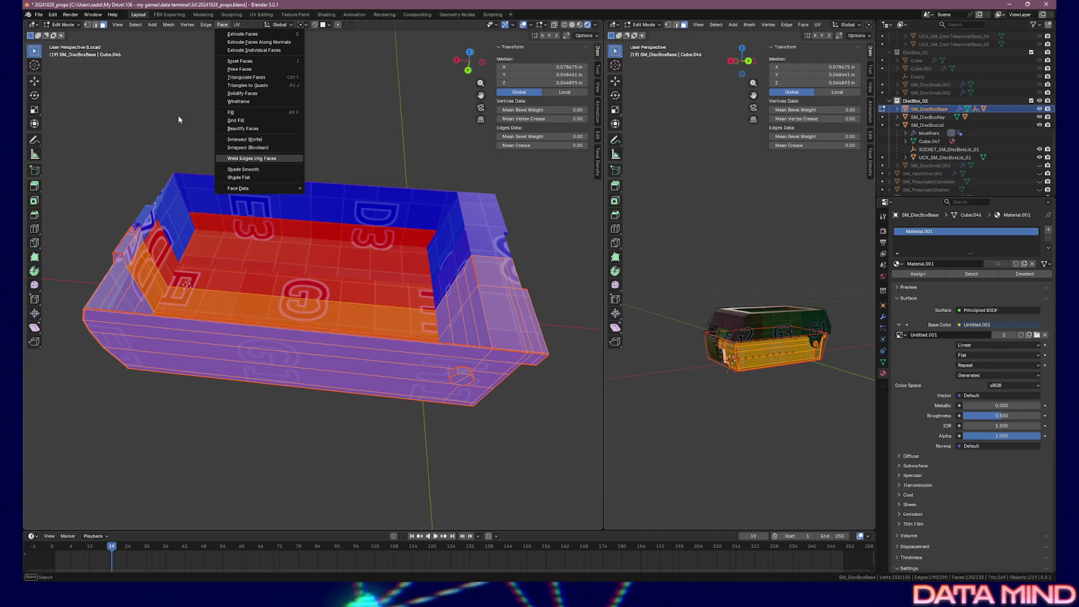
click(97, 26)
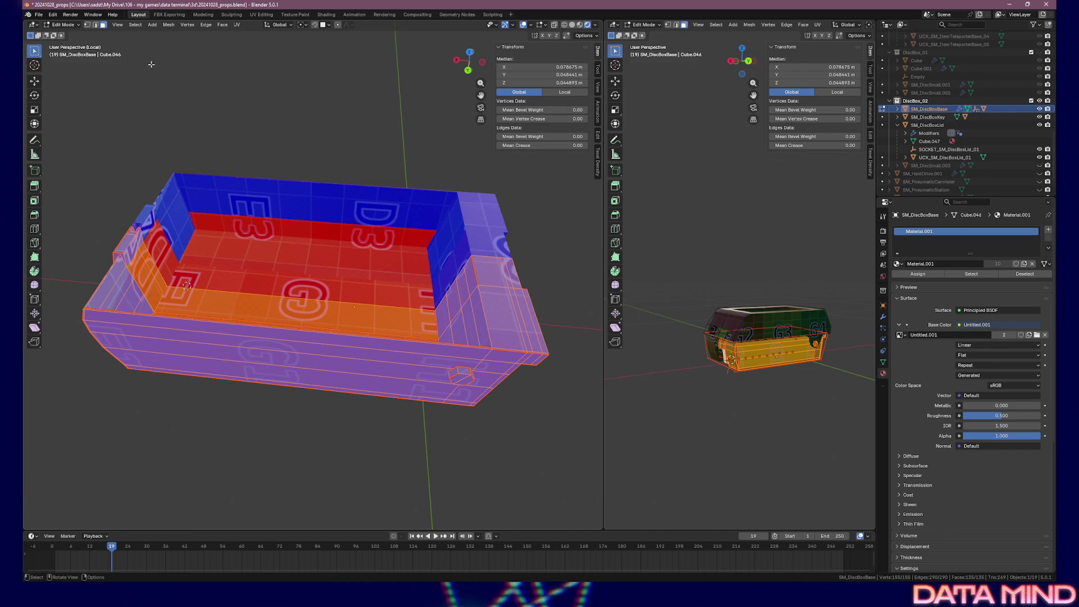
right_click(247, 275)
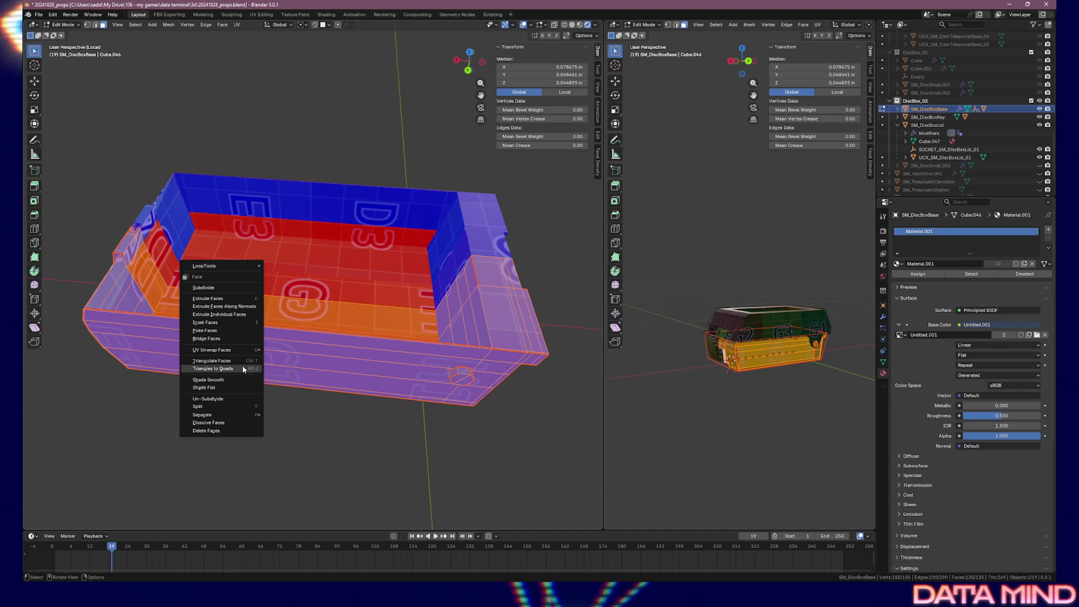
mouse_move(219, 266)
click(168, 25)
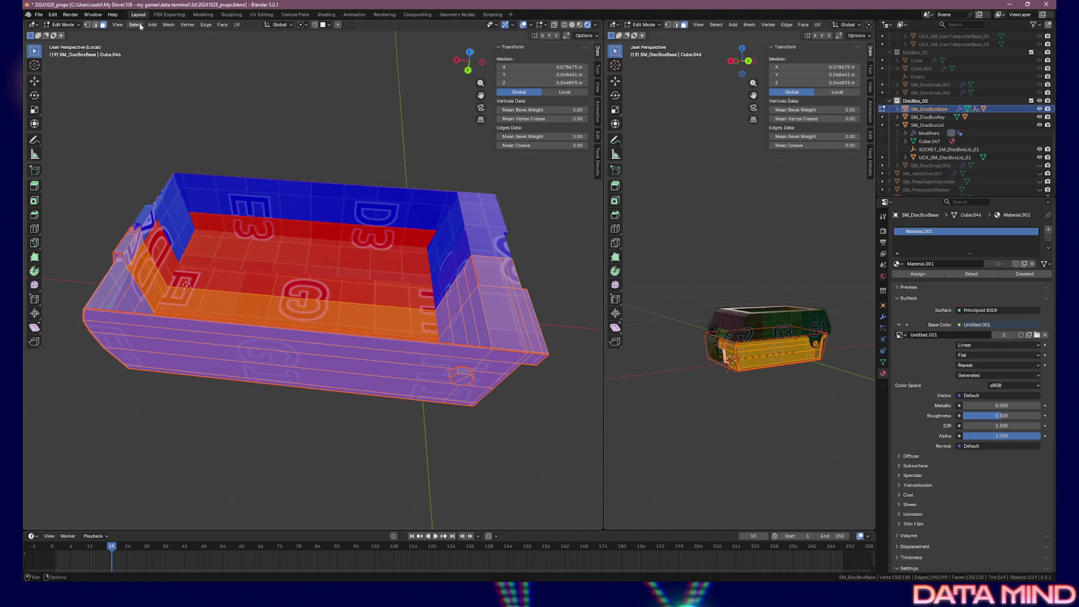
click(168, 25)
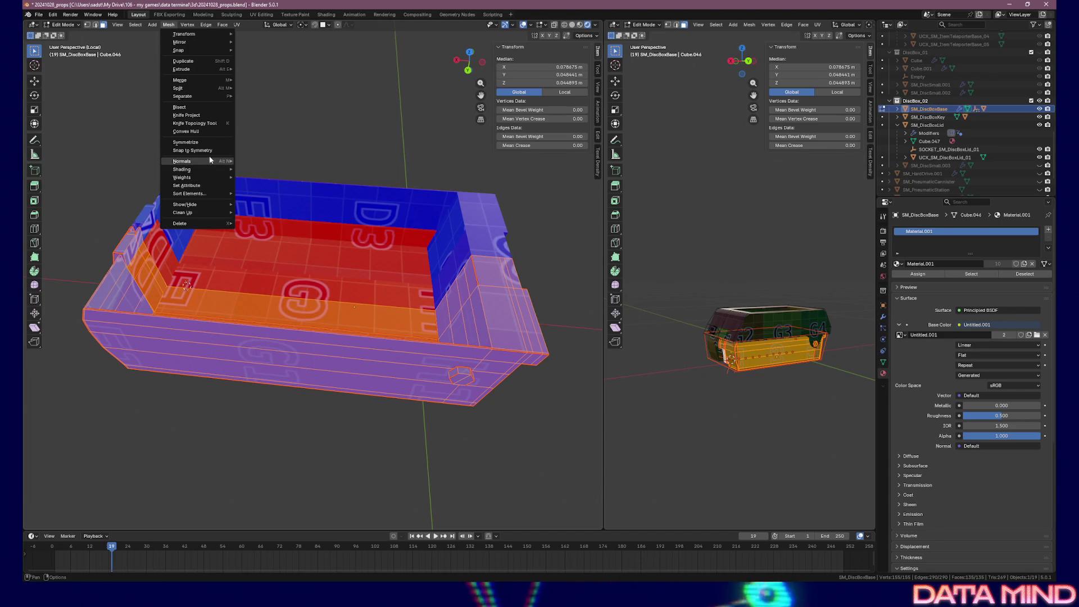
mouse_move(197, 161)
click(283, 168)
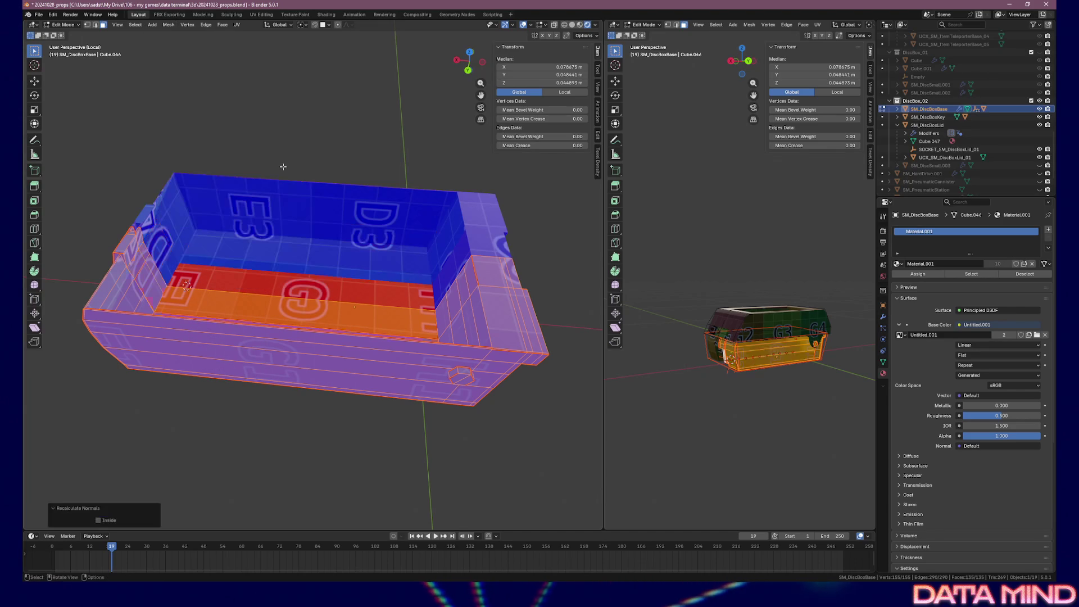
drag(283, 168, 292, 237)
key(alt+a)
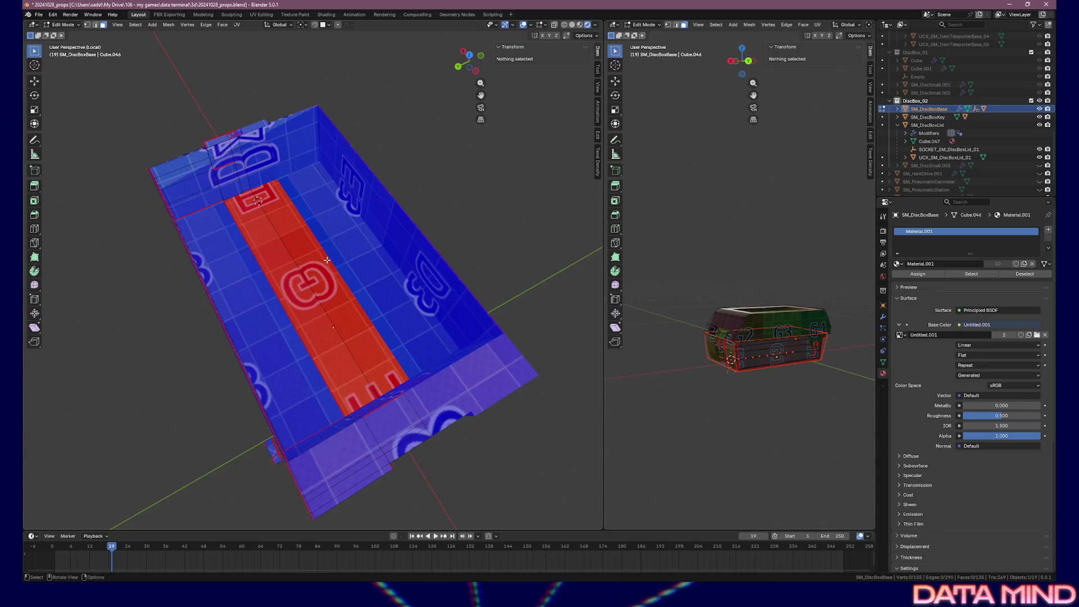
- Flip the normals of the left strip face of the red box floor
scroll(295, 270, up, 4)
click(308, 329)
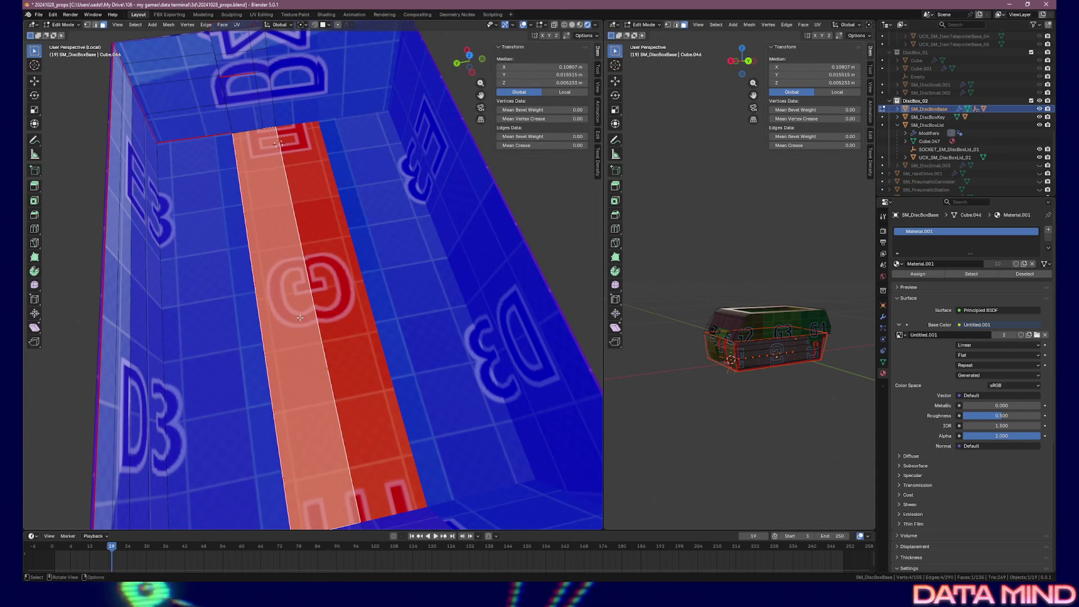
key(alt+n)
click(299, 317)
mouse_move(308, 316)
mouse_down()
mouse_move(318, 181)
mouse_move(349, 205)
mouse_move(299, 254)
mouse_move(207, 248)
mouse_move(248, 207)
mouse_move(282, 216)
mouse_move(315, 260)
mouse_move(338, 322)
mouse_move(332, 269)
mouse_move(300, 257)
mouse_move(326, 342)
mouse_move(250, 344)
mouse_move(200, 394)
mouse_move(101, 413)
mouse_move(187, 439)
mouse_up()
key(alt+a)
- Extrude one red floor face as a trial, then undo the extrusion
click(325, 343)
key(e)
click(257, 346)
key(ctrl+z)
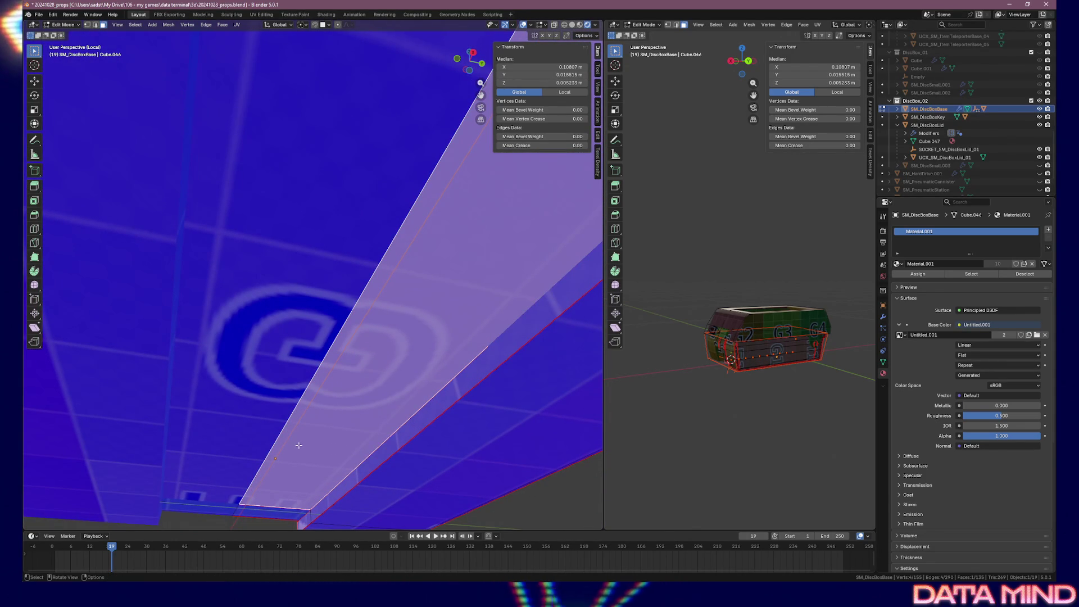
- Extrude the floor strip face along its normal into a thin beam under the box edge
key(e)
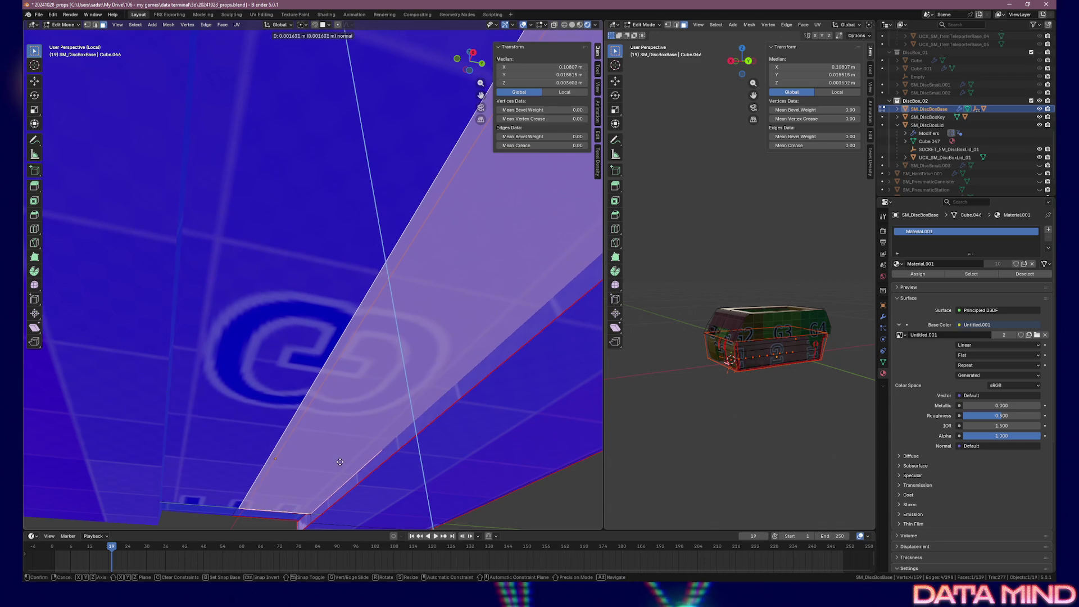
click(340, 462)
scroll(348, 469, down, 5)
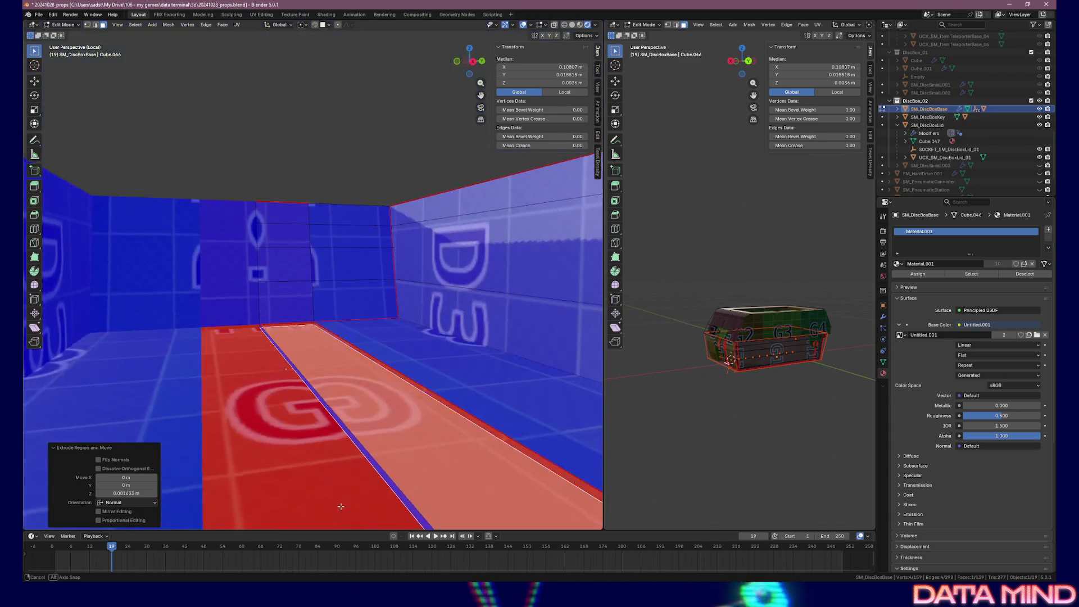
mouse_move(363, 477)
mouse_down()
mouse_move(400, 464)
mouse_move(441, 504)
mouse_move(506, 467)
mouse_up()
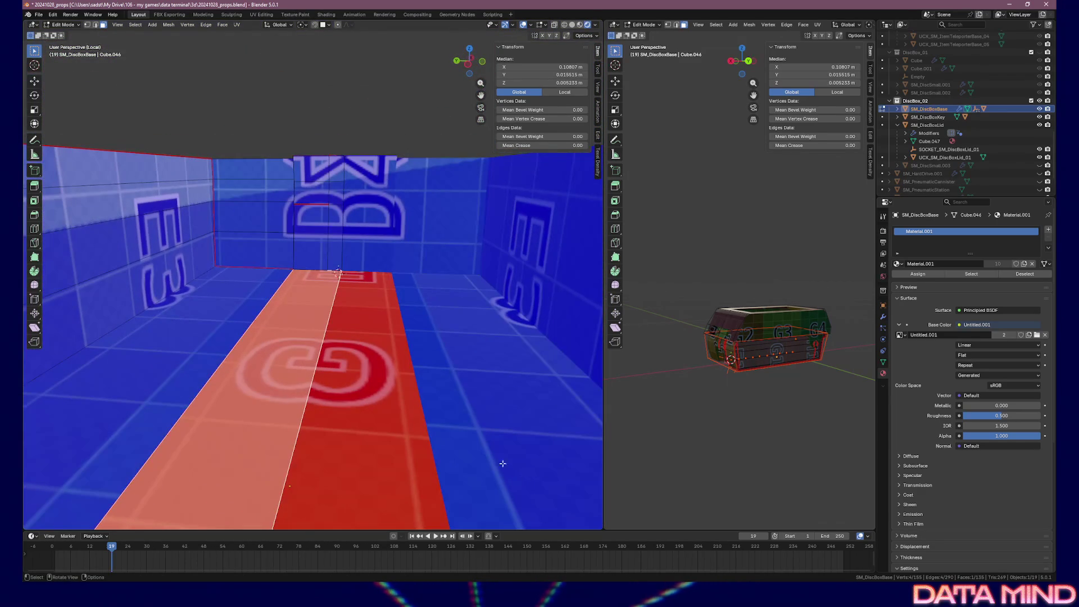
drag(457, 431, 428, 375)
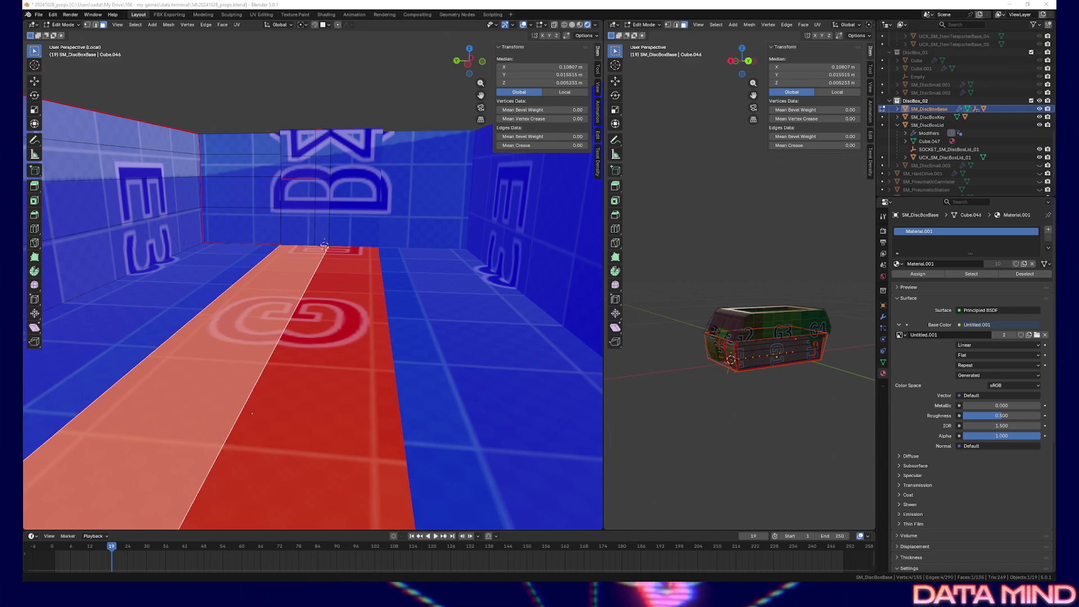
key(alt+Tab)
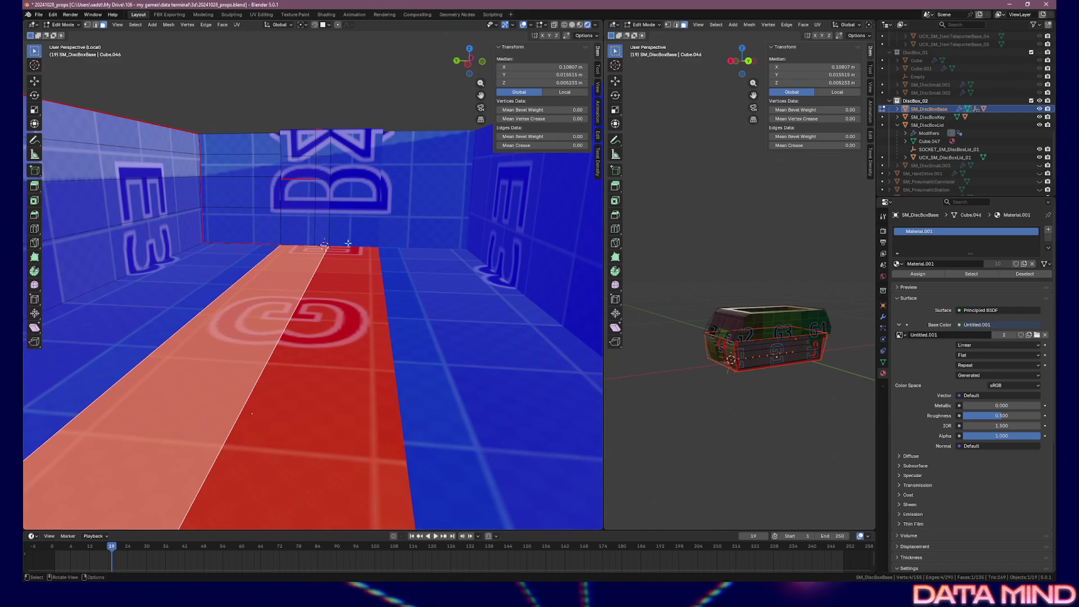
scroll(353, 207, up, 3)
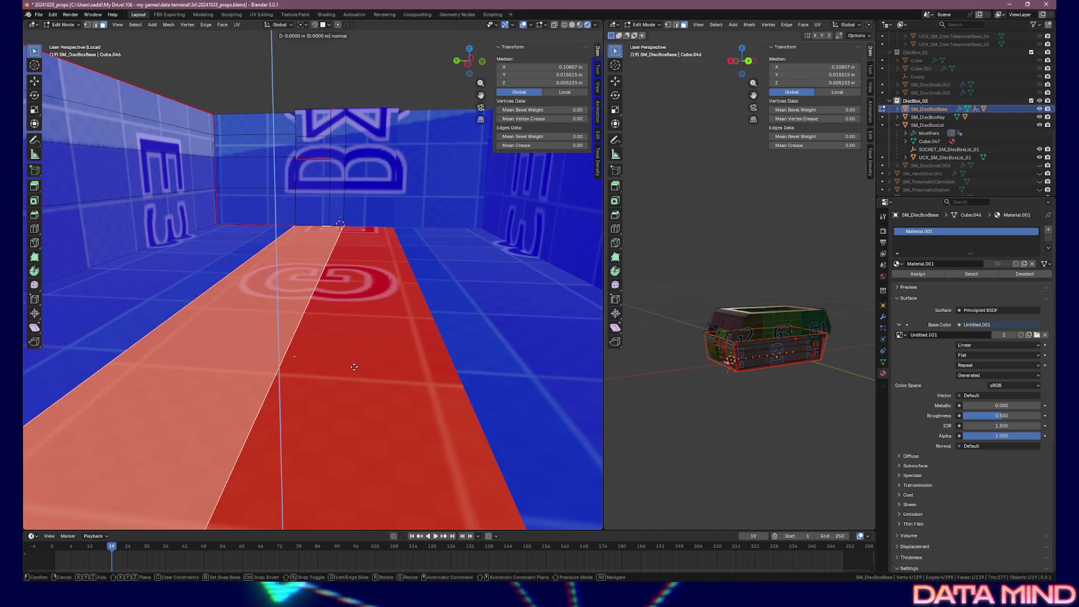
key(e)
click(355, 362)
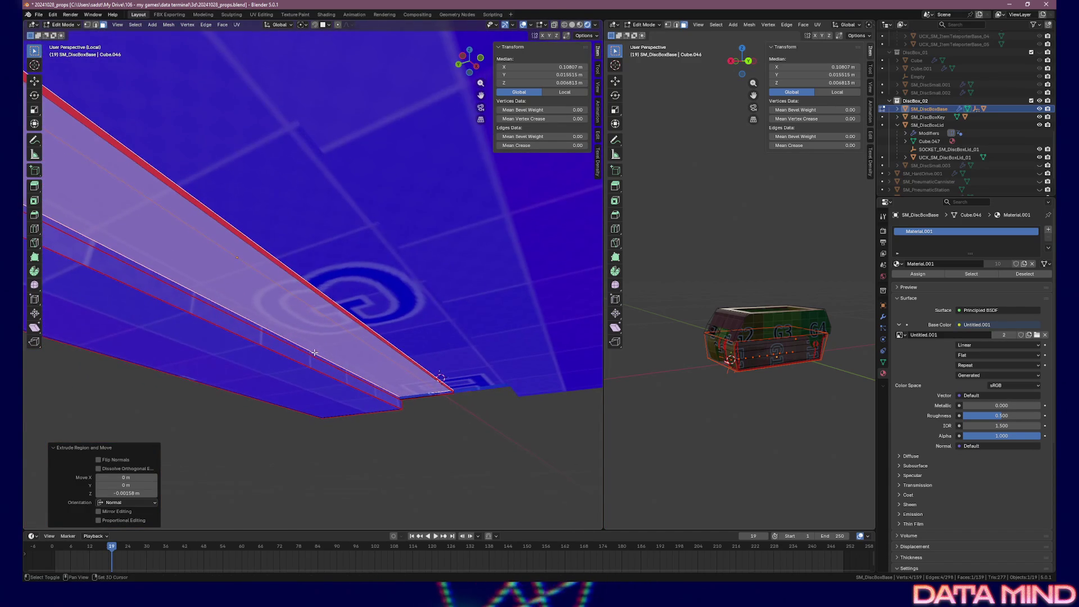
scroll(359, 329, up, 4)
drag(359, 328, 397, 328)
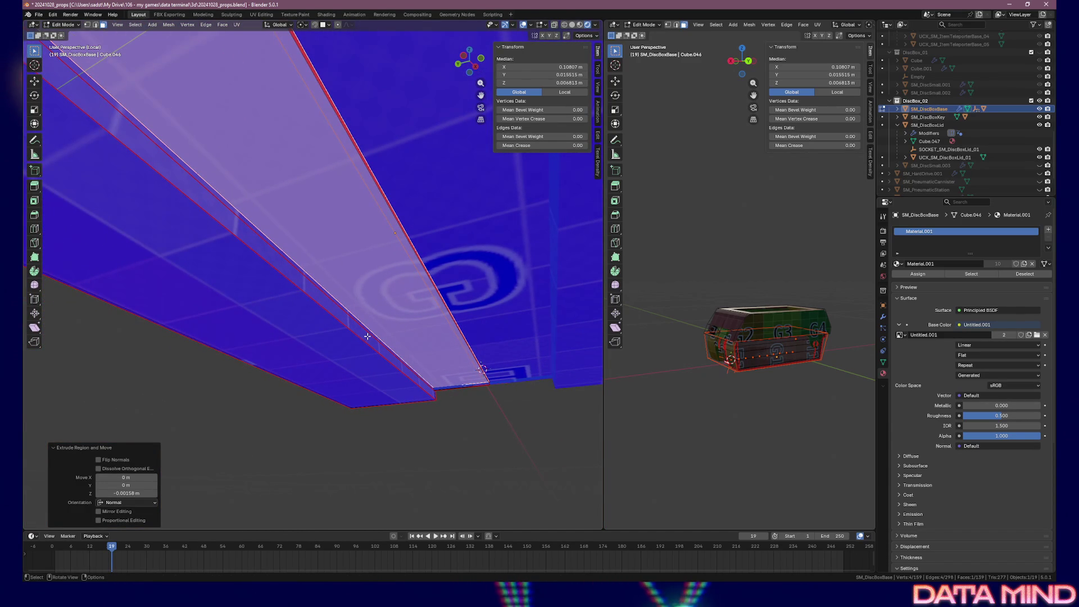
- Select four corner vertices of the beam and fill a face between them
key(1)
click(438, 388)
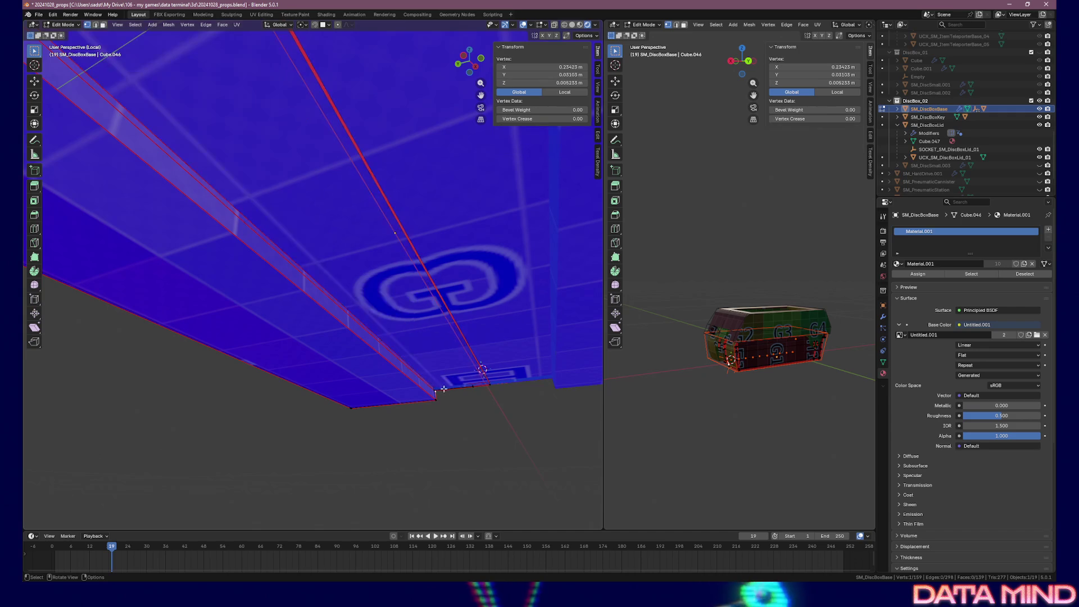
mouse_move(438, 389)
mouse_down()
mouse_move(443, 402)
mouse_move(343, 322)
mouse_up()
scroll(100, 137, down, 2)
click(124, 146)
shift+click(58, 272)
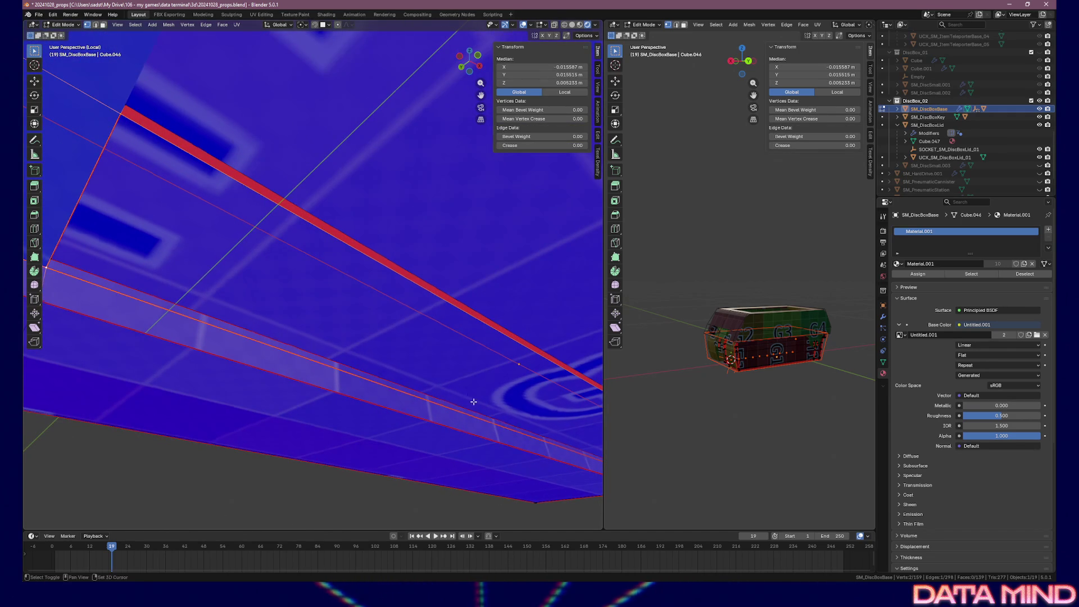
scroll(474, 402, down, 5)
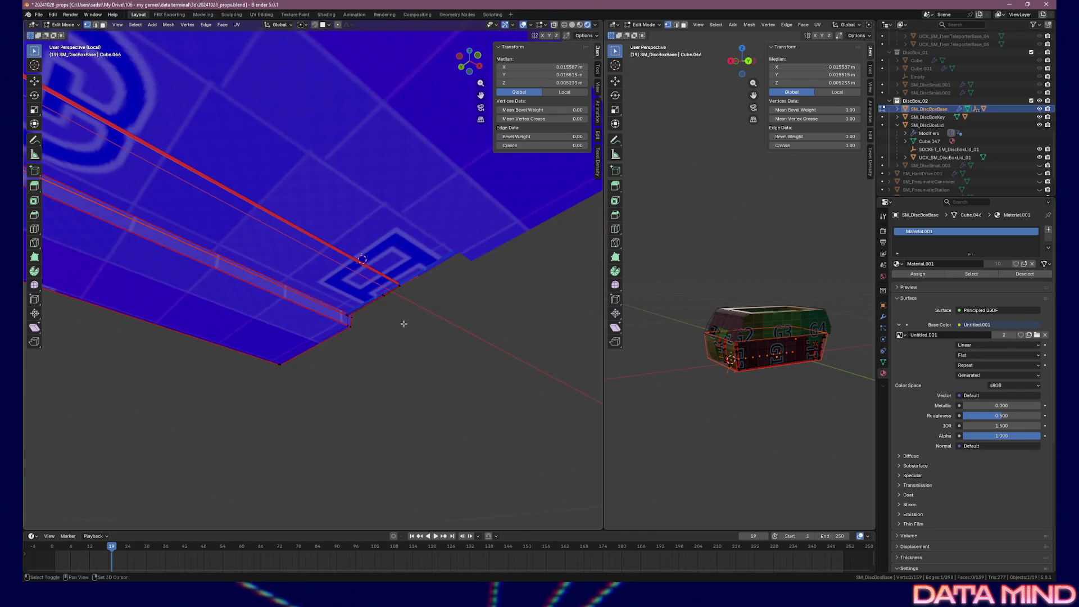
scroll(353, 329, up, 6)
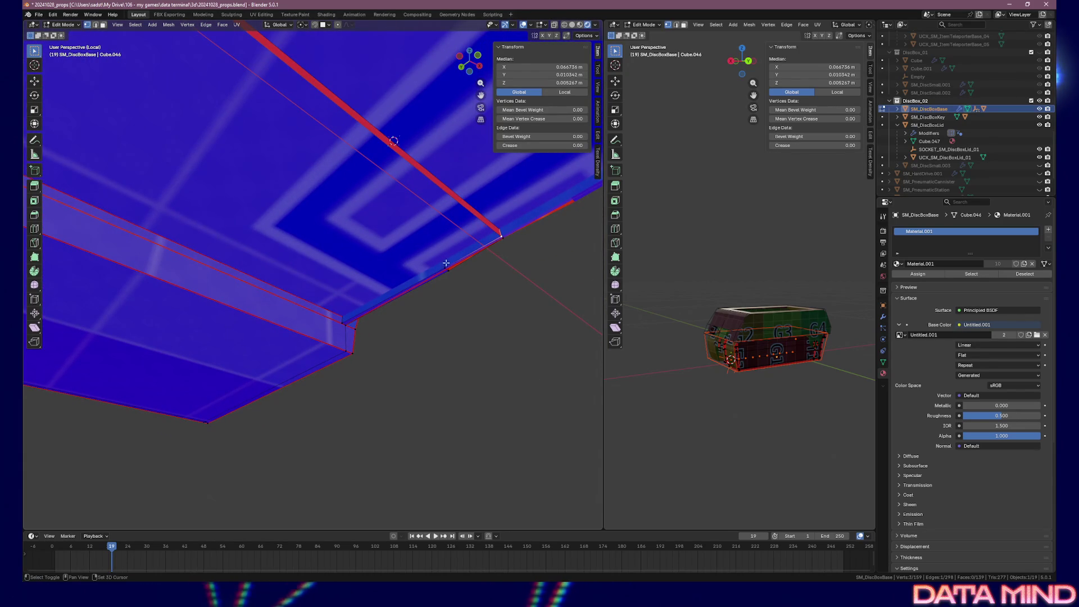
shift+click(354, 318)
mouse_move(354, 318)
mouse_down()
mouse_move(313, 313)
mouse_move(321, 335)
mouse_move(420, 296)
mouse_up()
scroll(420, 296, up, 6)
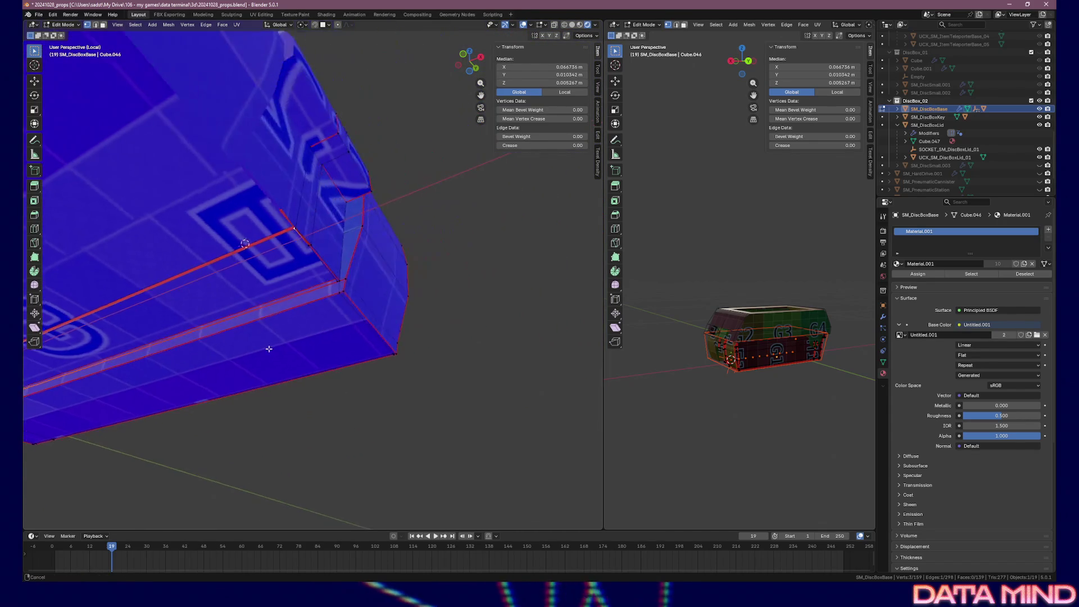
mouse_move(318, 215)
mouse_down()
mouse_move(315, 281)
mouse_move(326, 286)
mouse_move(361, 253)
mouse_move(430, 223)
mouse_move(433, 339)
mouse_move(429, 258)
mouse_up()
scroll(420, 328, up, 2)
scroll(320, 218, up, 3)
mouse_move(320, 218)
mouse_down()
mouse_move(380, 301)
mouse_move(402, 234)
mouse_move(397, 303)
mouse_move(454, 237)
mouse_up()
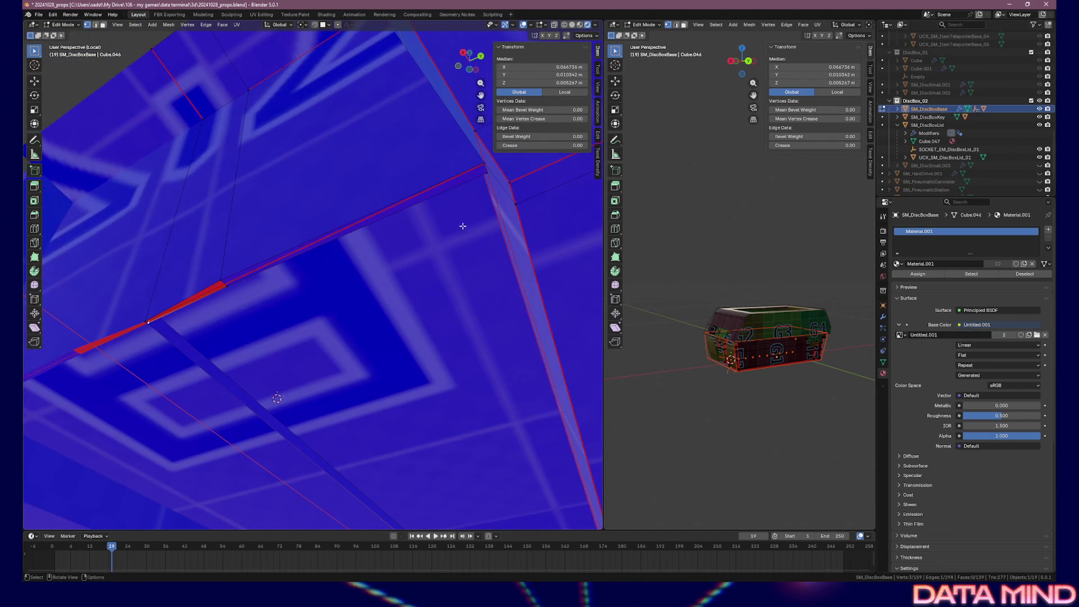
shift+click(483, 163)
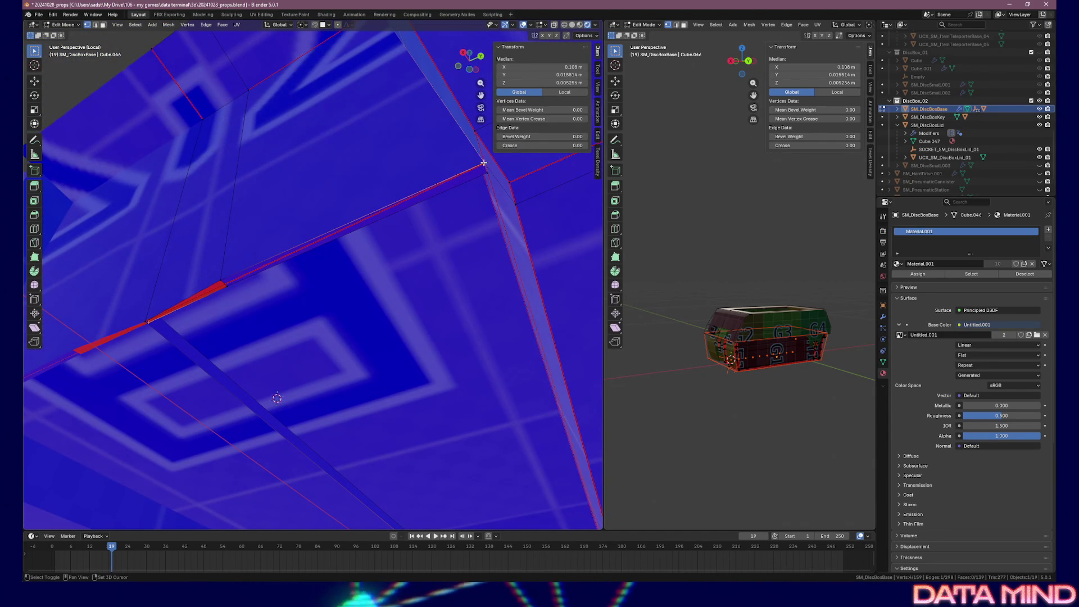
key(f)
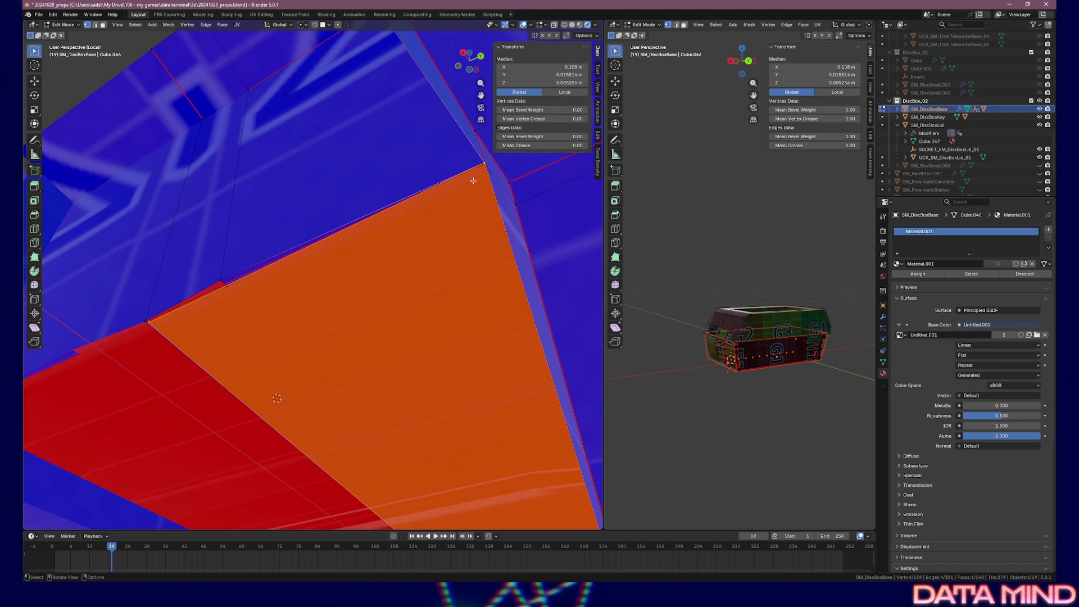
- Move a nearby vertex as a trial, then undo the move
click(473, 179)
key(g)
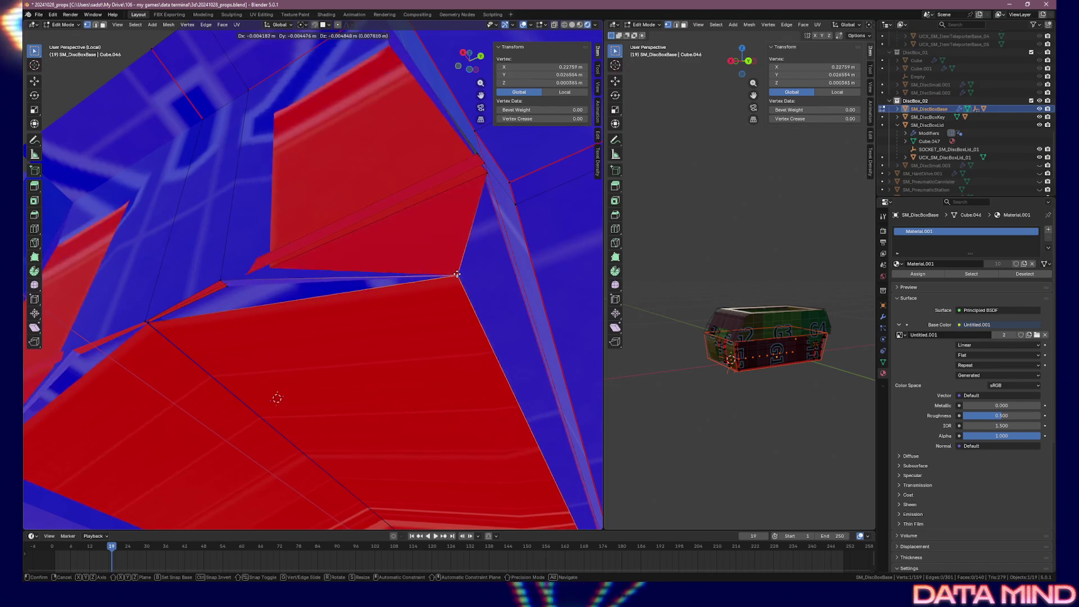
click(460, 271)
key(ctrl+z)
key(ctrl+z)
key(ctrl+z)
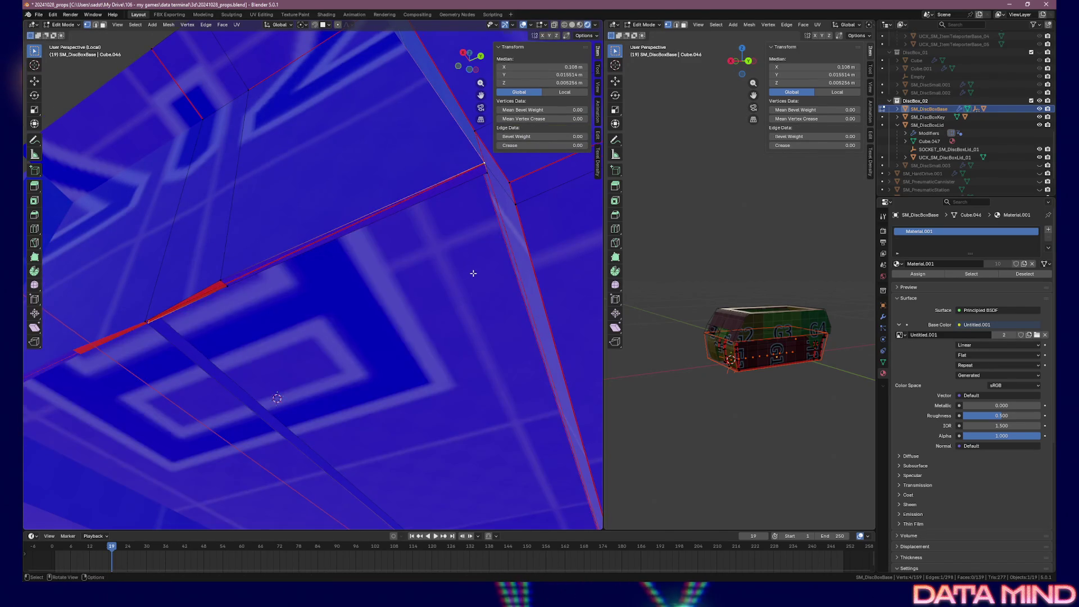
- In edge select mode, select the beam's diagonal edges and lower long edge
scroll(415, 284, up, 5)
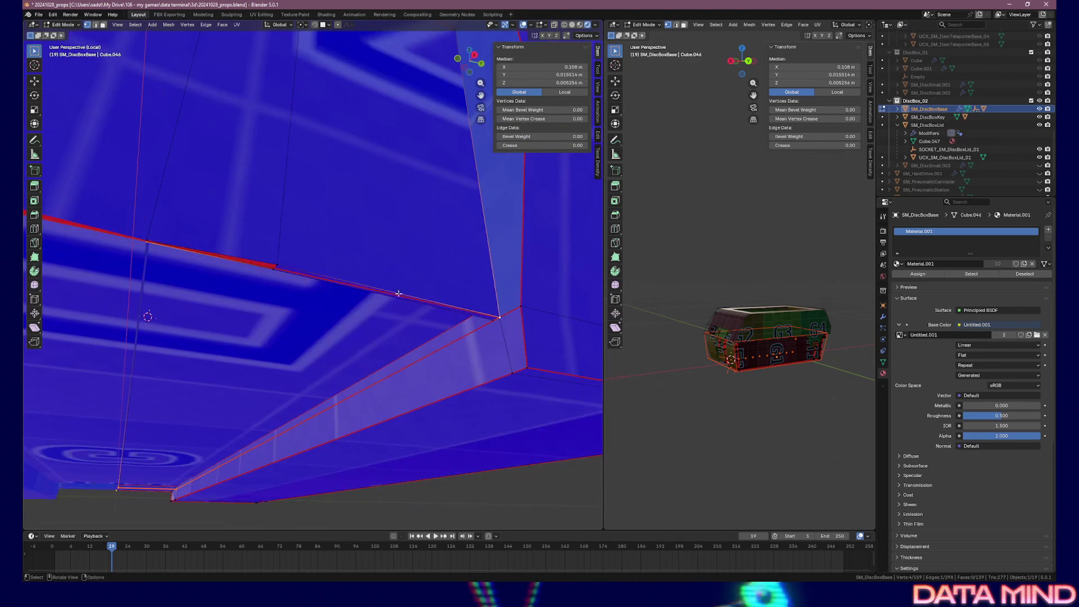
key(2)
click(387, 338)
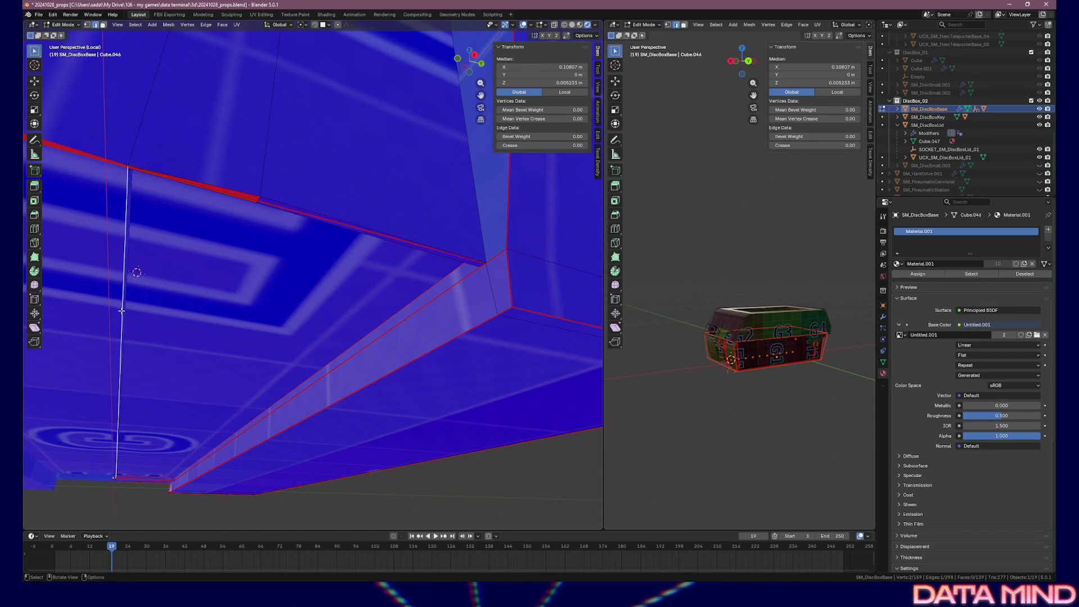
scroll(166, 181, up, 5)
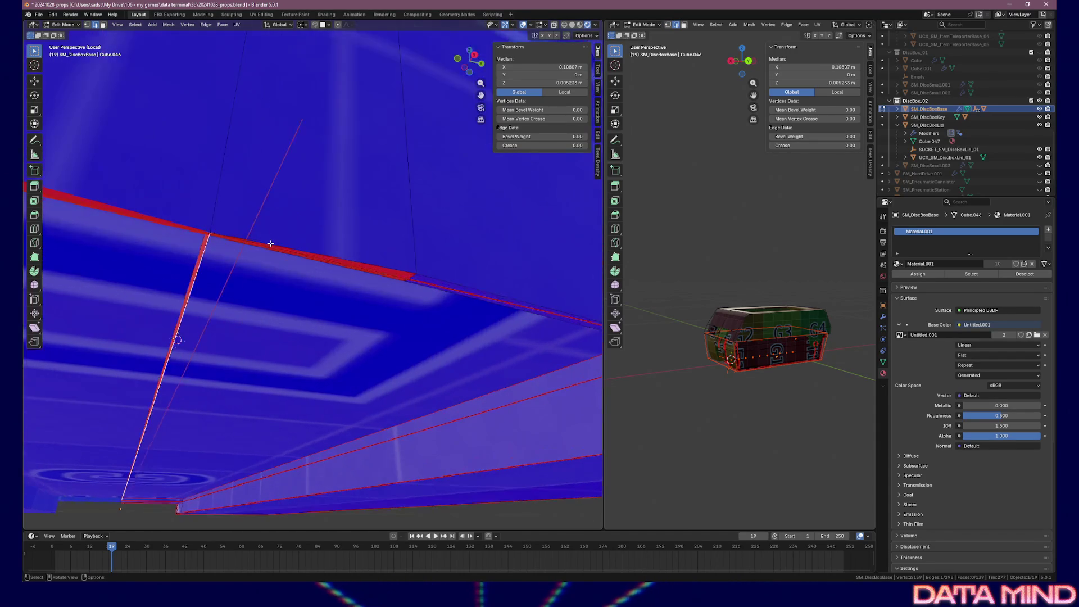
drag(241, 237, 286, 241)
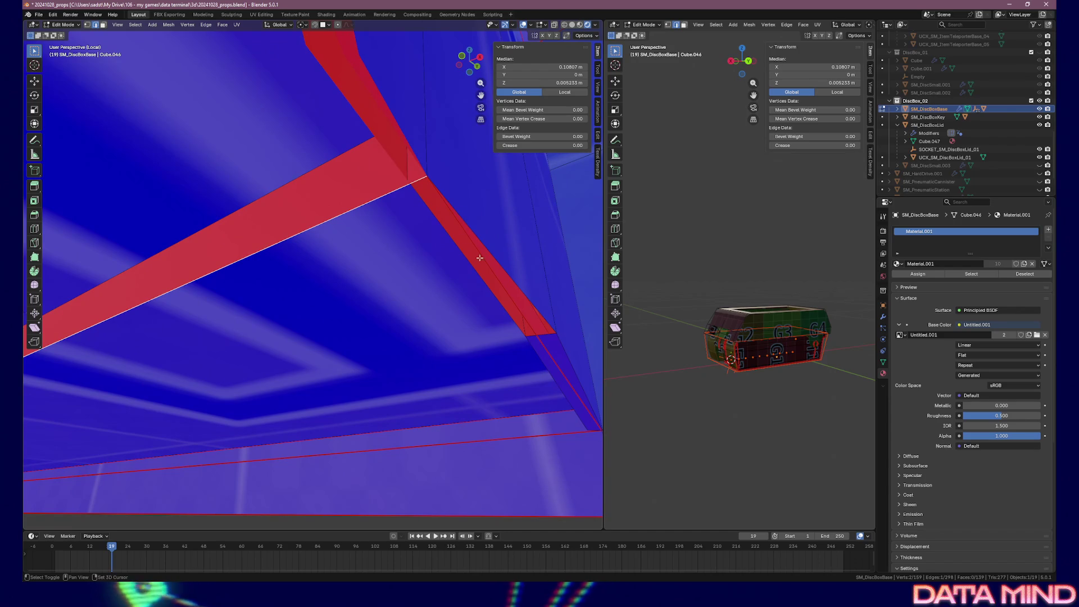
shift+click(509, 299)
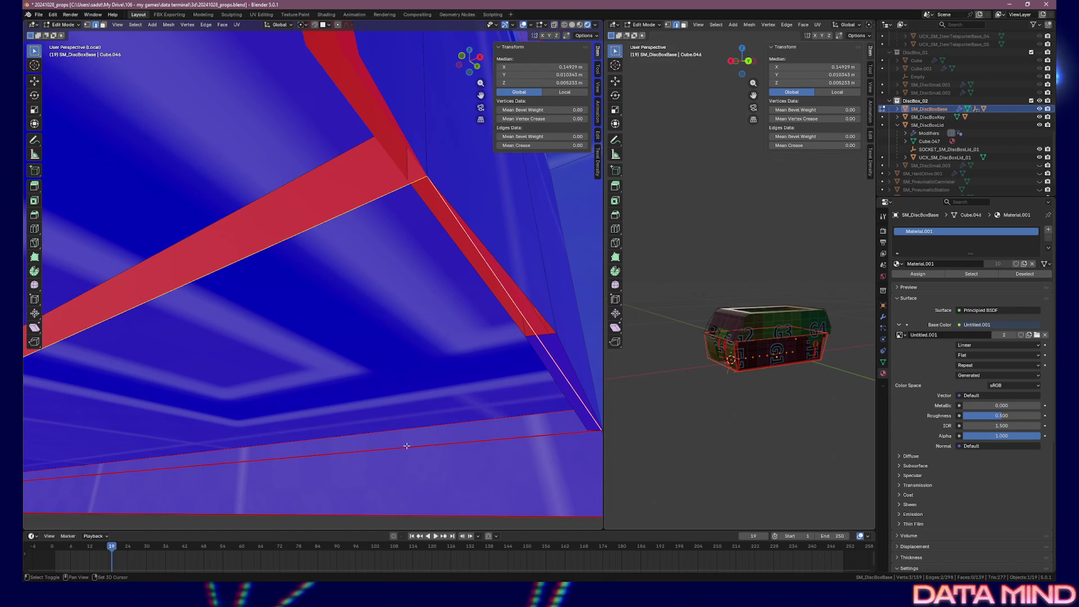
shift+click(276, 454)
mouse_move(276, 454)
mouse_down()
mouse_move(264, 438)
mouse_move(205, 434)
mouse_move(255, 352)
mouse_move(286, 346)
mouse_move(310, 400)
mouse_up()
mouse_move(218, 192)
mouse_down()
mouse_move(260, 332)
mouse_move(261, 317)
mouse_move(265, 428)
mouse_move(234, 439)
mouse_move(230, 401)
mouse_up()
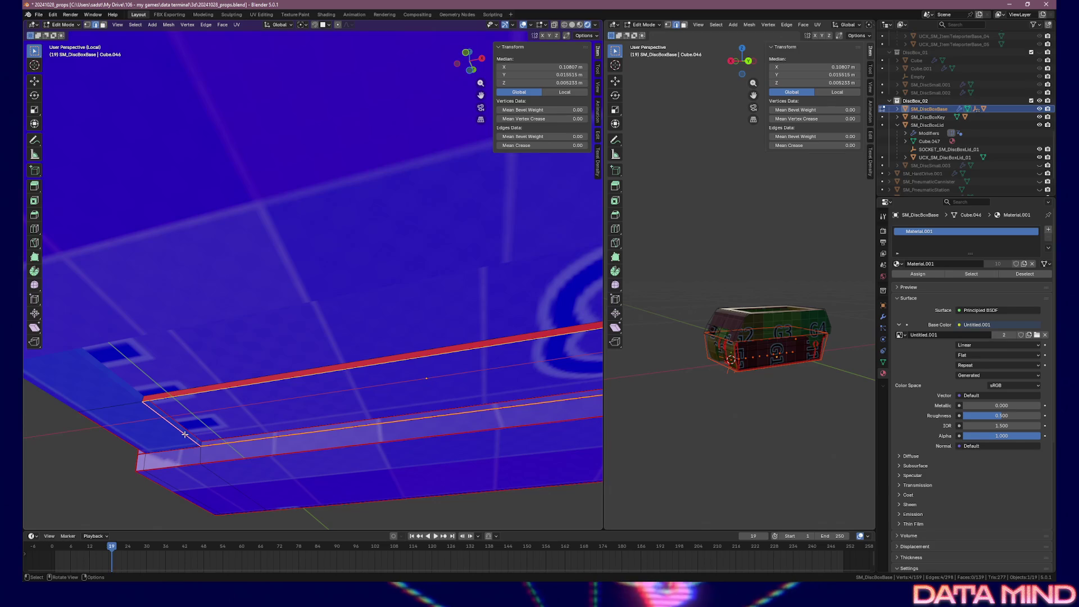
- Fill a face between the selected edges and flip that face's normals
key(f)
mouse_move(201, 427)
mouse_down()
mouse_move(298, 428)
mouse_move(274, 429)
mouse_up()
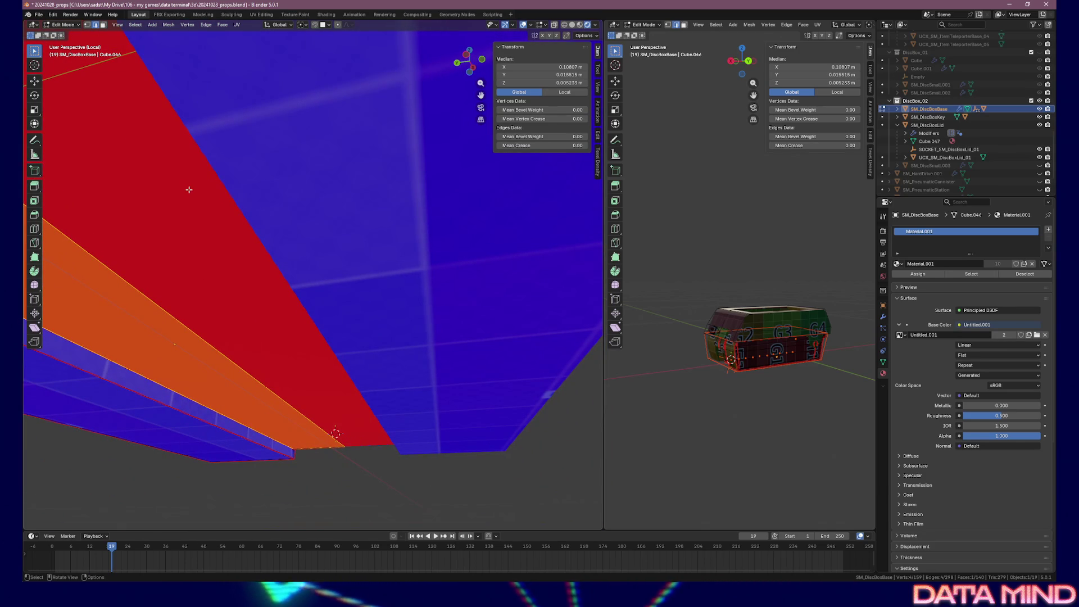
key(alt+n)
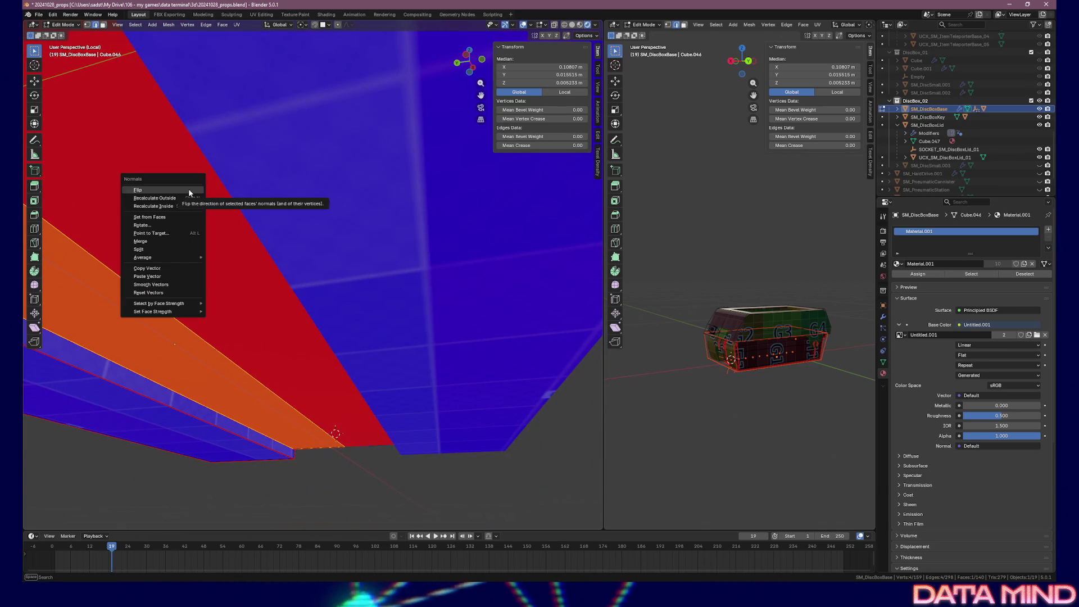
click(189, 192)
- Select the left face of the red strip and flip the strip's normals outward
drag(180, 209, 185, 268)
scroll(185, 269, down, 6)
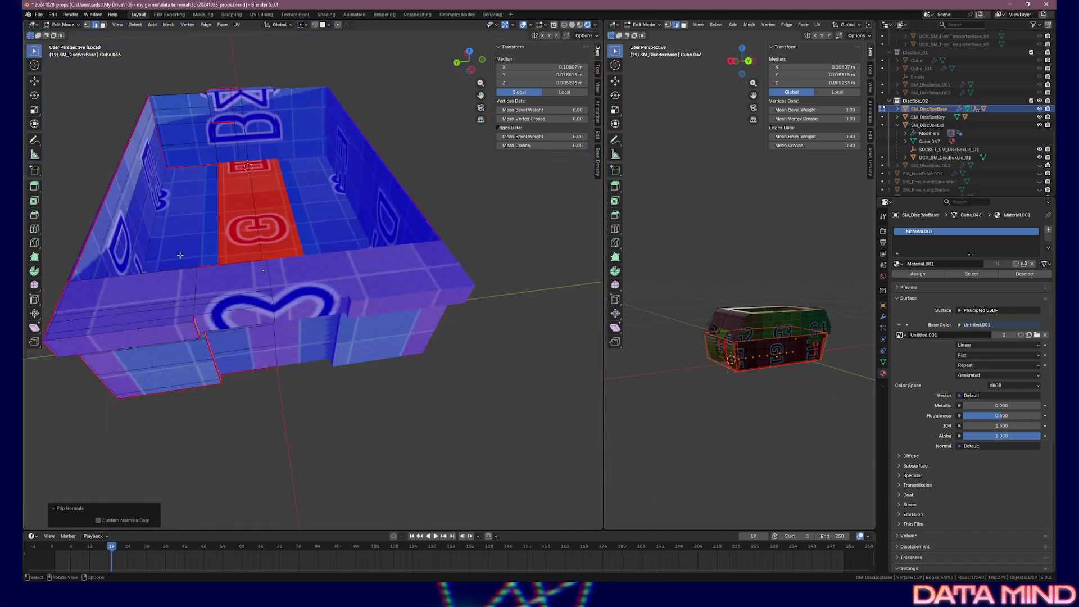
click(232, 224)
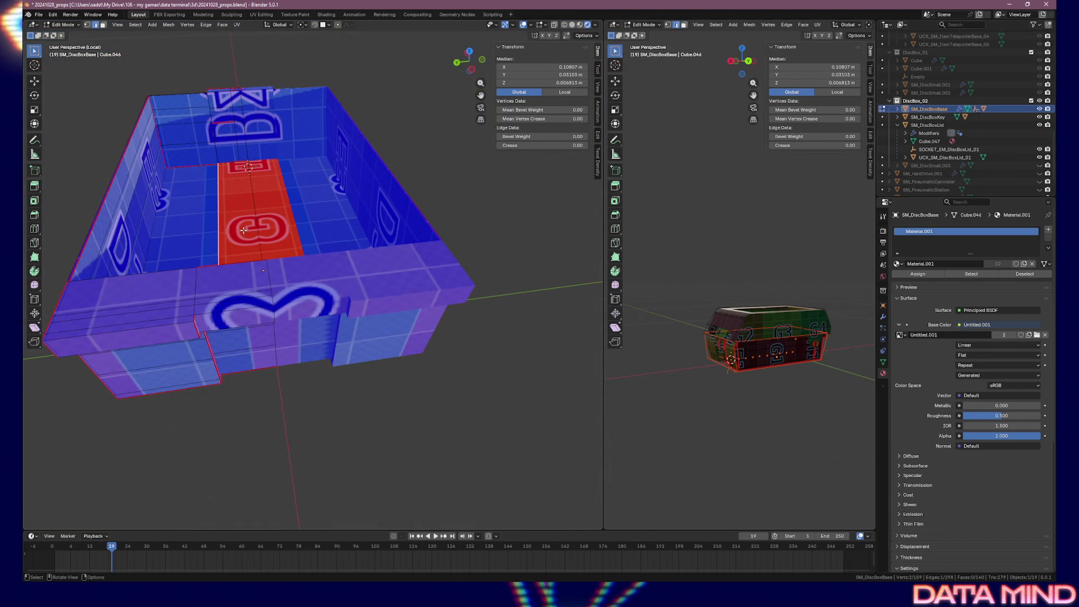
key(3)
click(243, 229)
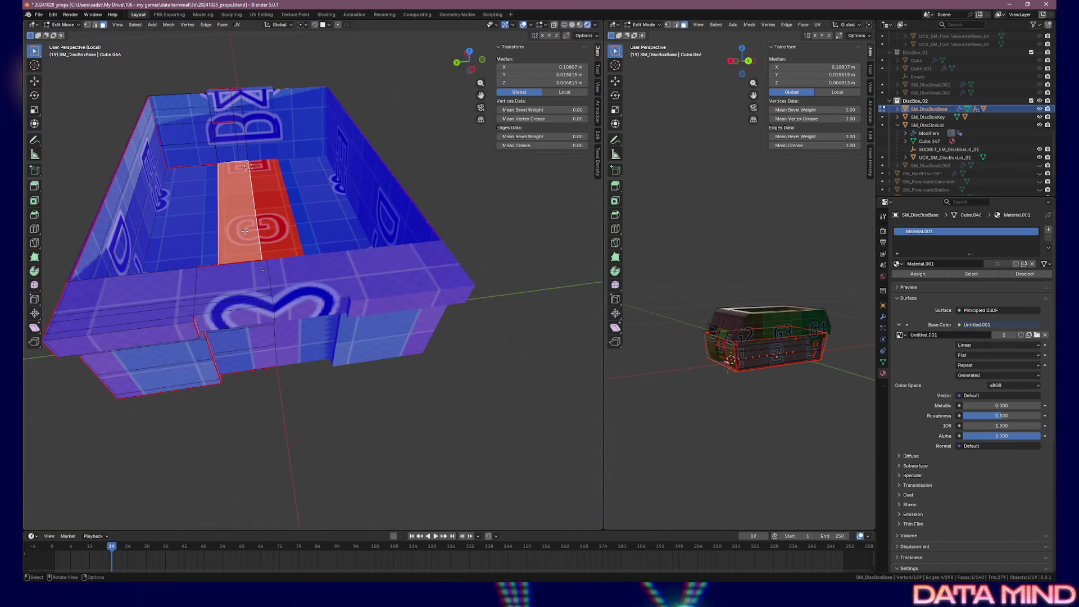
key(alt+l)
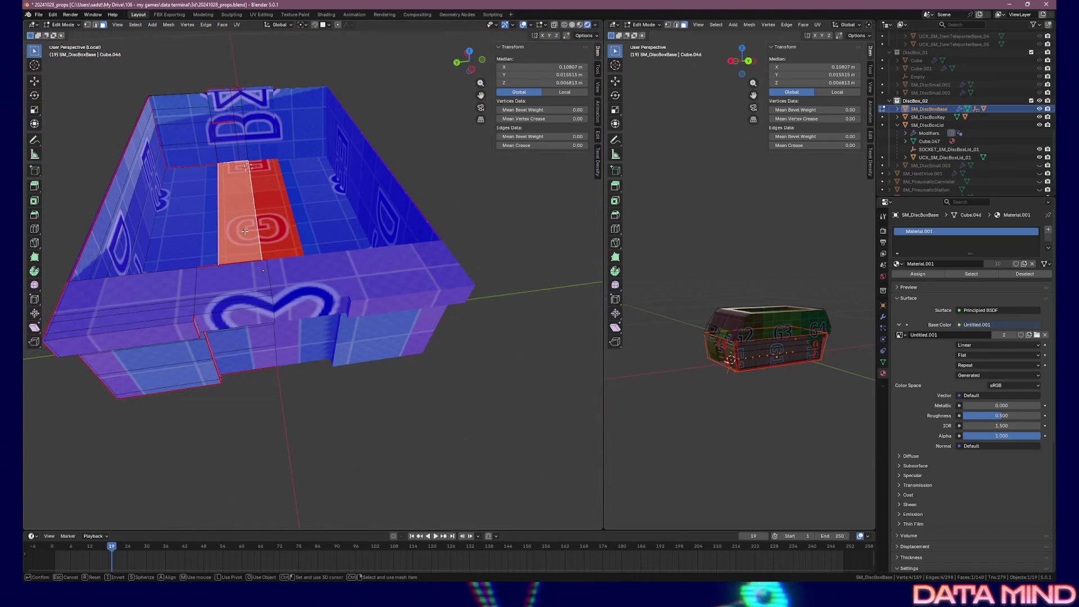
key(Escape)
key(alt+n)
click(245, 235)
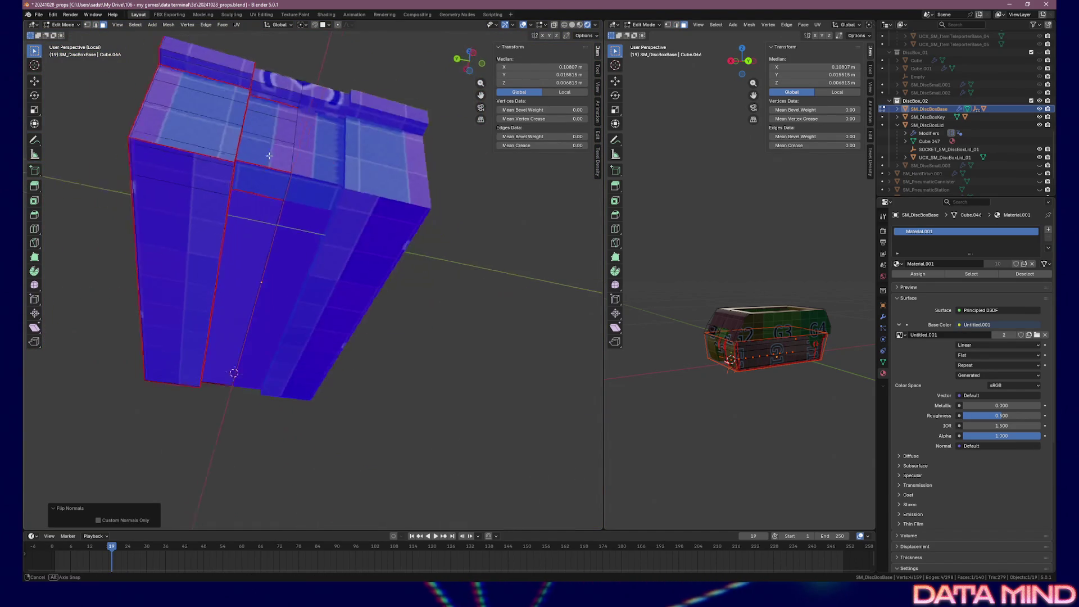
scroll(333, 257, up, 5)
key(alt+l)
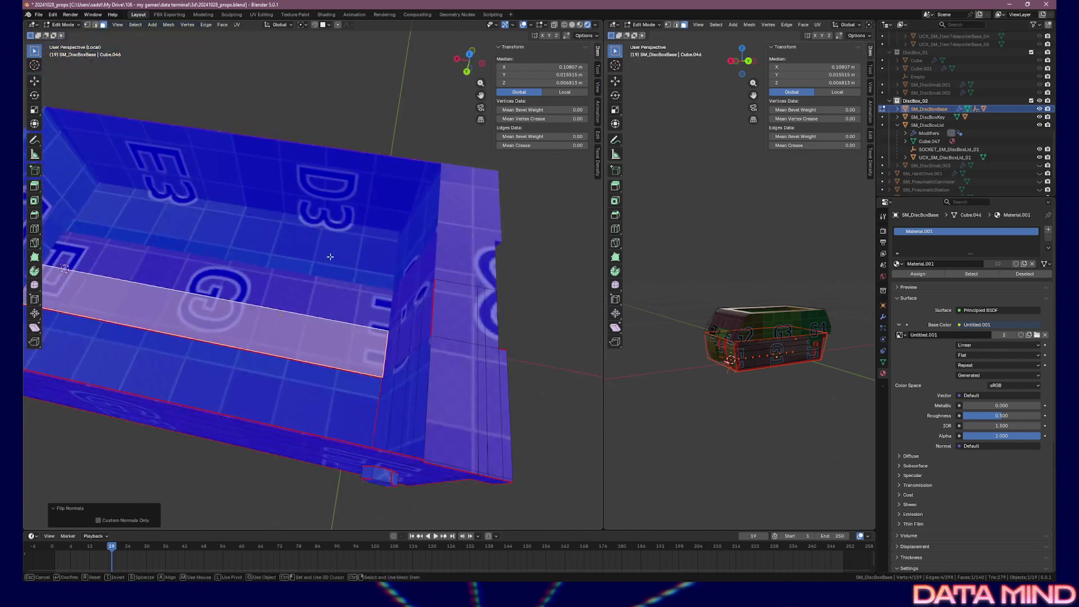
key(Escape)
- Leave Edit Mode for Object Mode and return to editing the box mesh
key(Tab)
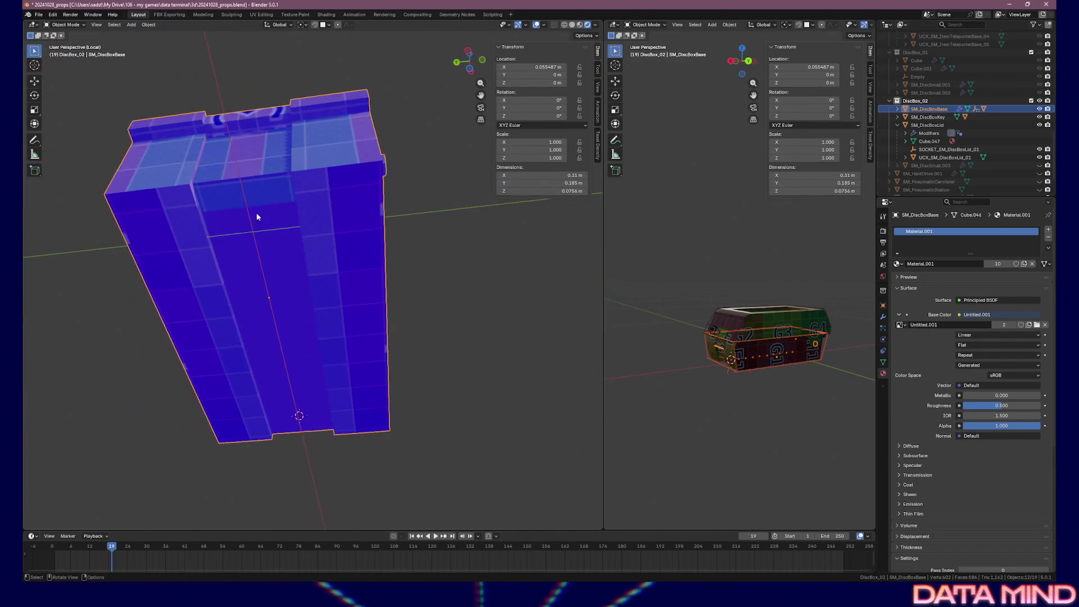
key(Tab)
scroll(274, 295, up, 3)
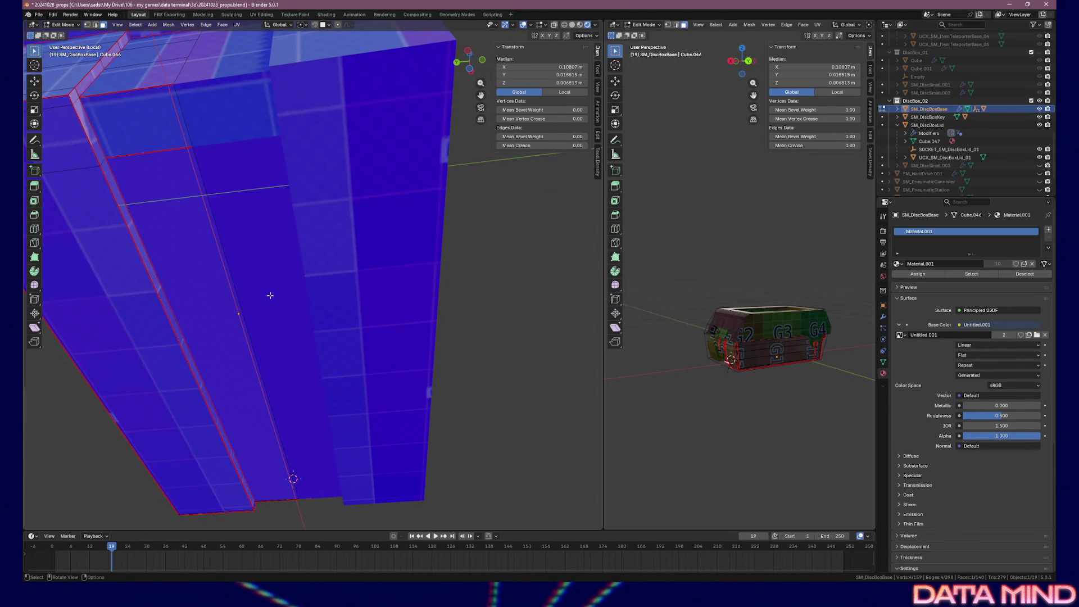
click(546, 25)
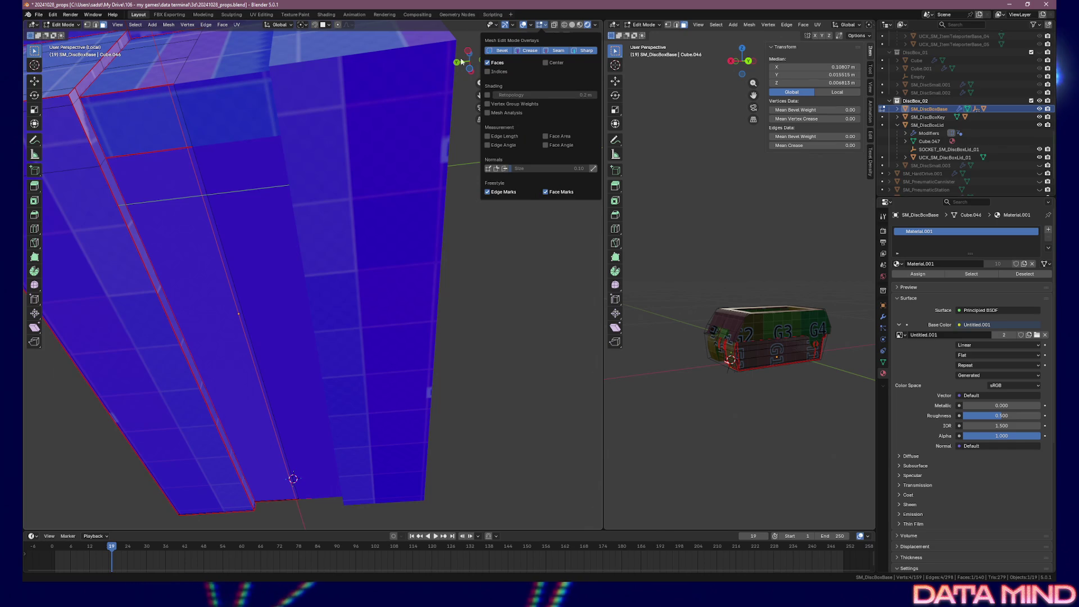
- Turn off Face Orientation in the Viewport Overlays
key(n)
click(545, 25)
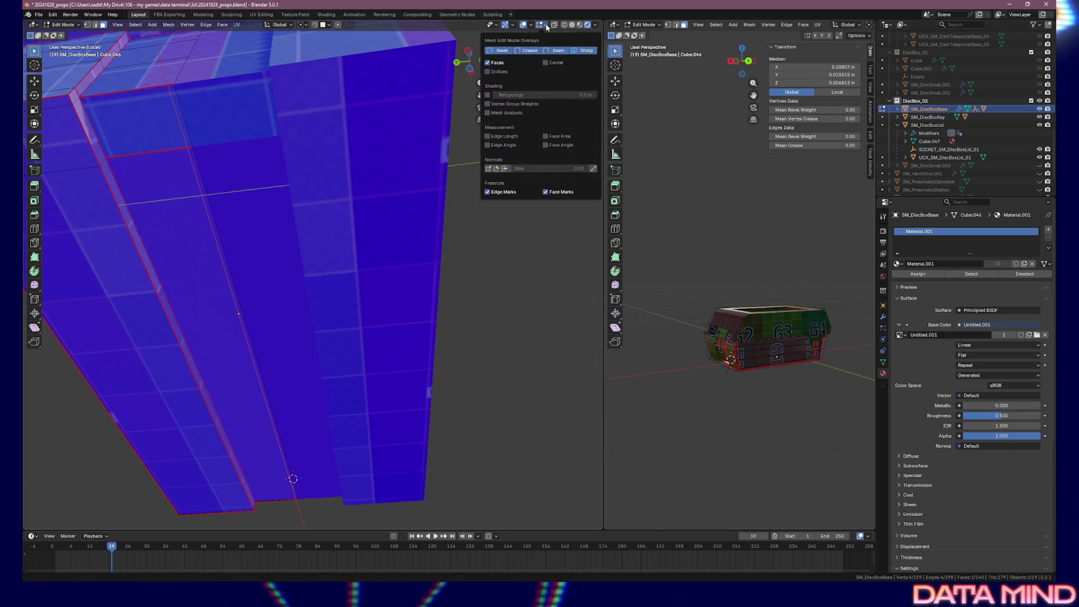
click(546, 26)
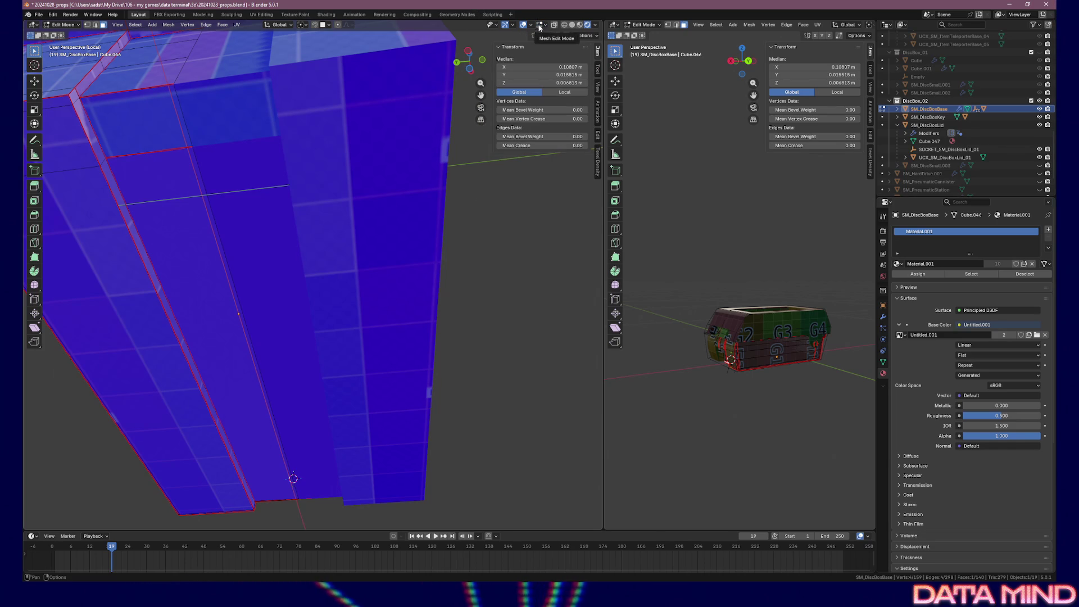
click(531, 26)
click(477, 180)
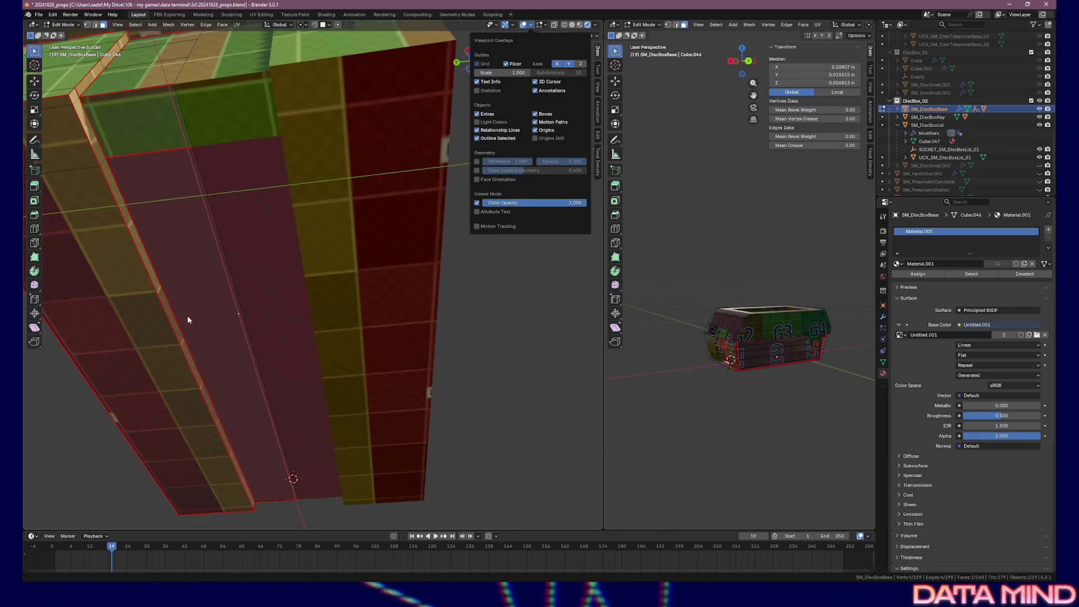
click(172, 317)
- Unwrap the long strip face and switch to the UV Editing workspace
click(223, 332)
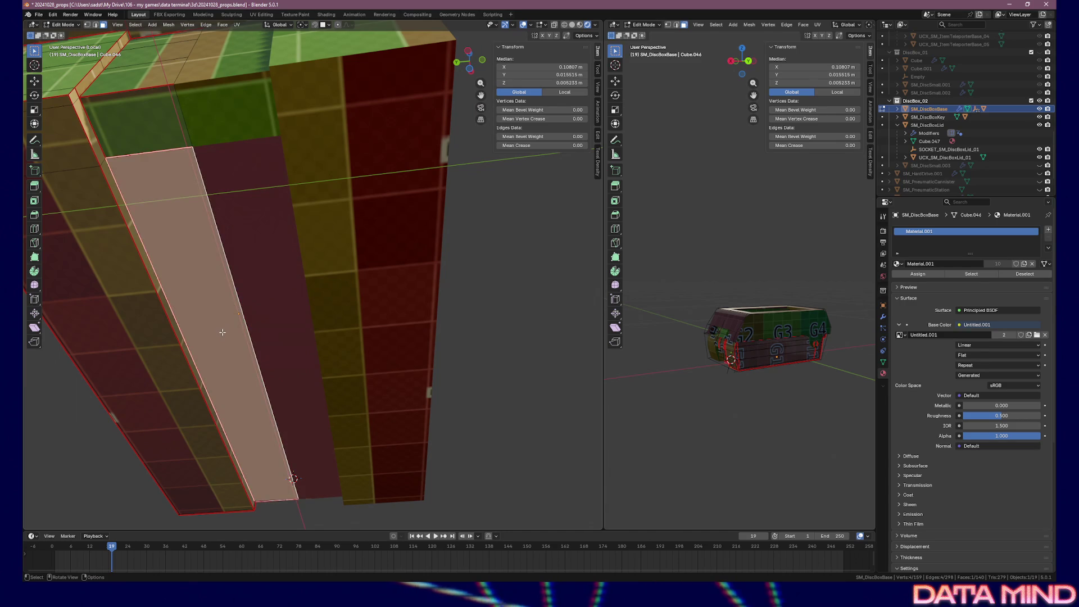
key(u)
click(222, 337)
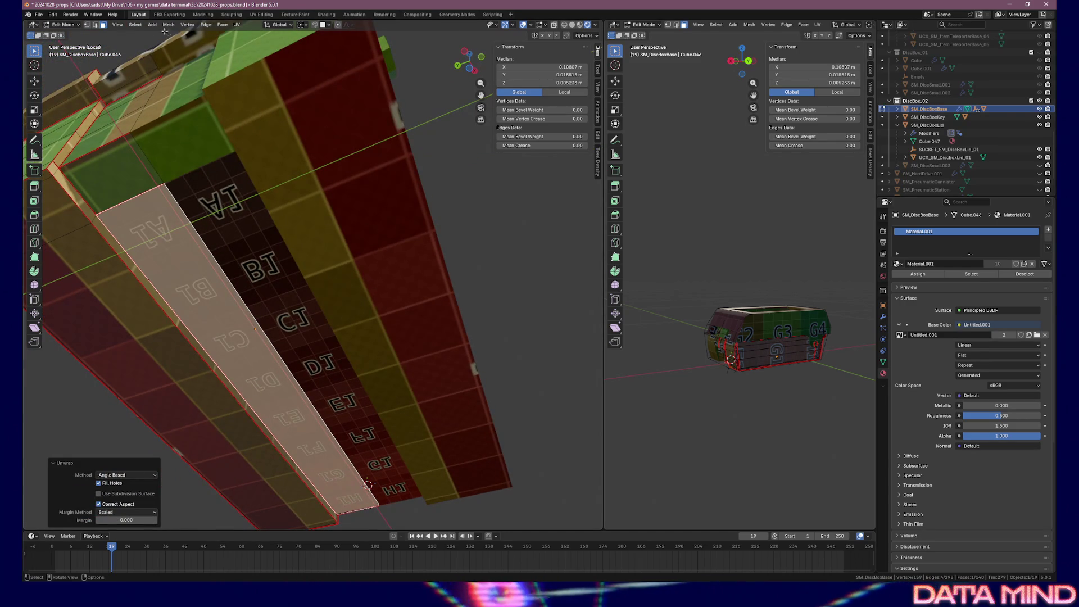
click(258, 14)
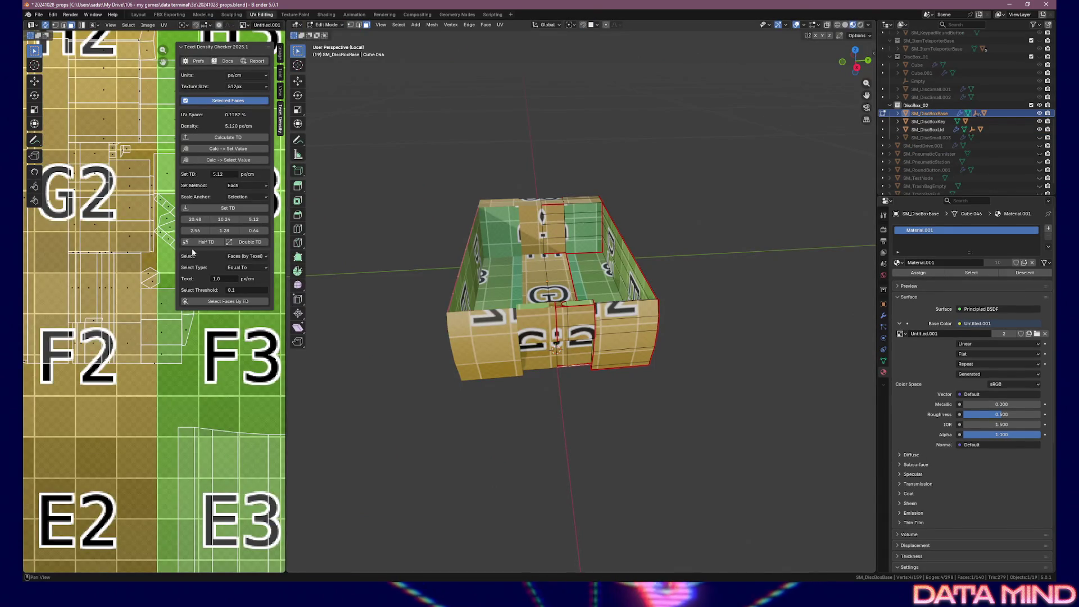
- Set the strip's texel density to 5.12 px/cm and move its thin UV island up-left
scroll(153, 305, down, 8)
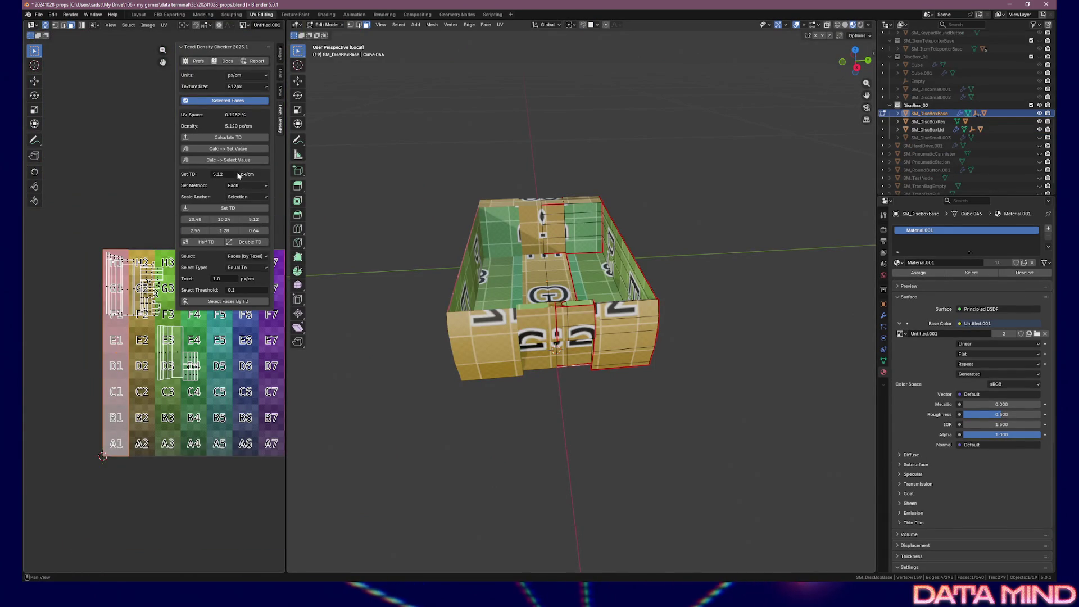
click(258, 221)
scroll(121, 388, up, 1)
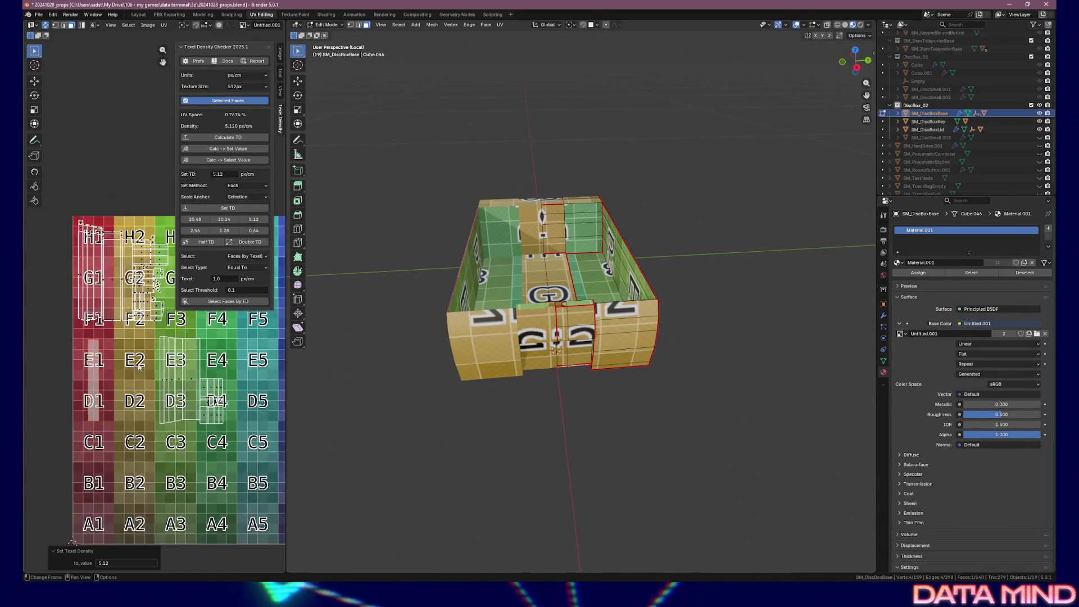
scroll(90, 381, up, 1)
scroll(56, 416, left, 2)
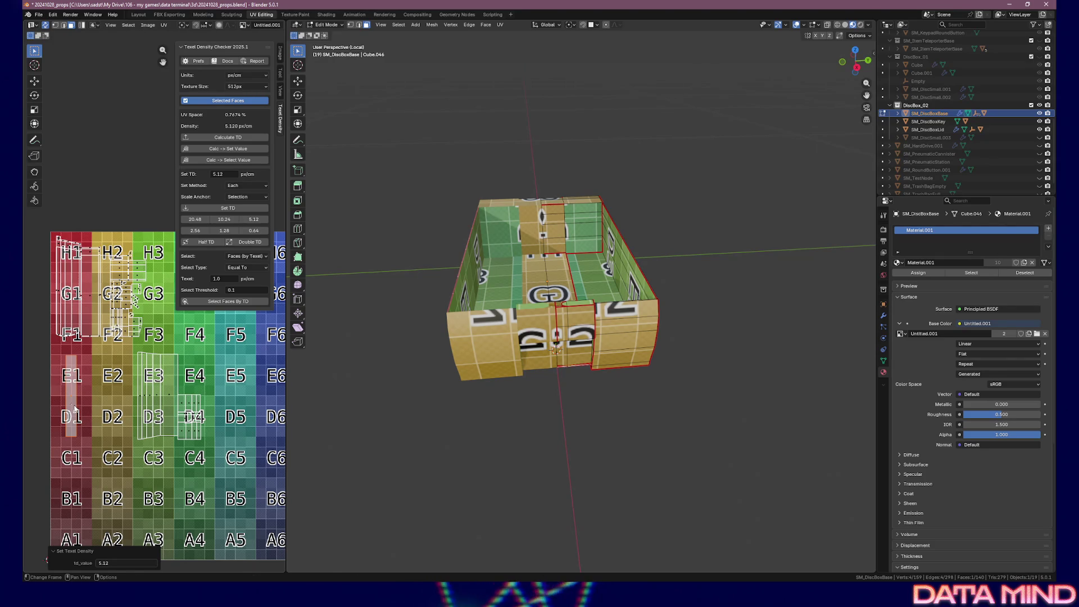
key(g)
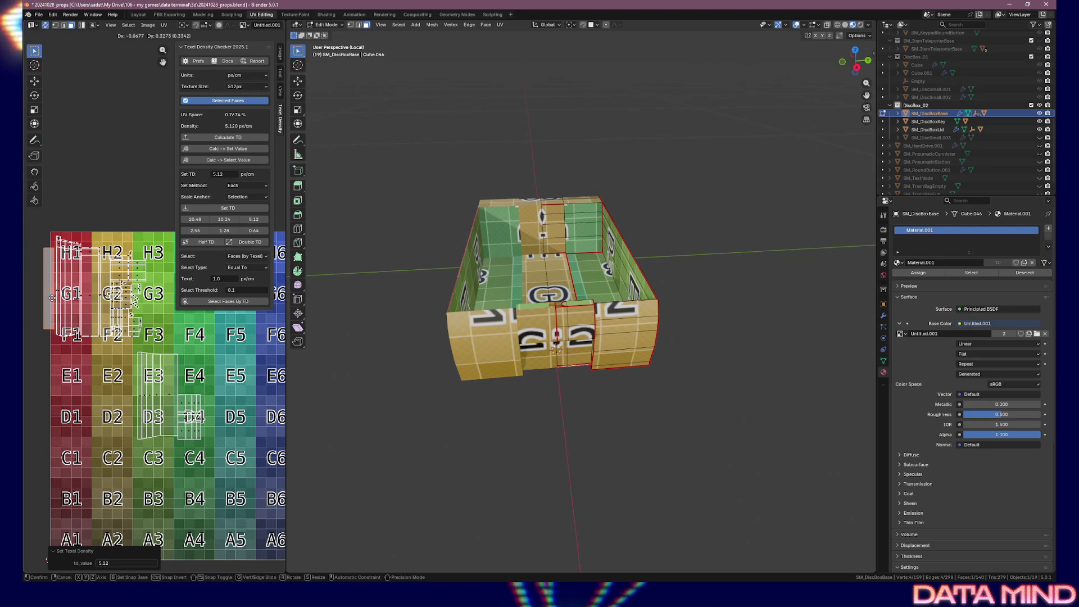
click(52, 297)
- Shift the selected UV islands on the checker and save 20241028_props.blend
scroll(67, 314, right, 2)
drag(31, 221, 89, 315)
key(a)
key(g)
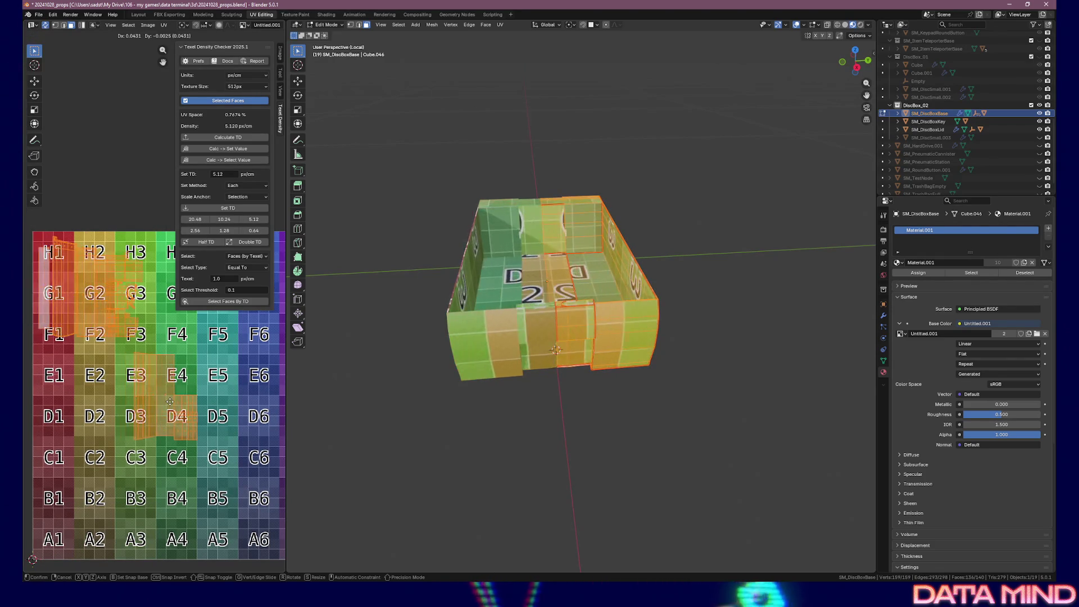
click(178, 416)
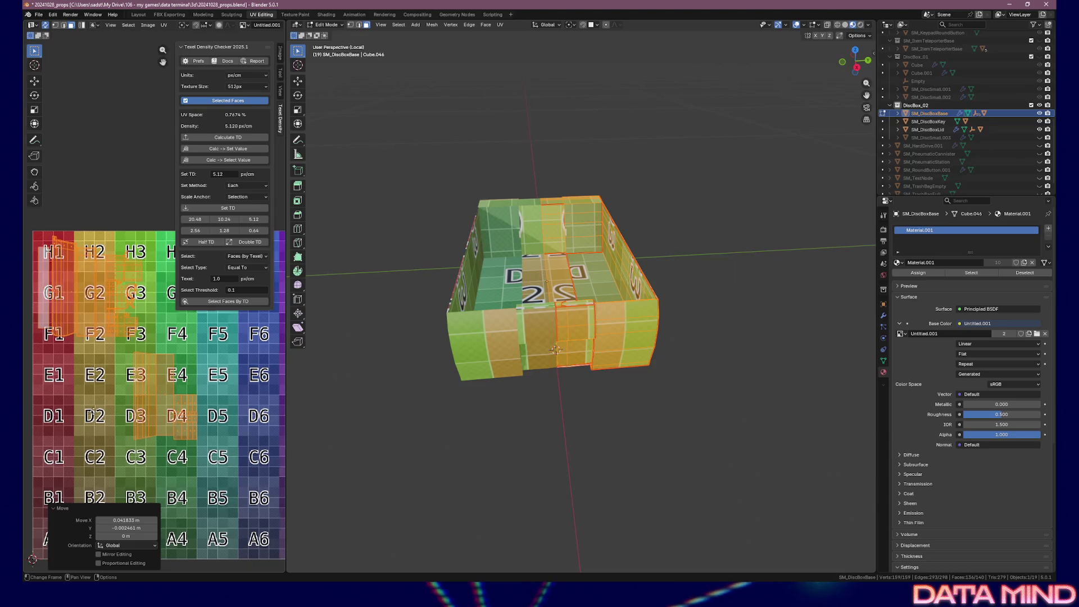
scroll(103, 392, left, 1)
key(ctrl+s)
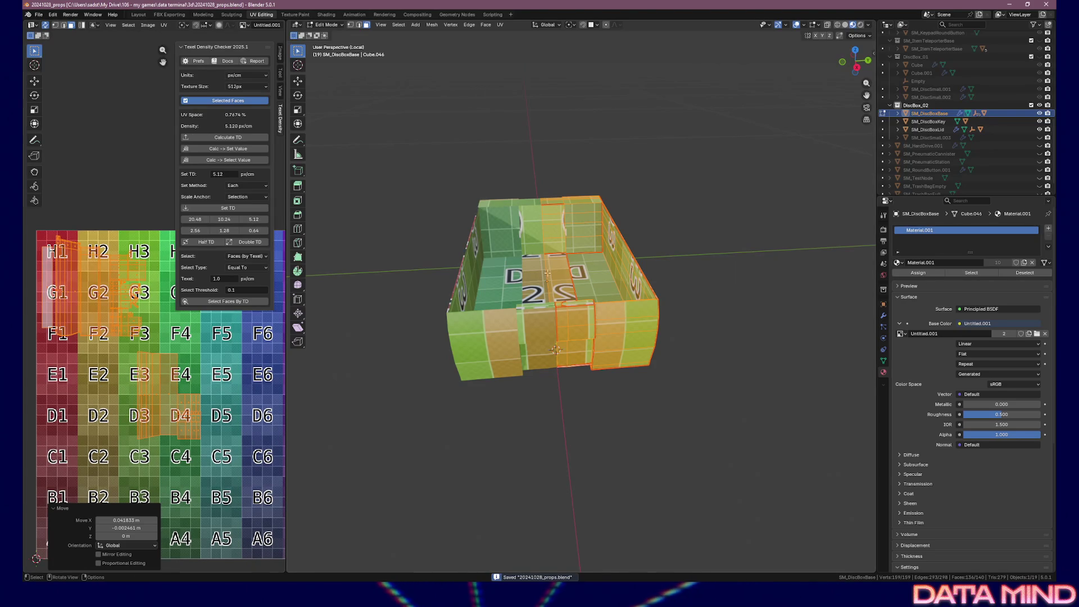
key(Tab)
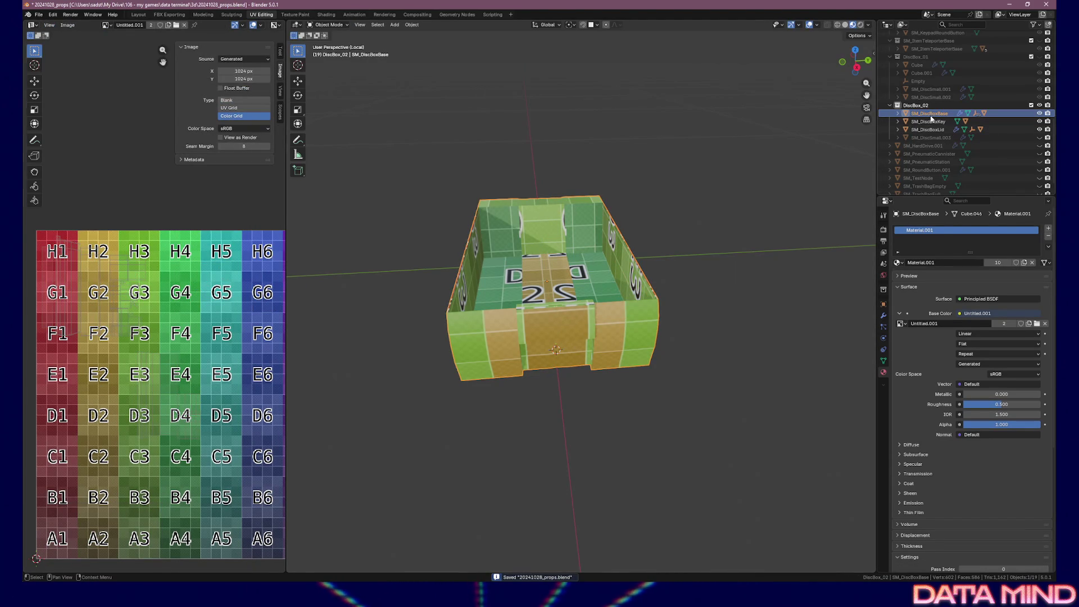
- Select all DiscBox_02 objects and export them to FBX as SM_DiscBoxBase
right_click(931, 117)
click(908, 157)
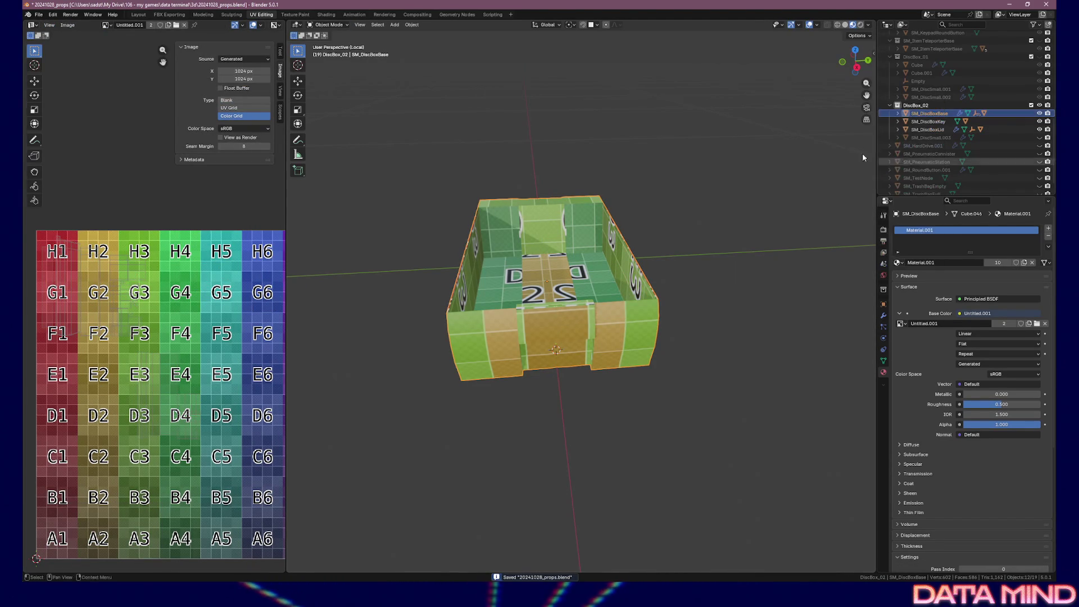
click(39, 15)
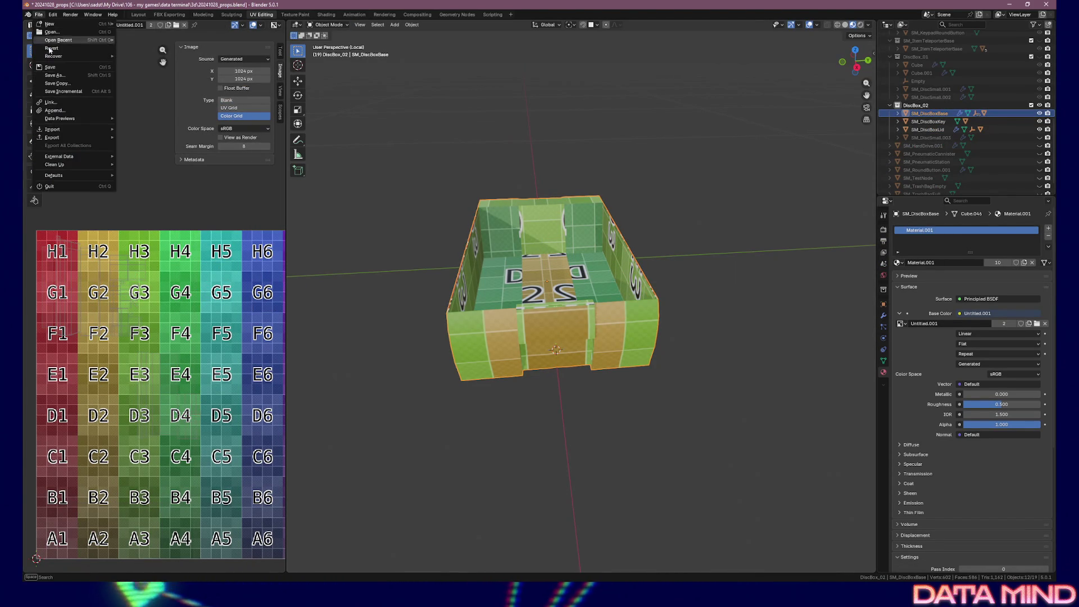
mouse_move(56, 137)
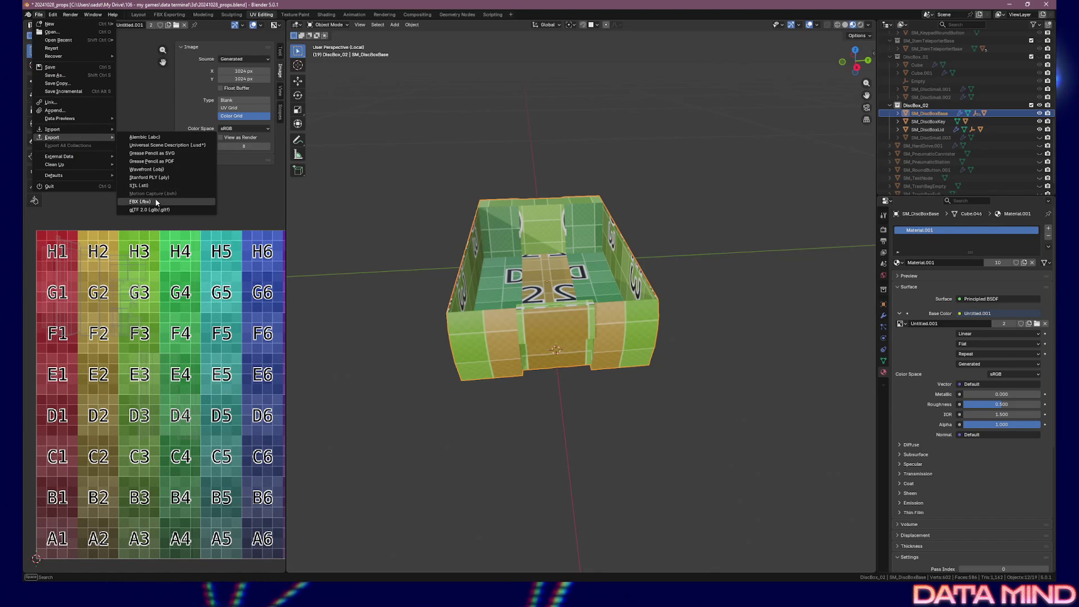
click(140, 201)
click(338, 490)
key(BackSpace)
key(BackSpace)
key(BackSpace)
click(508, 485)
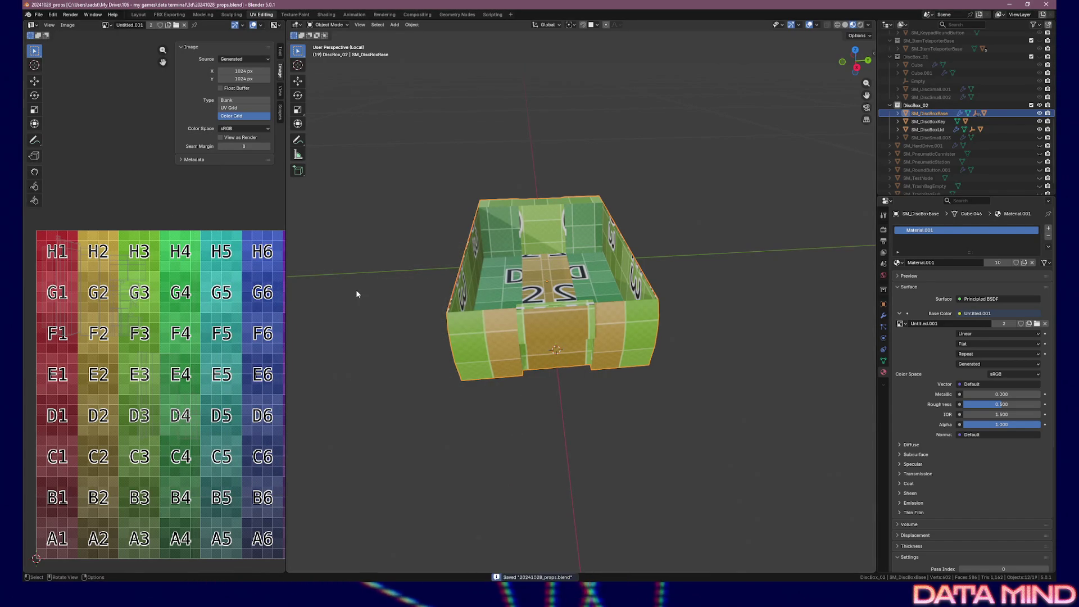
click(1007, 5)
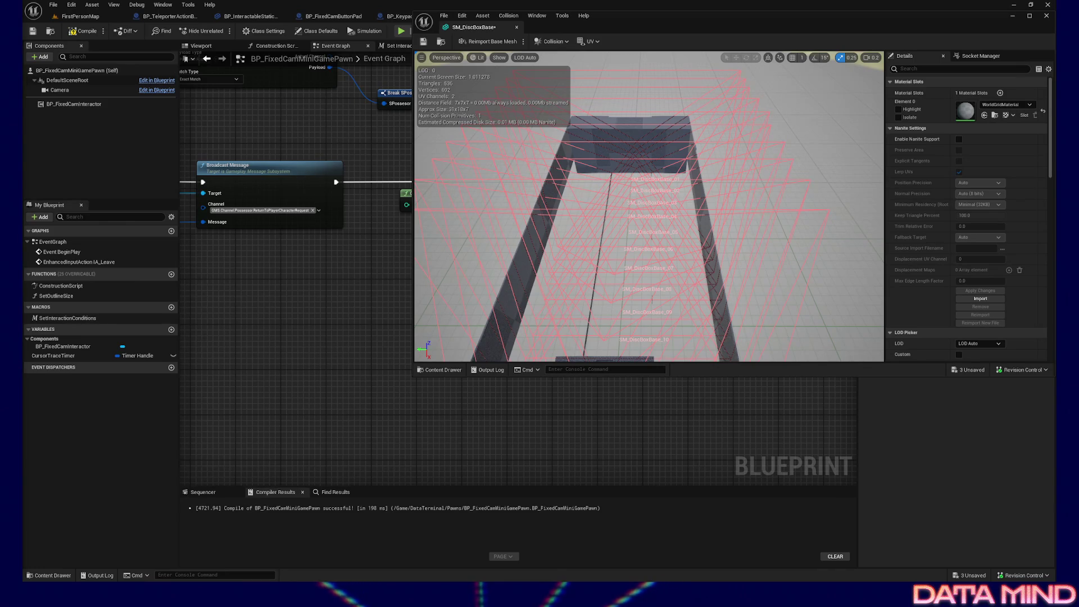
- Reimport SM_DiscBoxBase from the new FBX, save it, and return to FirstPersonMap
mouse_move(607, 25)
mouse_down()
mouse_move(609, 39)
mouse_move(554, 124)
mouse_move(542, 33)
mouse_up()
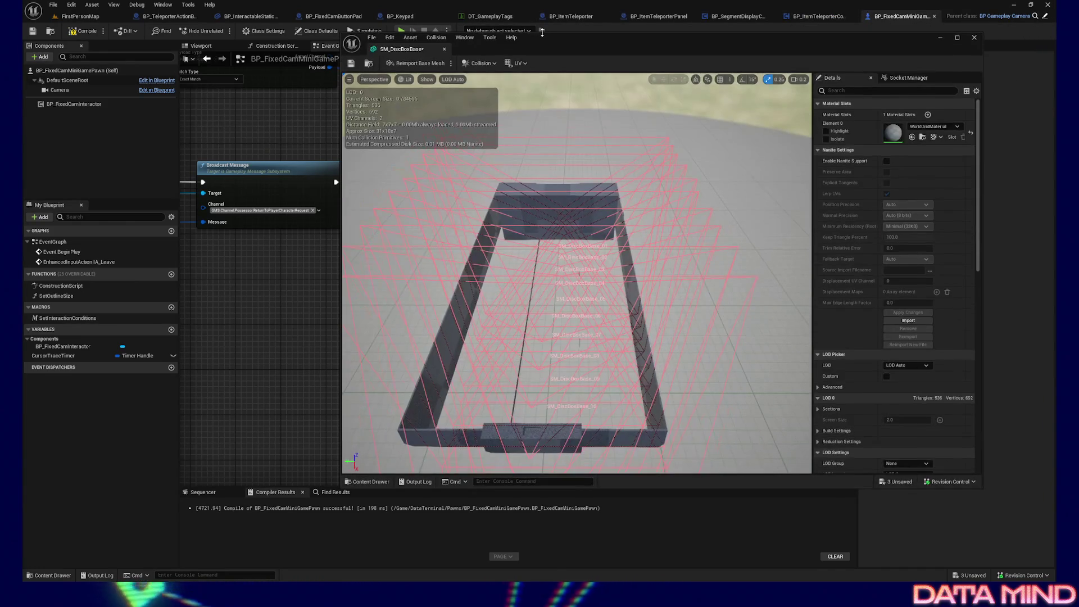
click(50, 575)
right_click(437, 500)
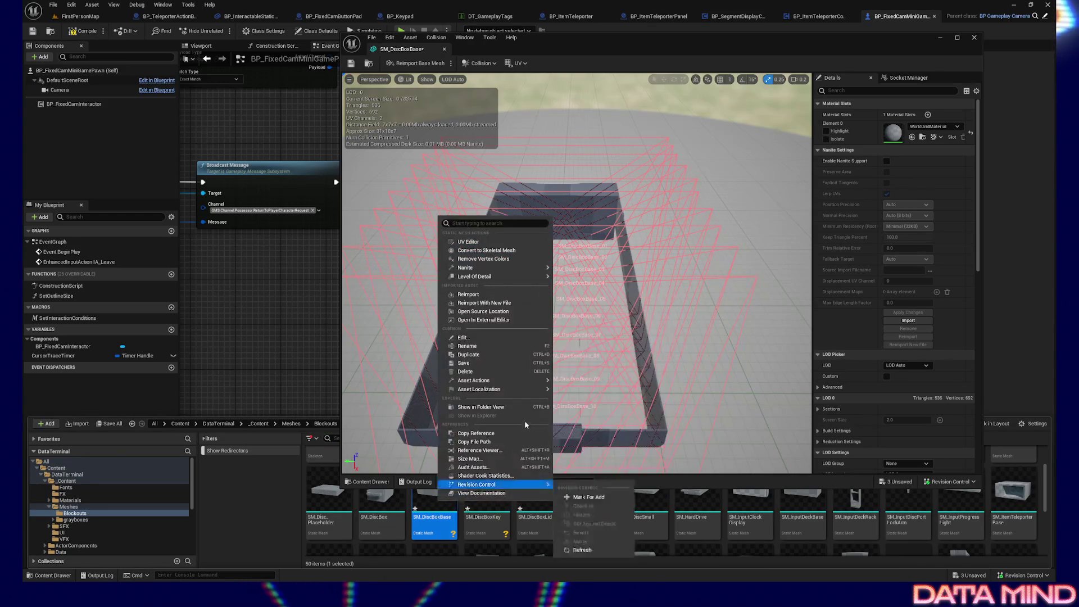
click(540, 302)
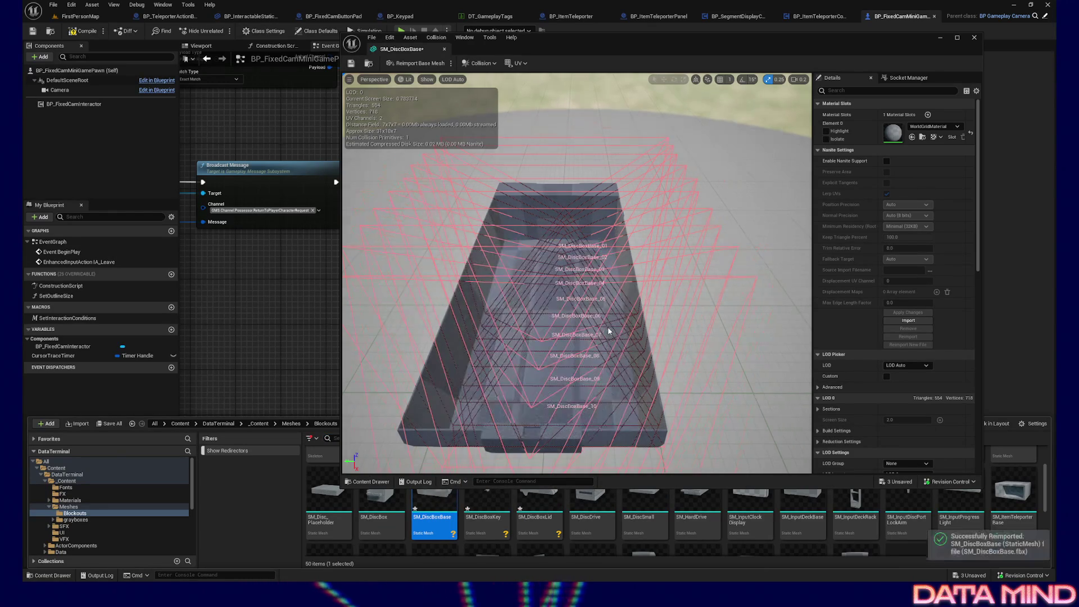
drag(616, 349, 545, 314)
mouse_move(576, 273)
mouse_down()
mouse_move(630, 244)
mouse_move(590, 152)
mouse_up()
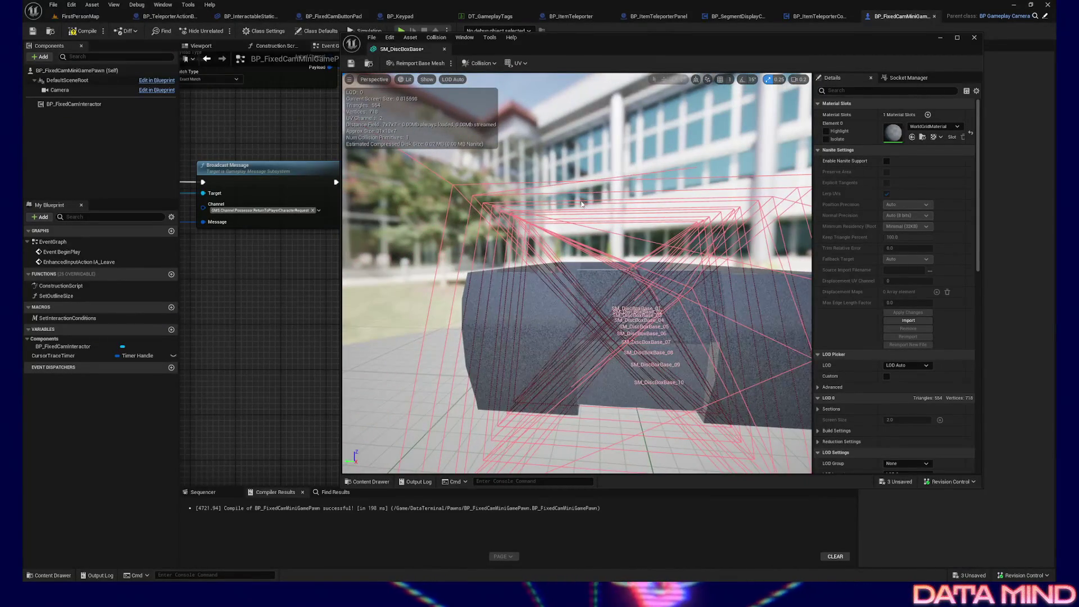
key(ctrl+s)
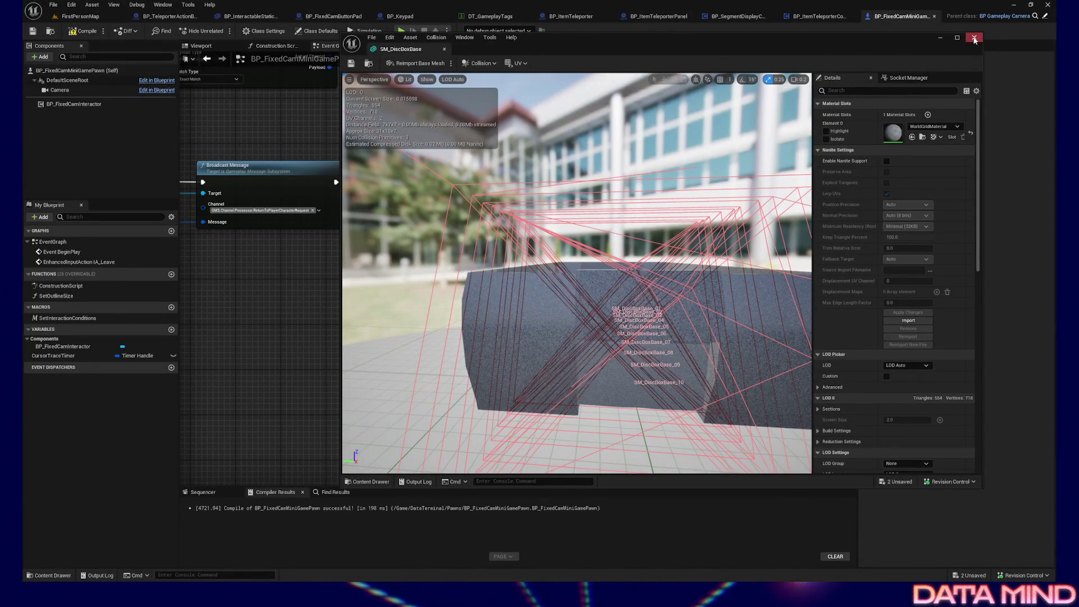
click(974, 38)
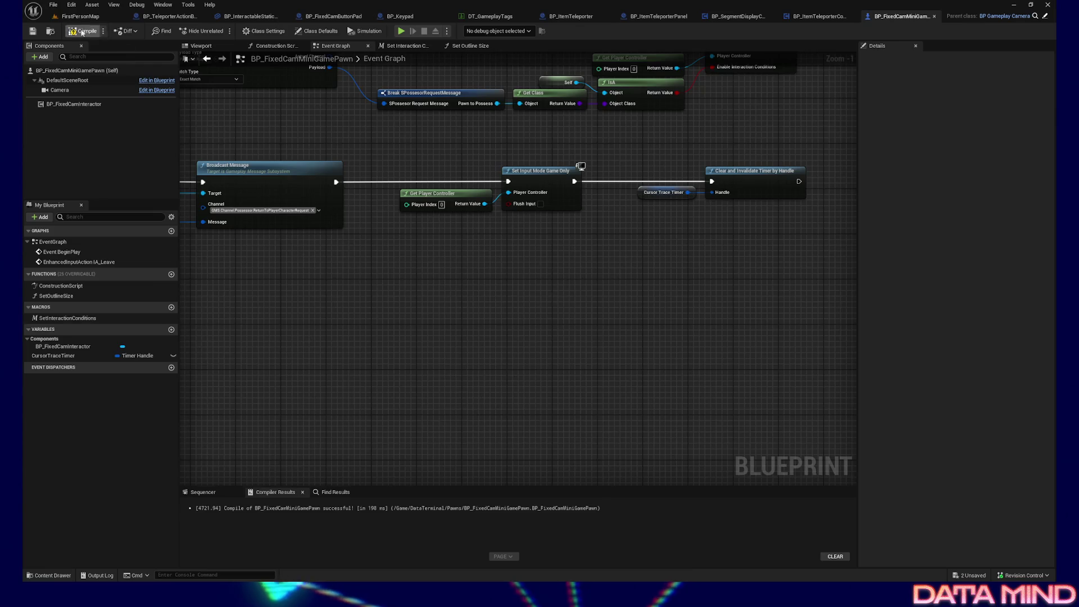
click(76, 17)
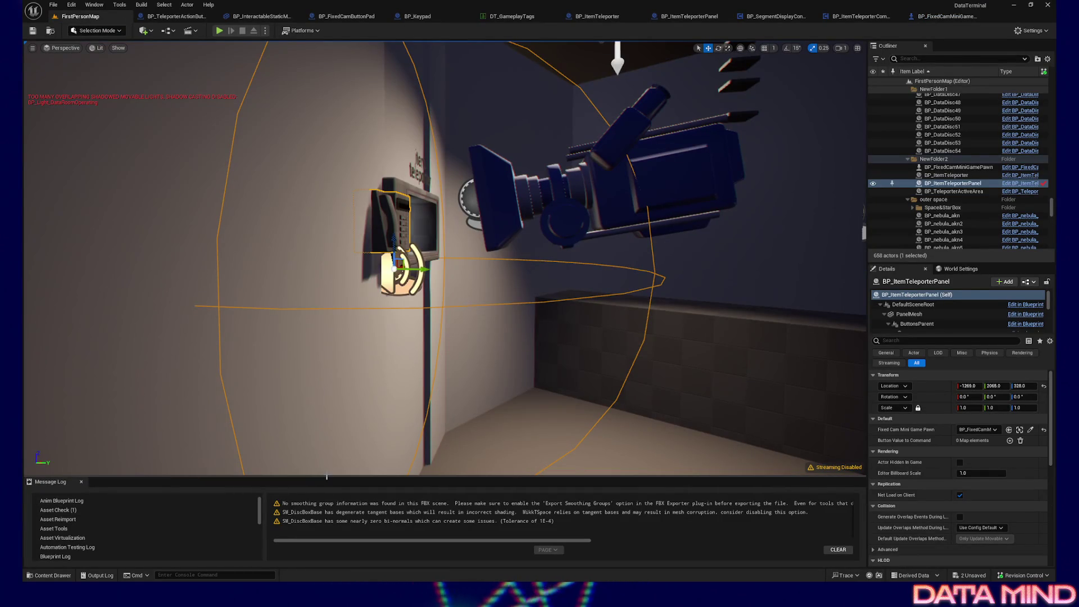
- Enlarge the Message Log to read the SM_DiscBoxBase FBX import warnings
drag(327, 475, 247, 390)
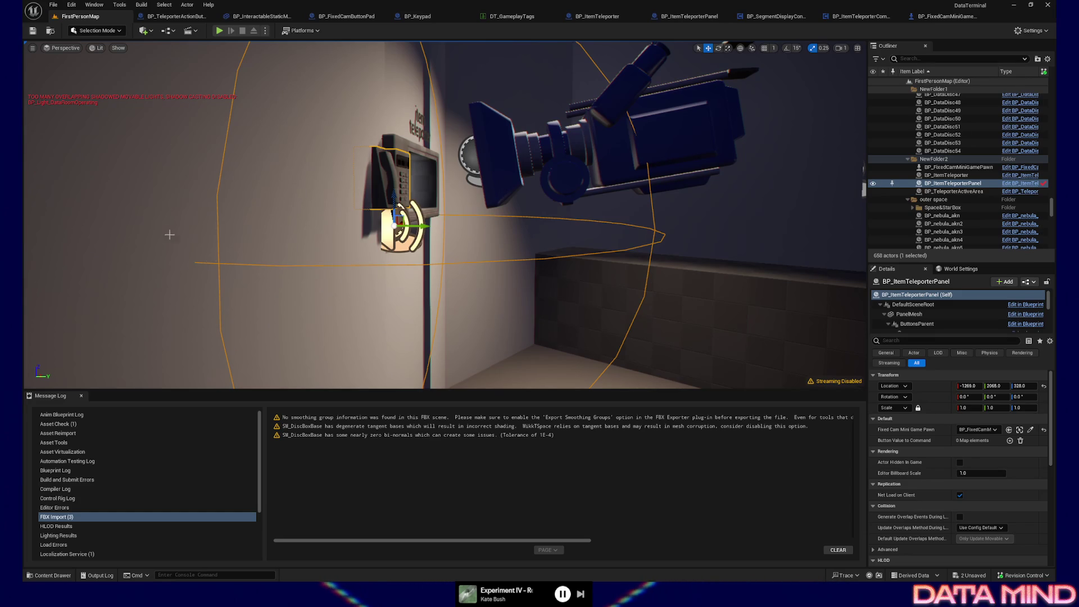
- Browse the Content Drawer to the DataTerminal/SHIP/Actors blueprint folder
click(210, 261)
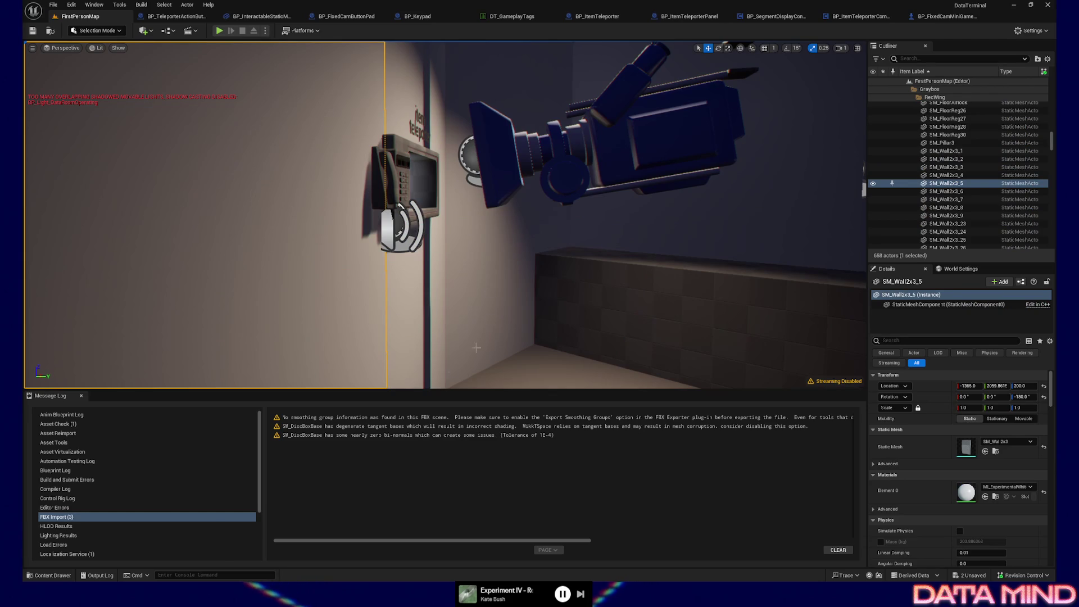
click(50, 574)
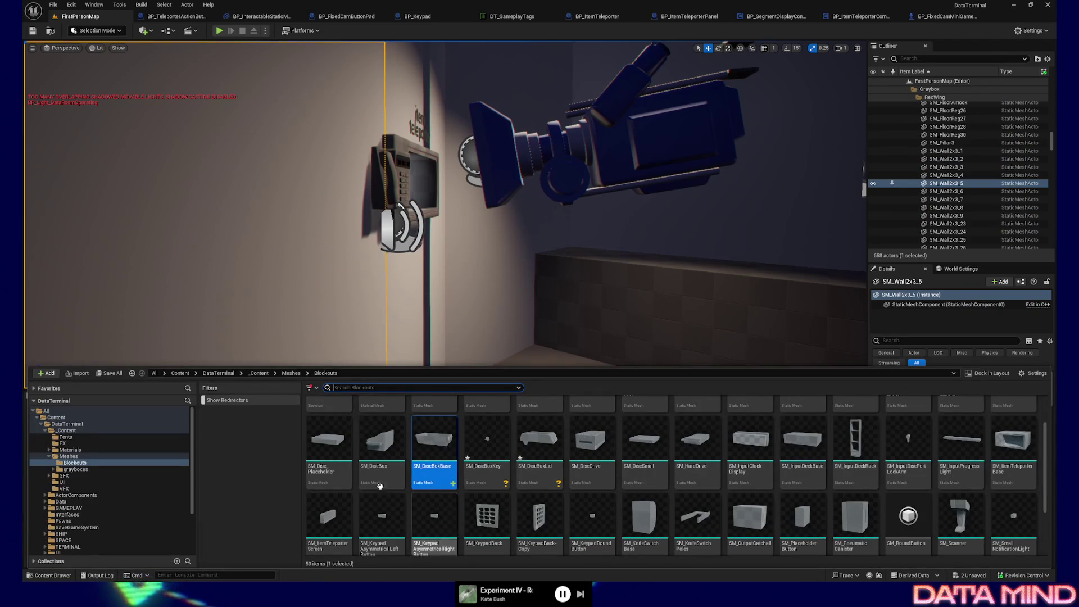
double_click(68, 456)
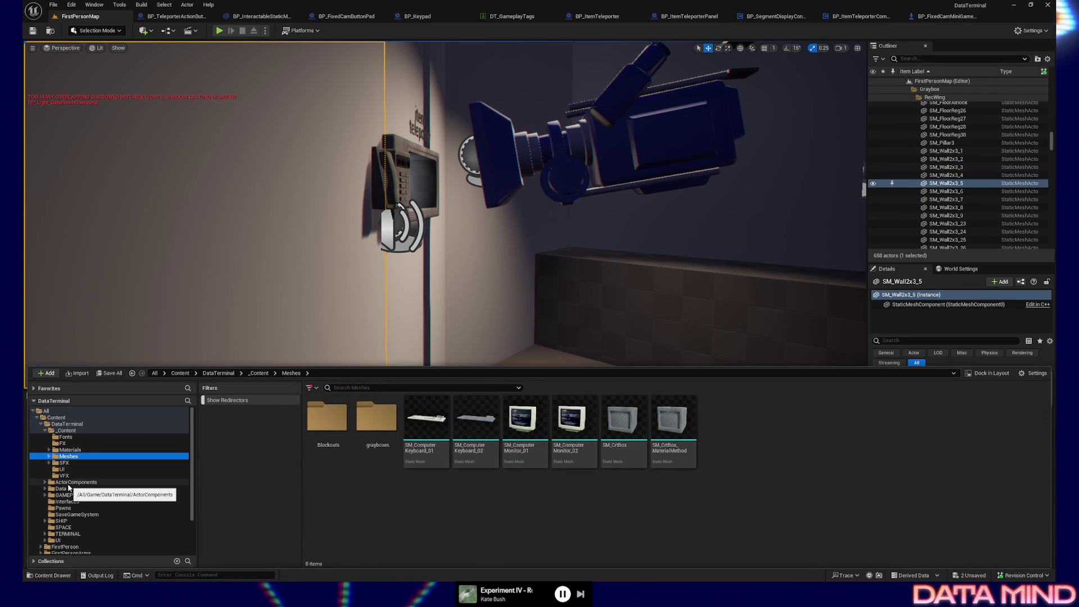
double_click(65, 431)
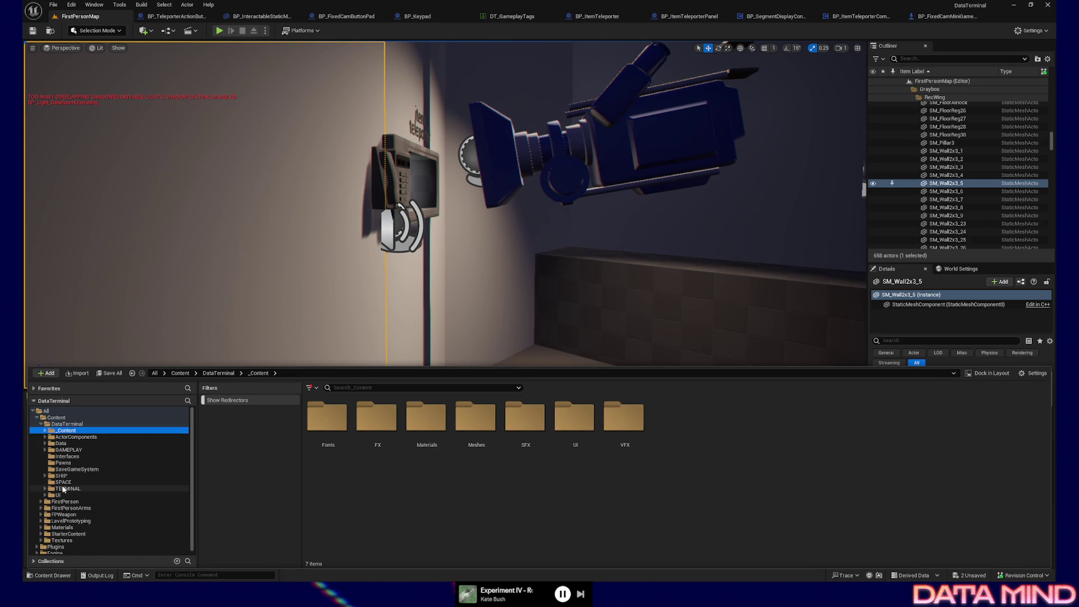
click(62, 476)
click(322, 426)
double_click(322, 426)
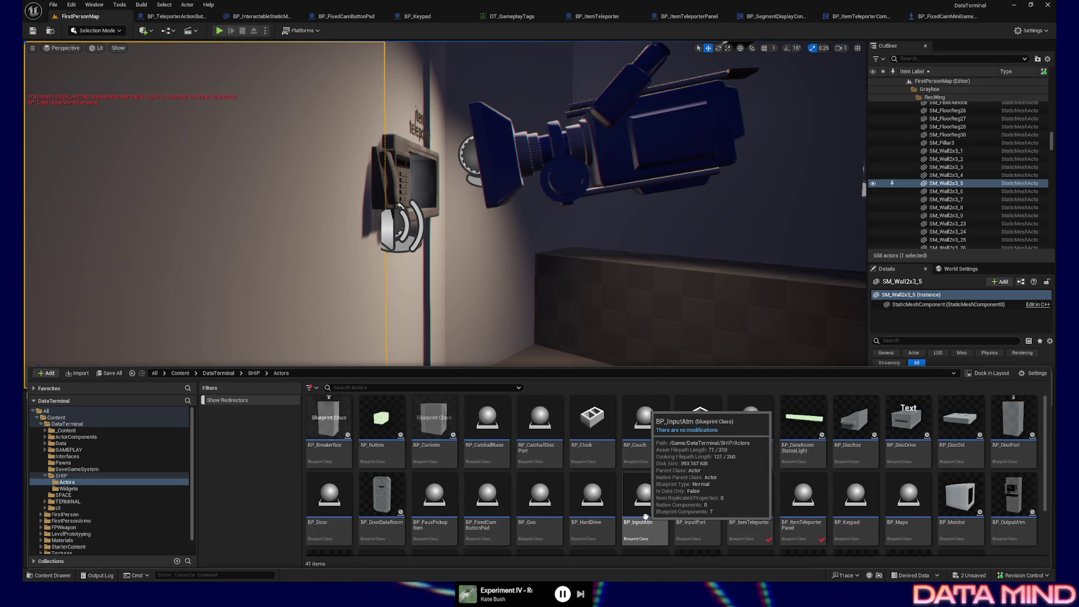
scroll(645, 516, down, 2)
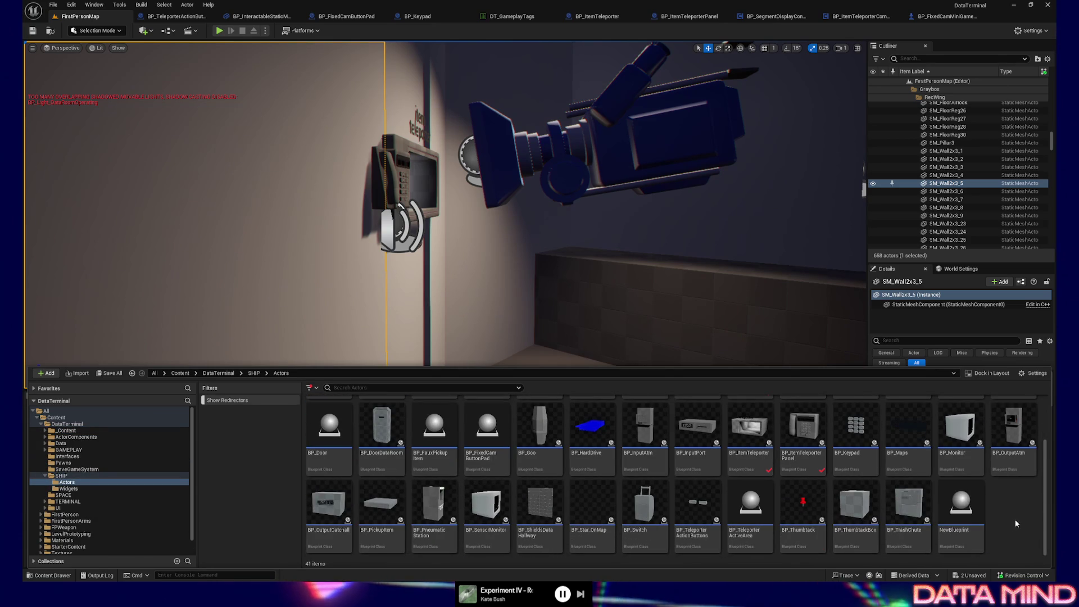
- Create a NewBlueprint1 Actor blueprint in Actors, then undo it away
right_click(1013, 518)
mouse_move(989, 512)
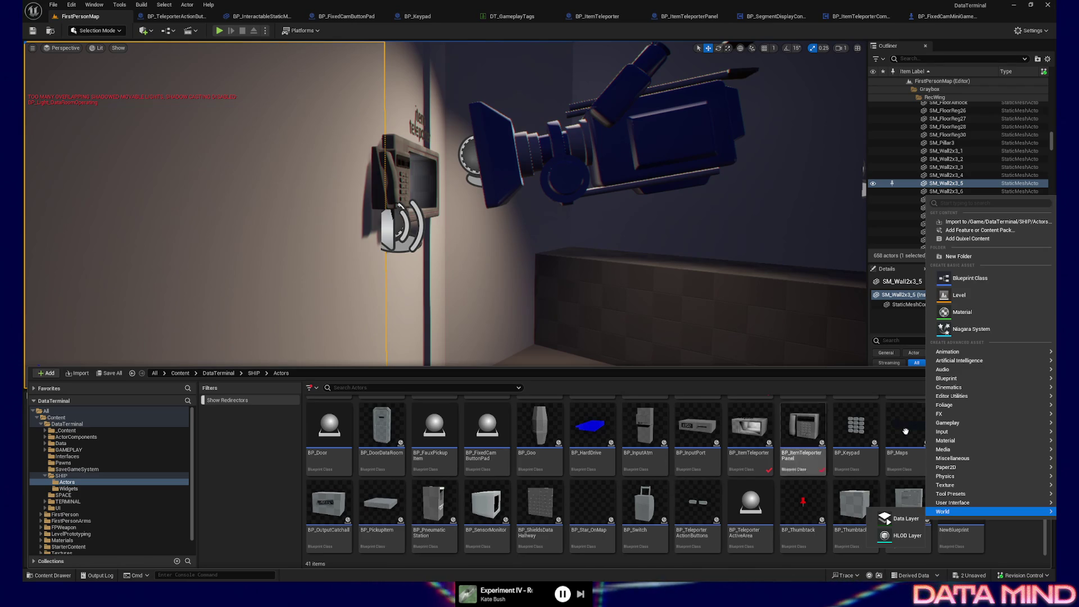
click(964, 281)
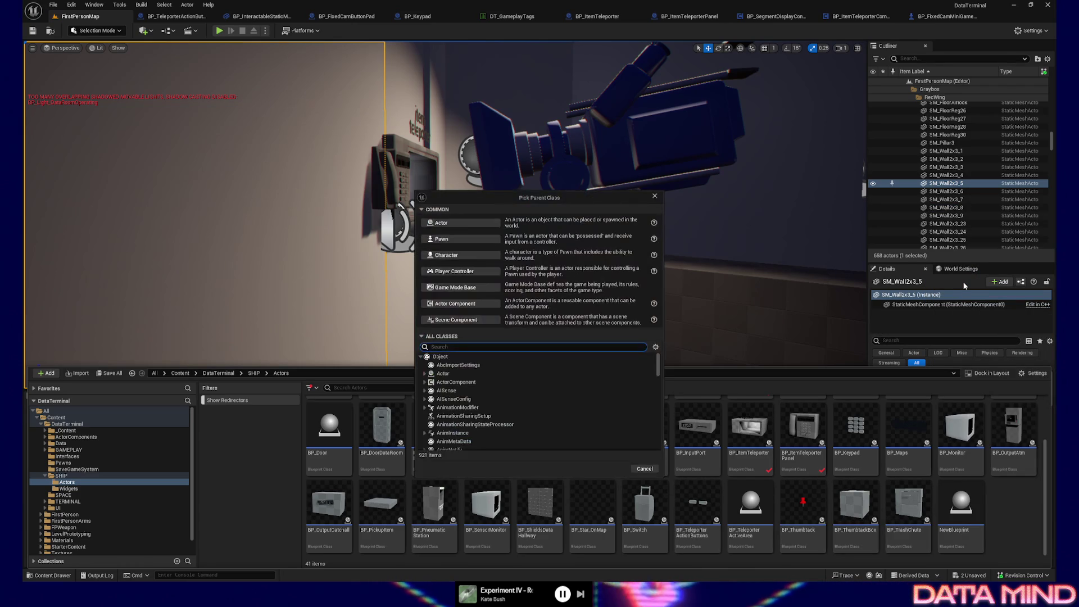
click(470, 226)
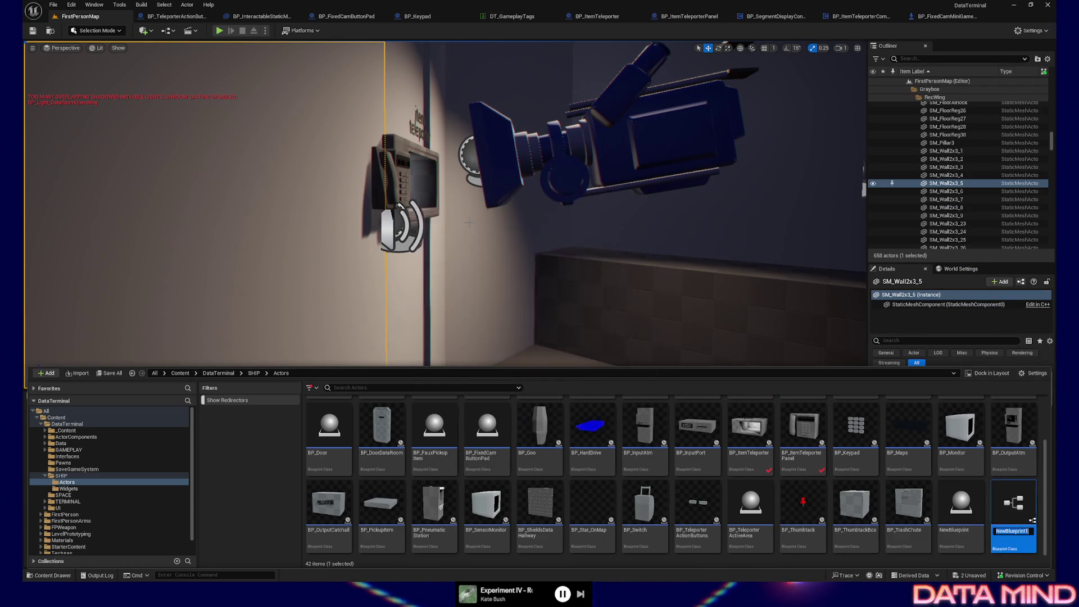
key(Return)
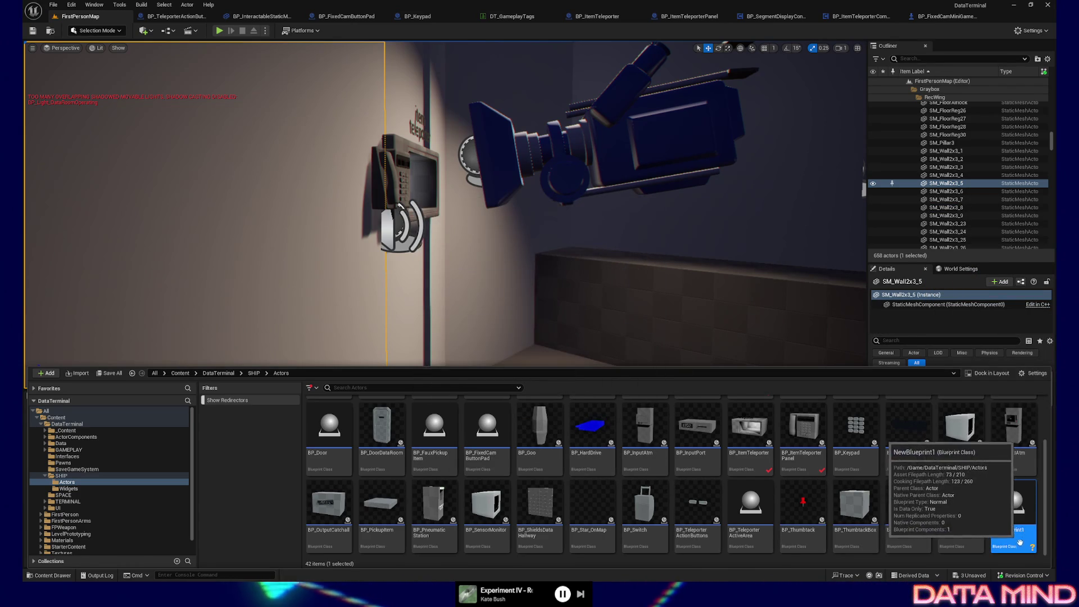
key(ctrl+z)
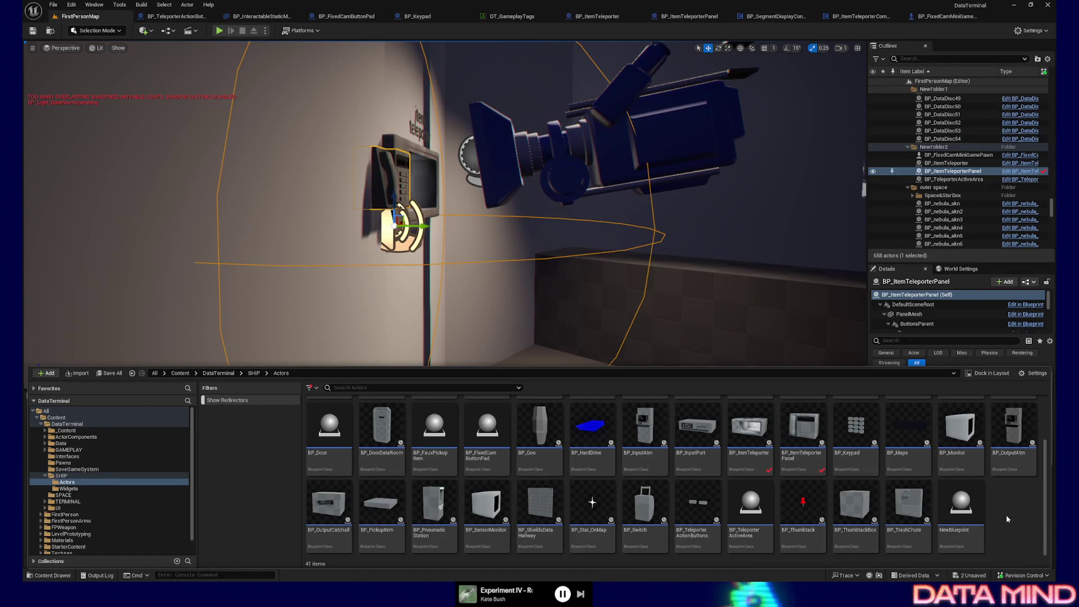
key(ctrl+z)
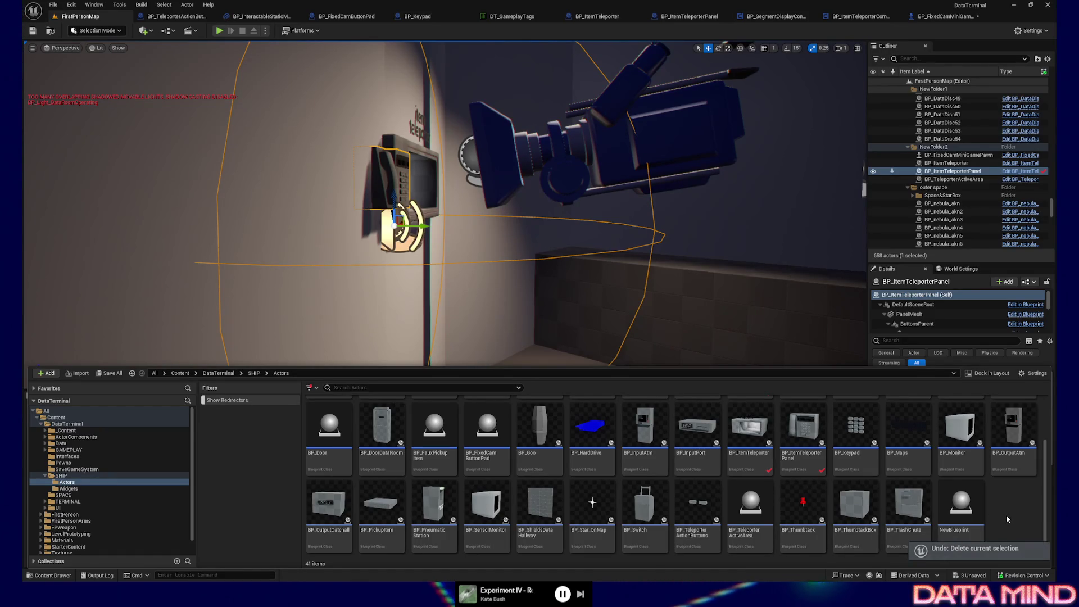
scroll(1006, 515, up, 1)
scroll(1006, 515, down, 1)
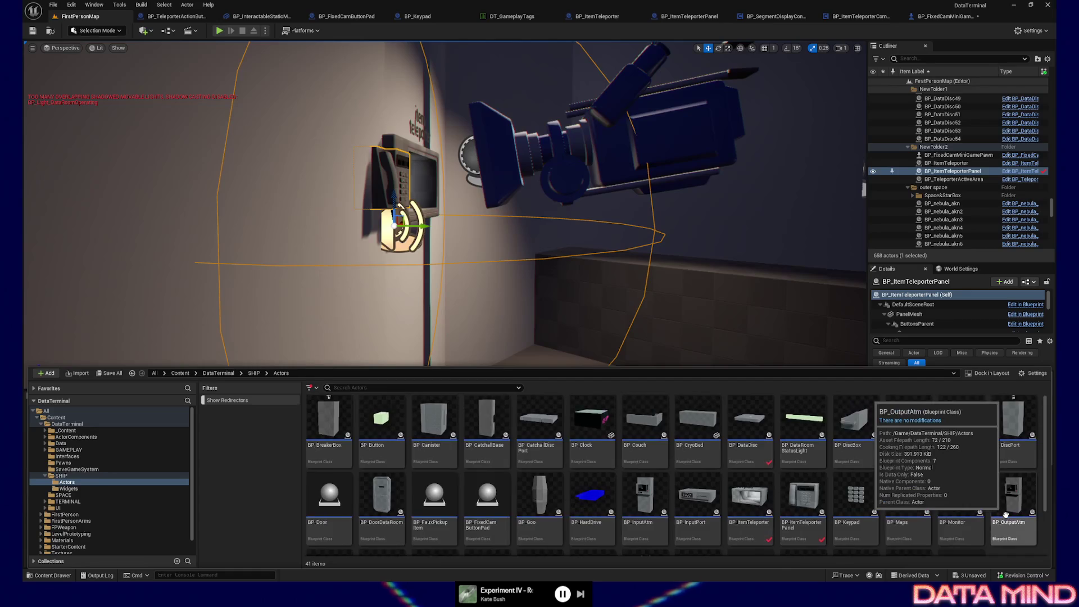
key(ctrl+z)
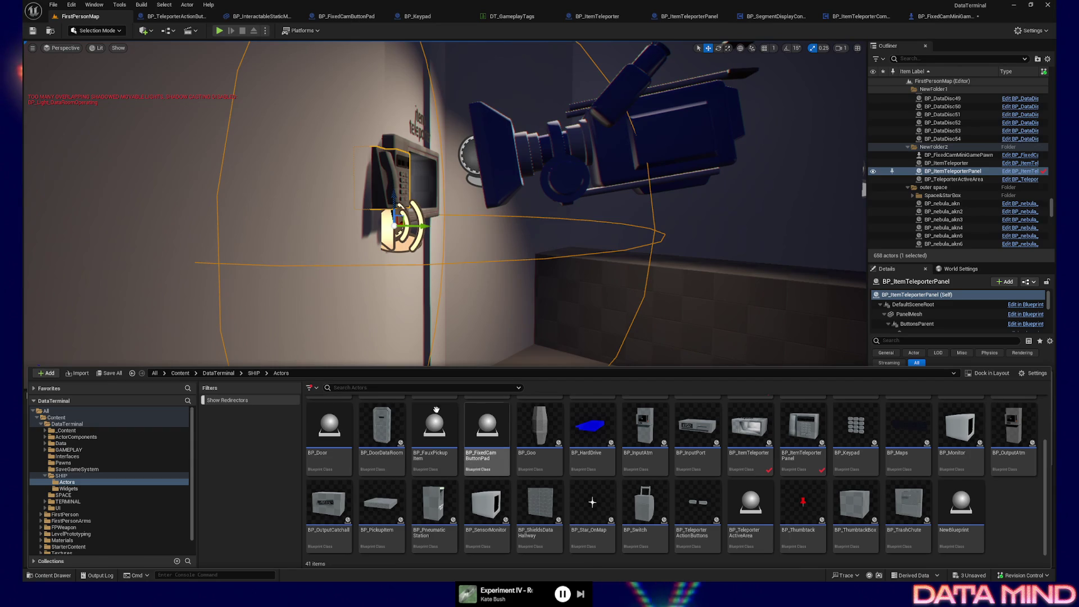
- Dismiss the asset creation menu and filter list, then postpone the pending autosave
scroll(85, 505, down, 1)
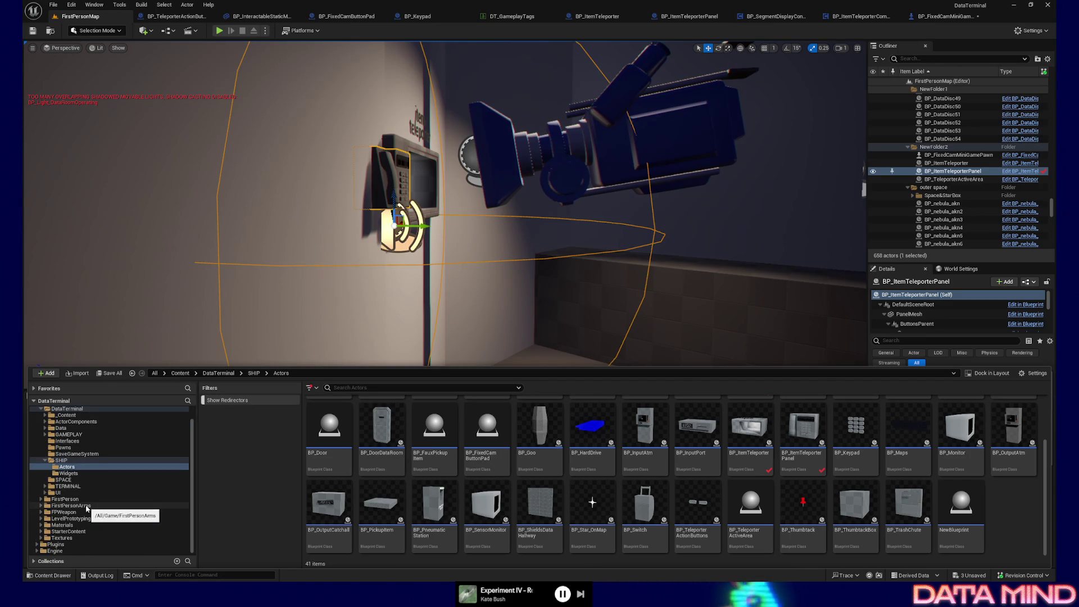
right_click(1006, 517)
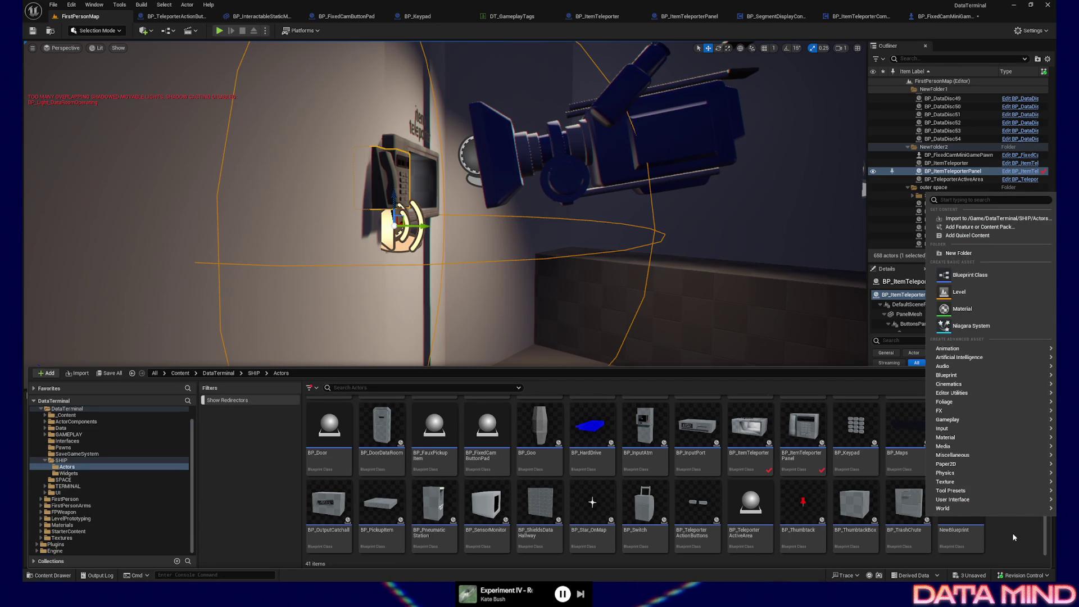
click(1012, 532)
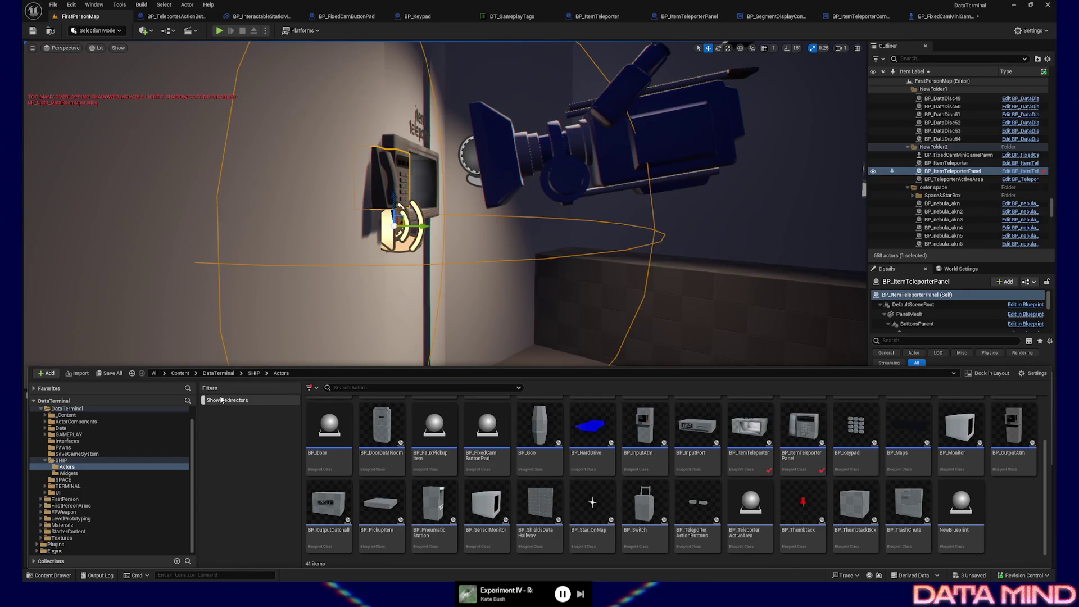
click(318, 388)
click(260, 460)
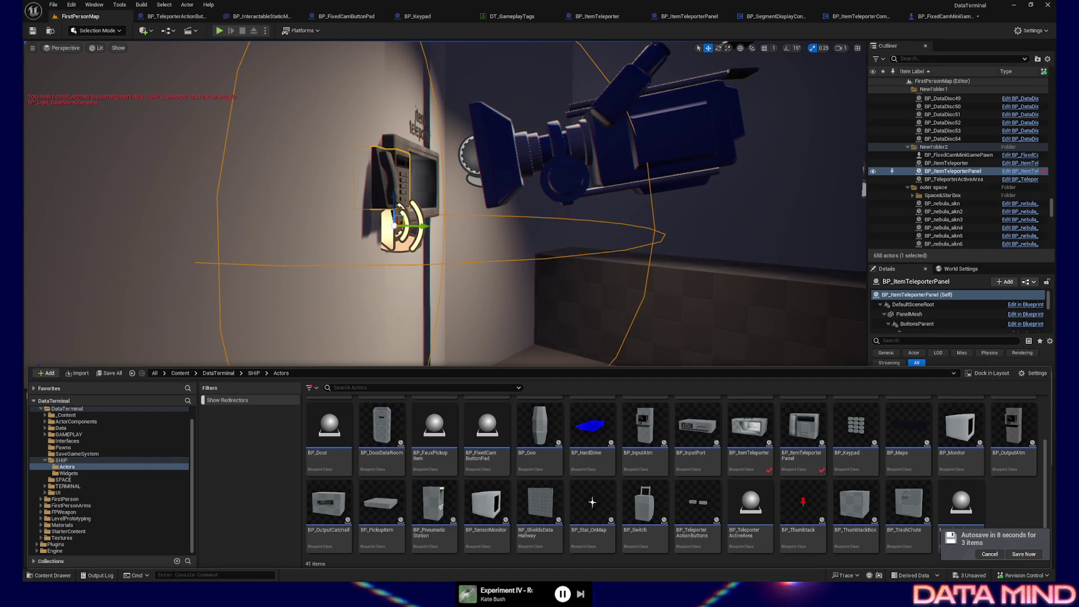
click(989, 554)
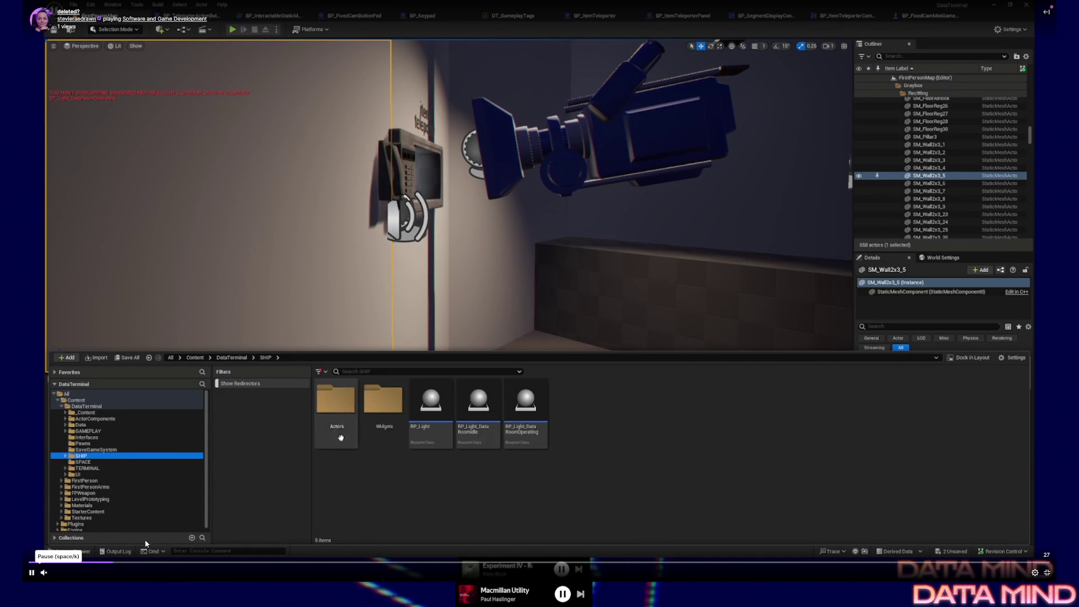
- Reopen the Content Drawer on SHIP/Actors and locate the NewBlueprint asset among its 41 items
click(30, 573)
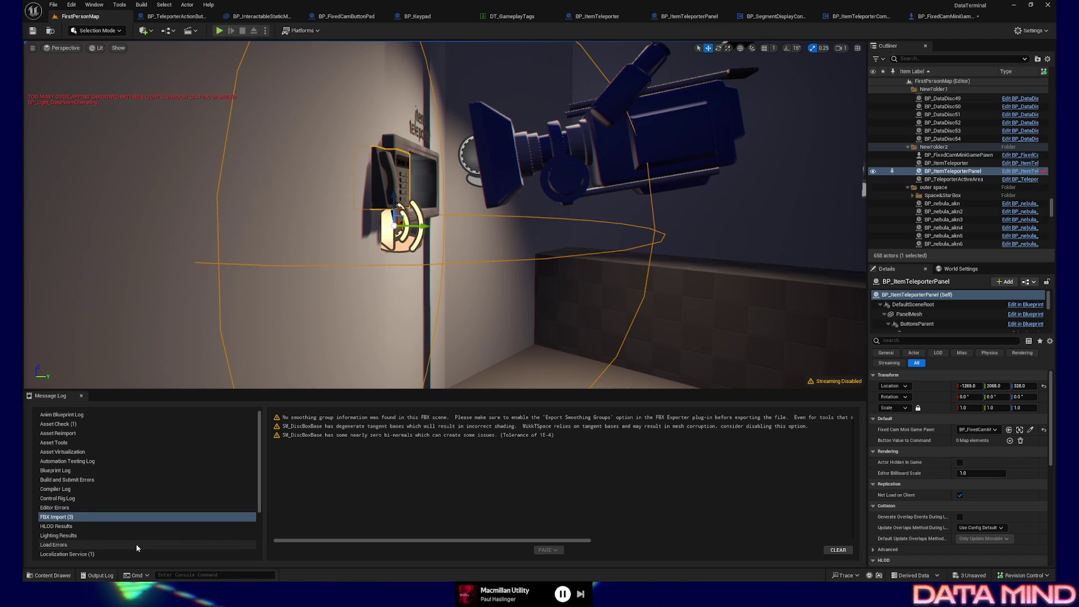
key(ctrl+space)
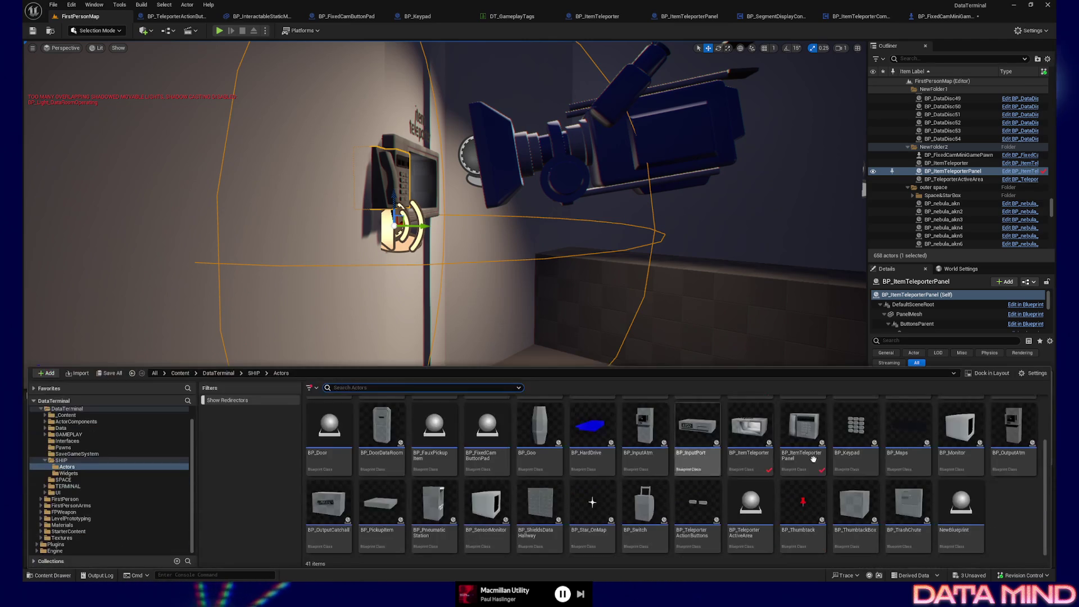
click(960, 508)
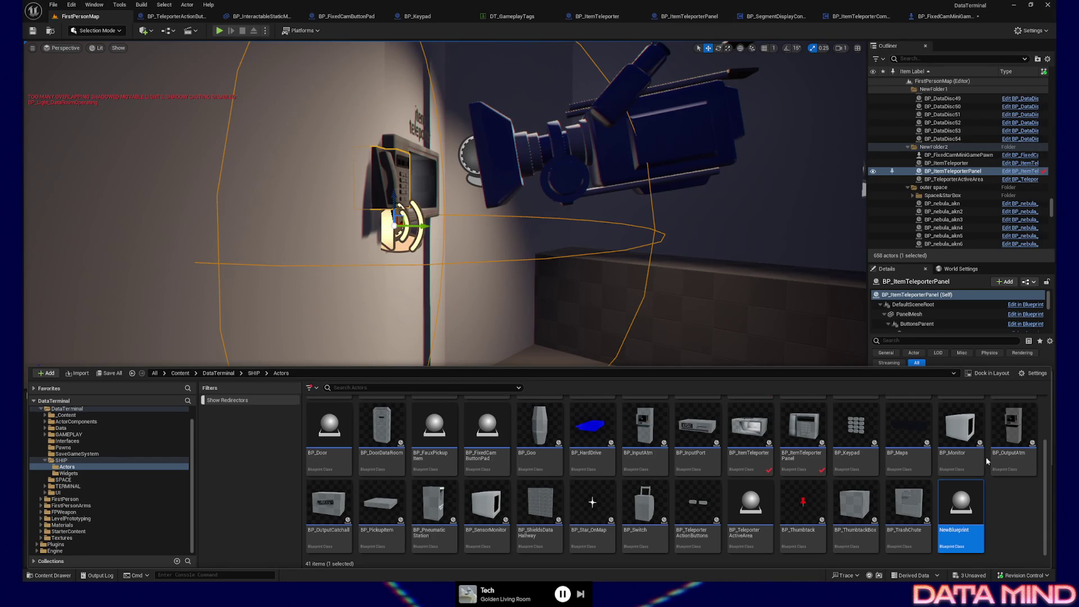
click(1020, 505)
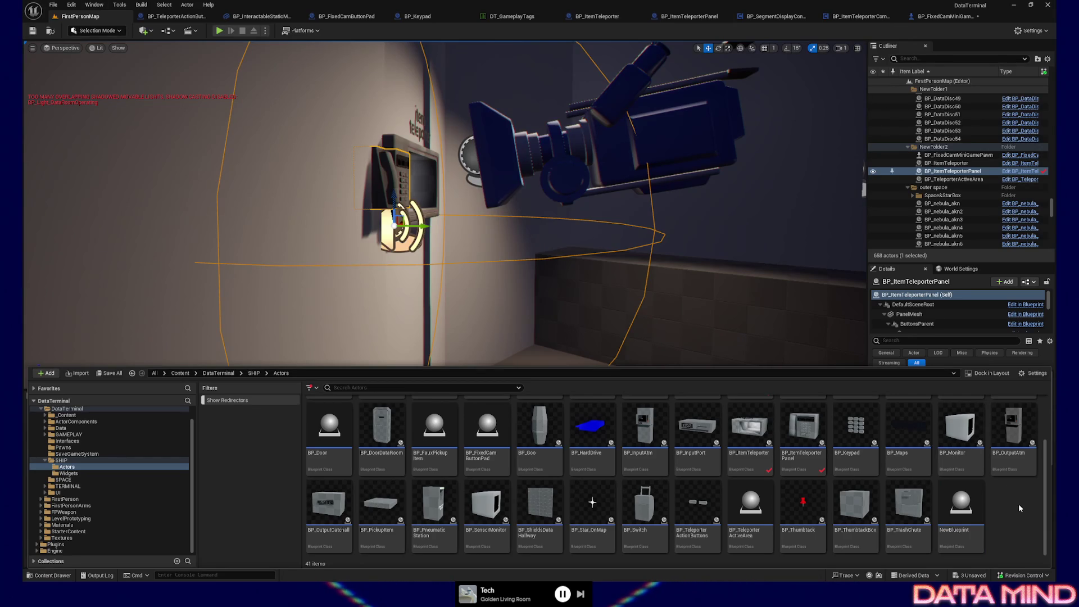
- Reparent NewBlueprint to BP_PickupItem in Class Settings, compile it, and close its editor
mouse_move(994, 477)
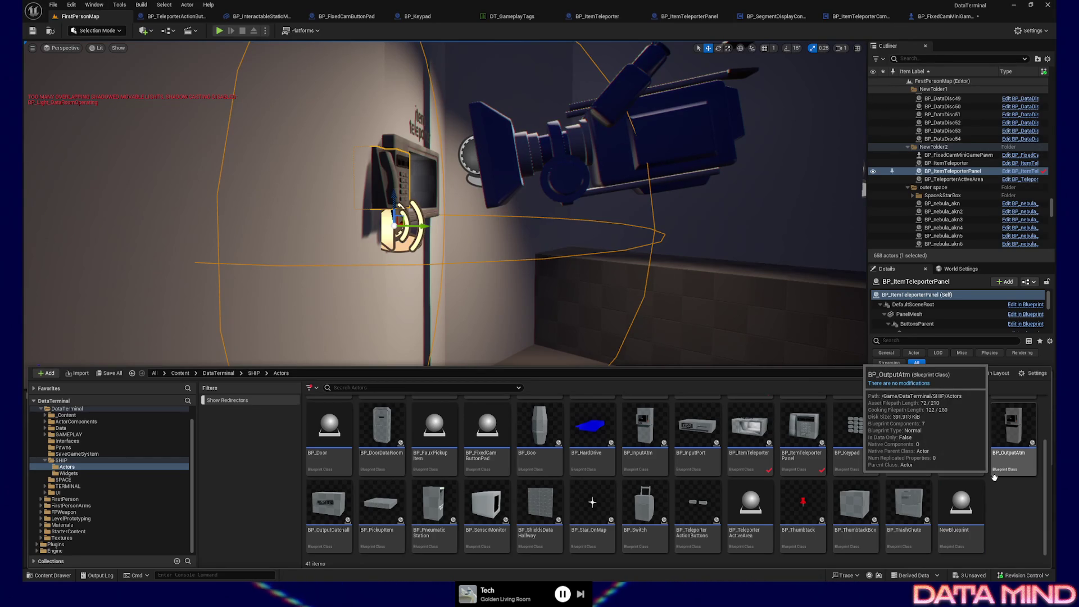
click(964, 510)
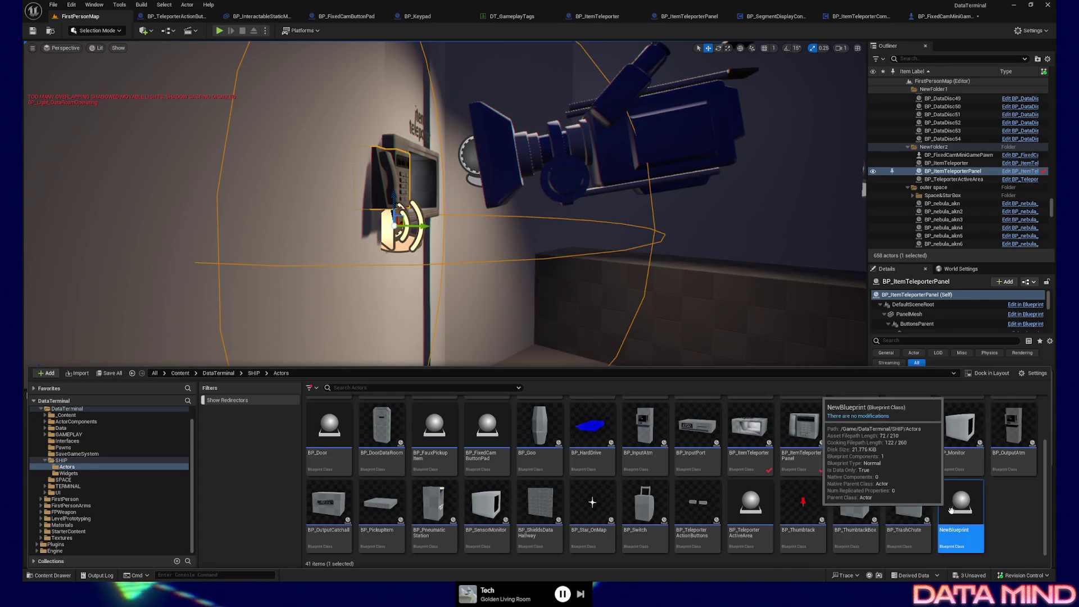
double_click(964, 510)
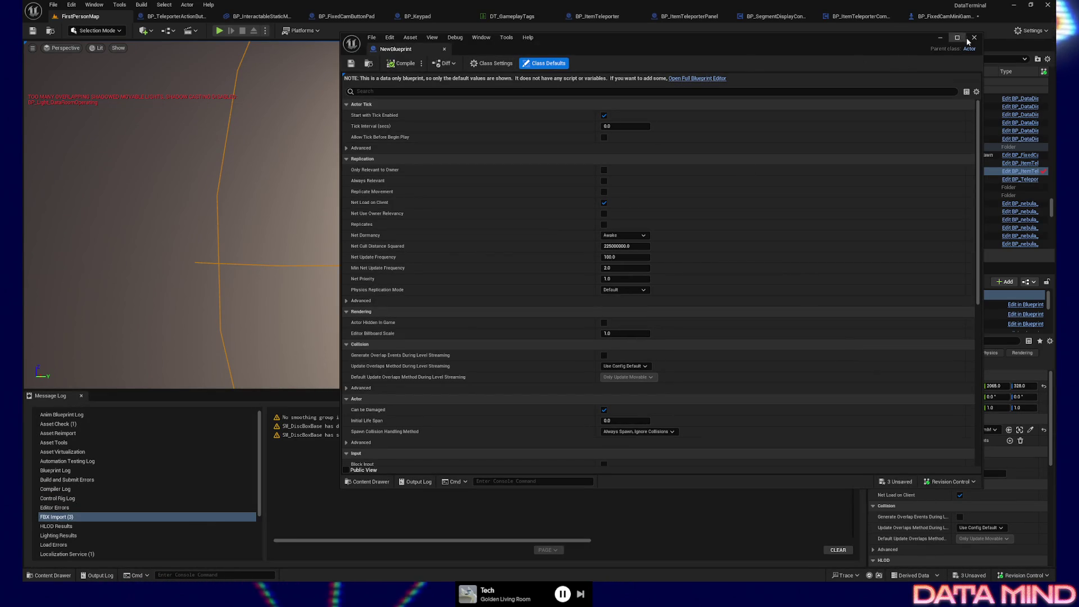
click(491, 63)
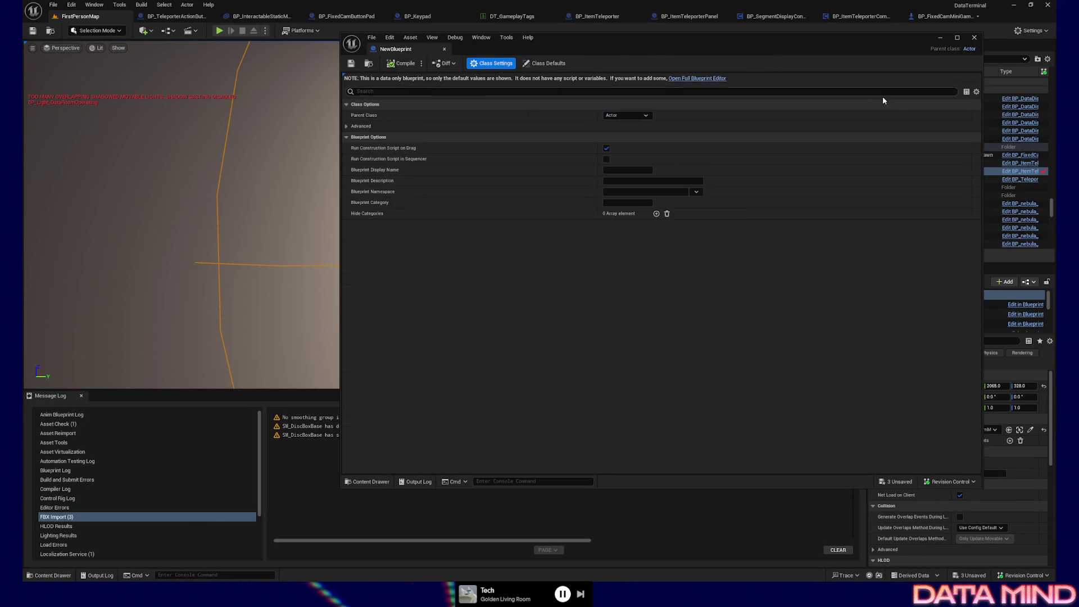
click(626, 114)
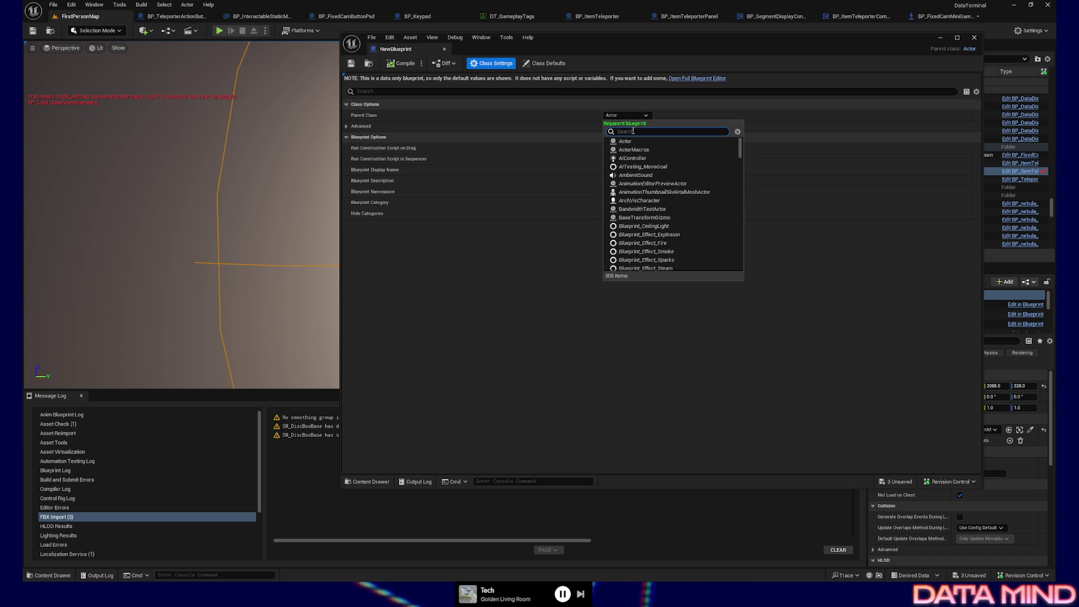
text(bp_pick)
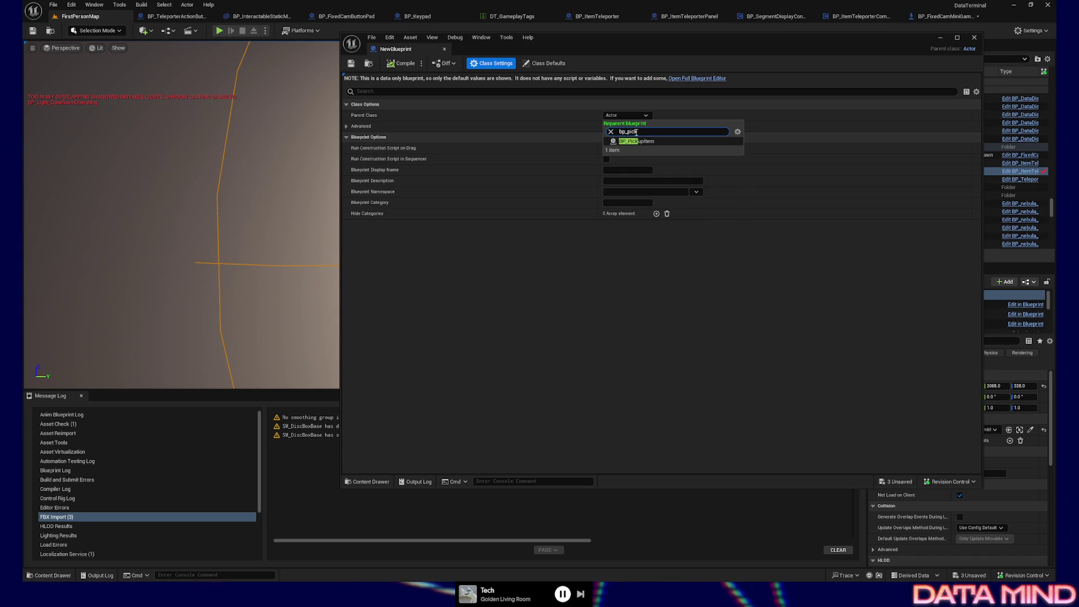
click(638, 141)
click(394, 65)
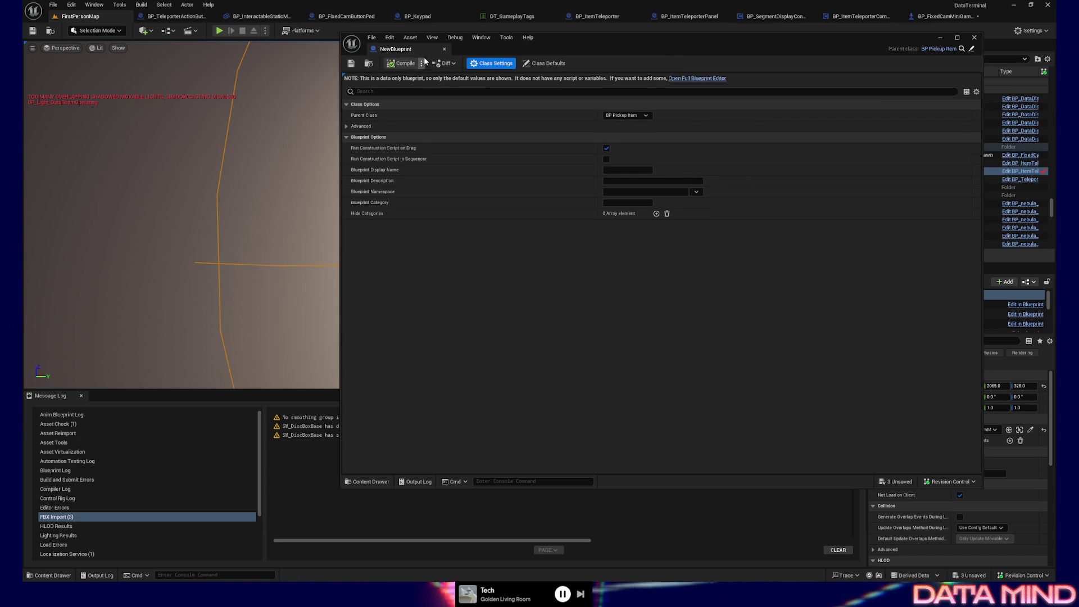
click(974, 38)
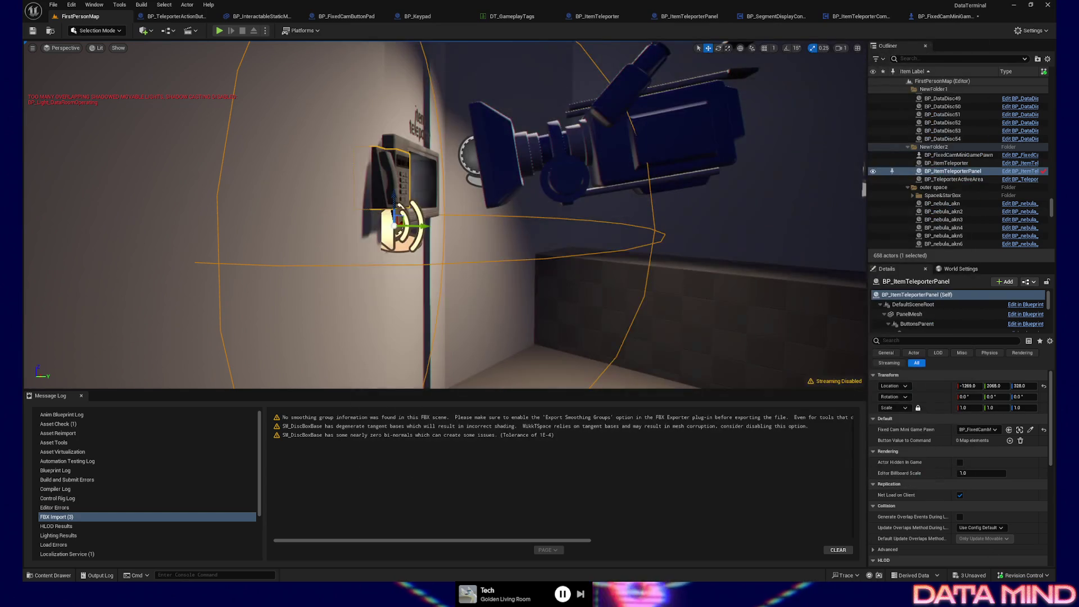
- Rename the NewBlueprint asset in SHIP/Actors to BP_
key(ctrl+space)
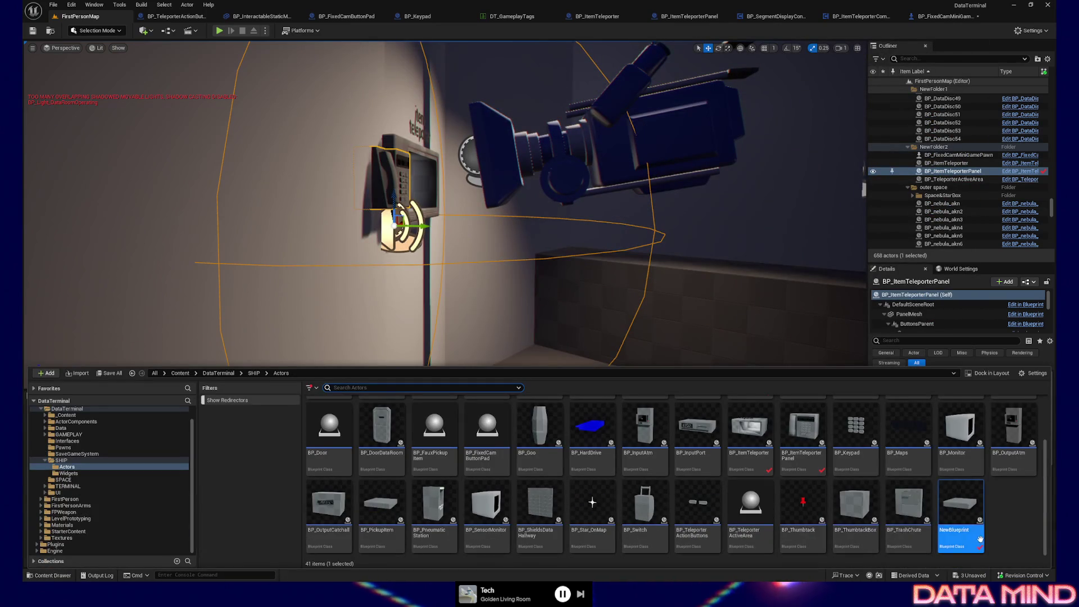
click(958, 530)
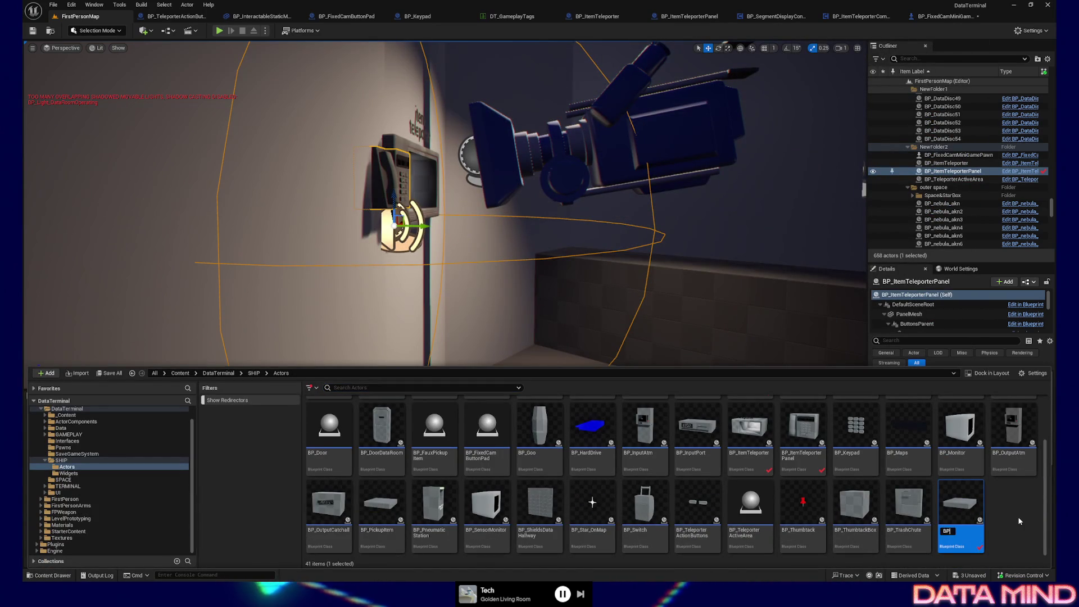
text(BP_)
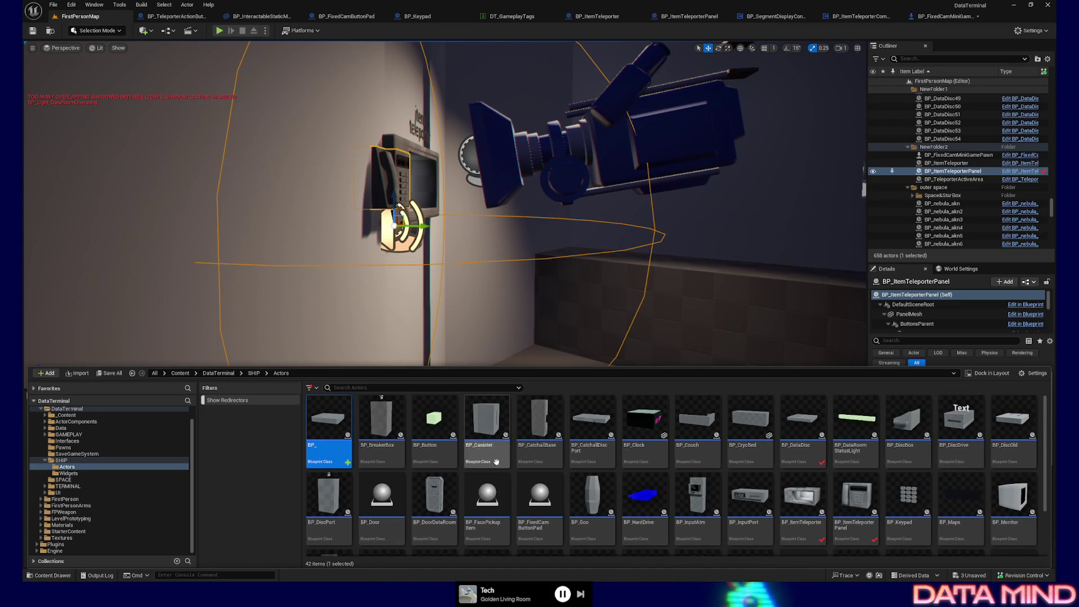
right_click(330, 428)
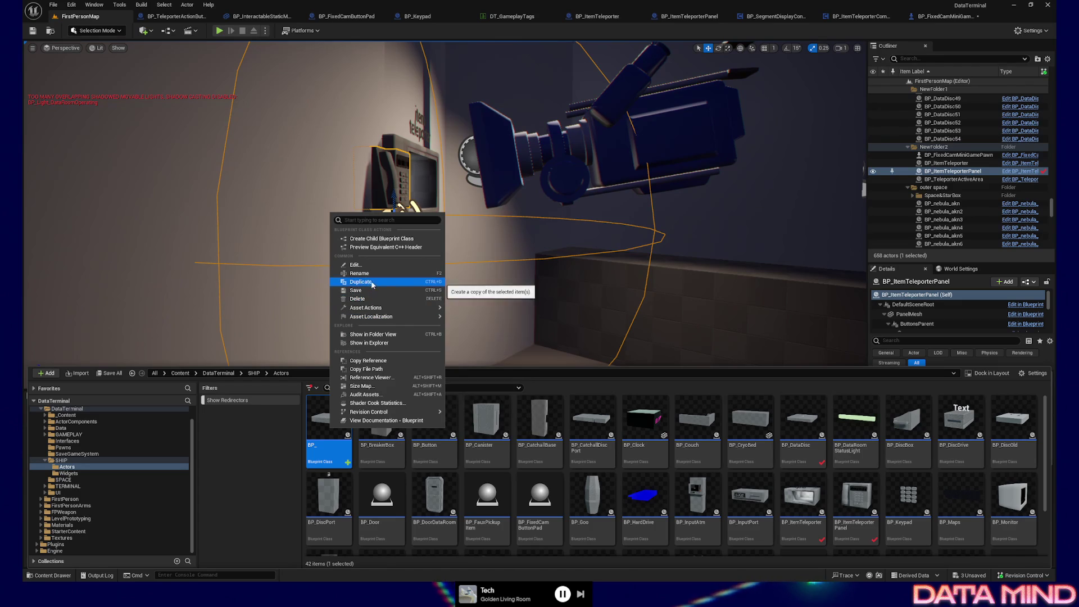
- Force-delete the empty BP_ Blueprint and select BP_DiscBox in the Actors folder
click(370, 299)
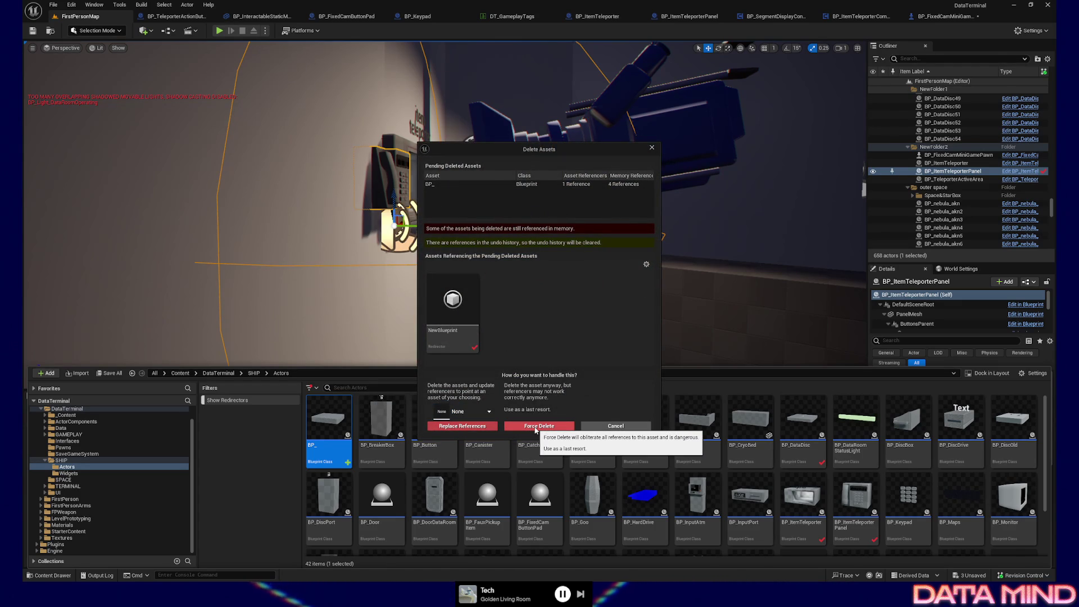
click(536, 430)
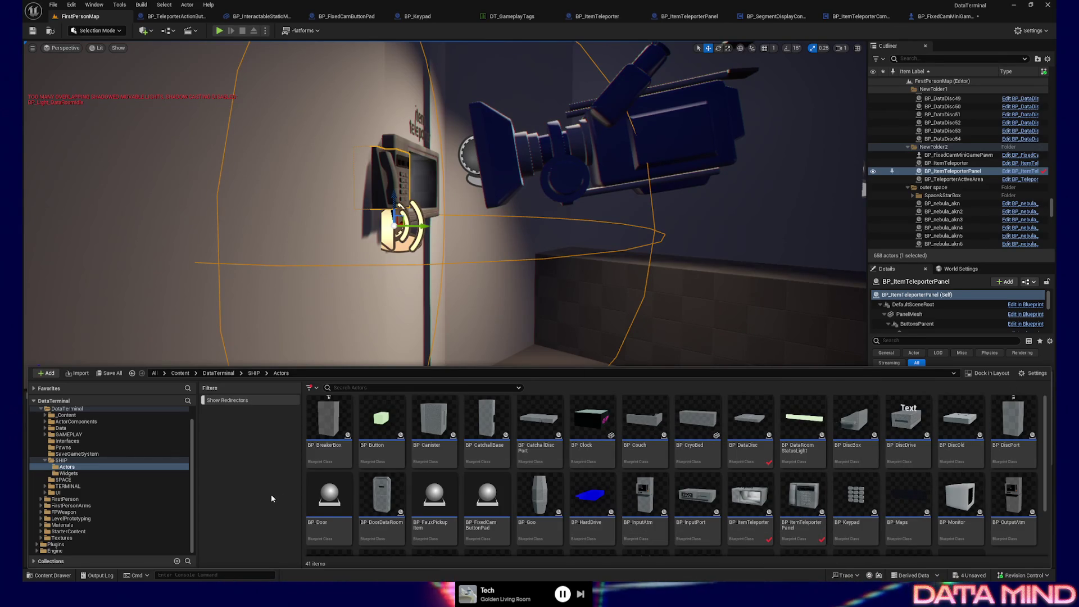
click(849, 416)
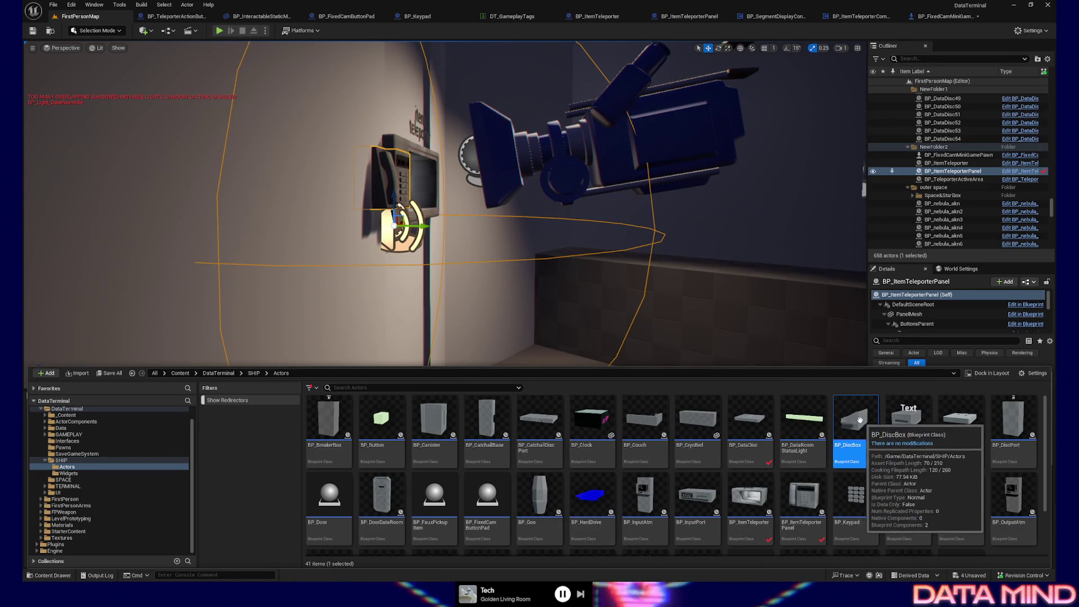
- Reparent BP_DiscBox to BP Pickup Item, then compile, save, and close its editor
double_click(849, 417)
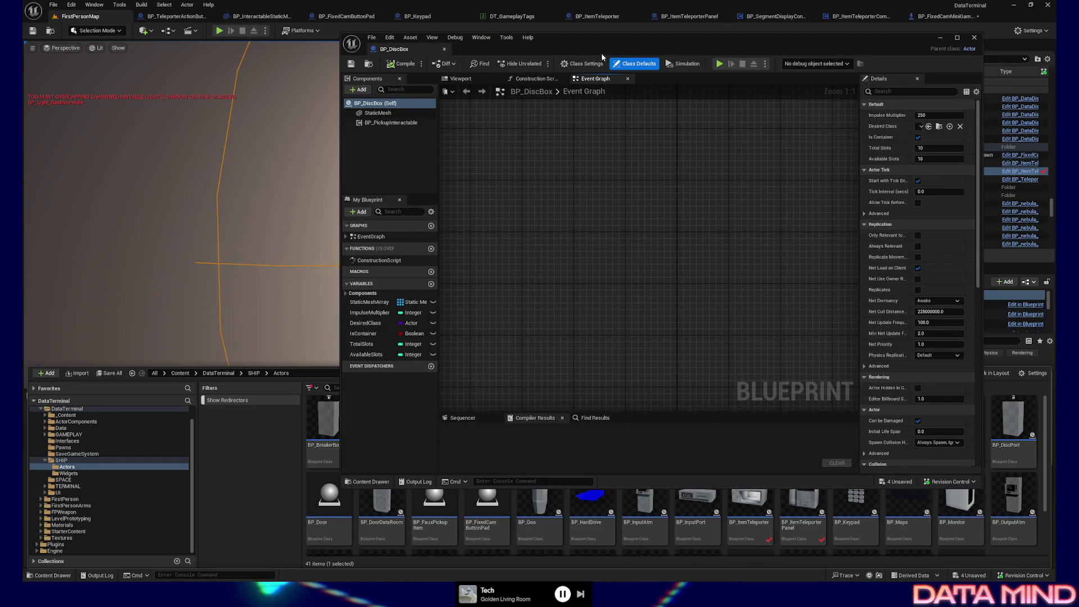
click(582, 63)
click(942, 115)
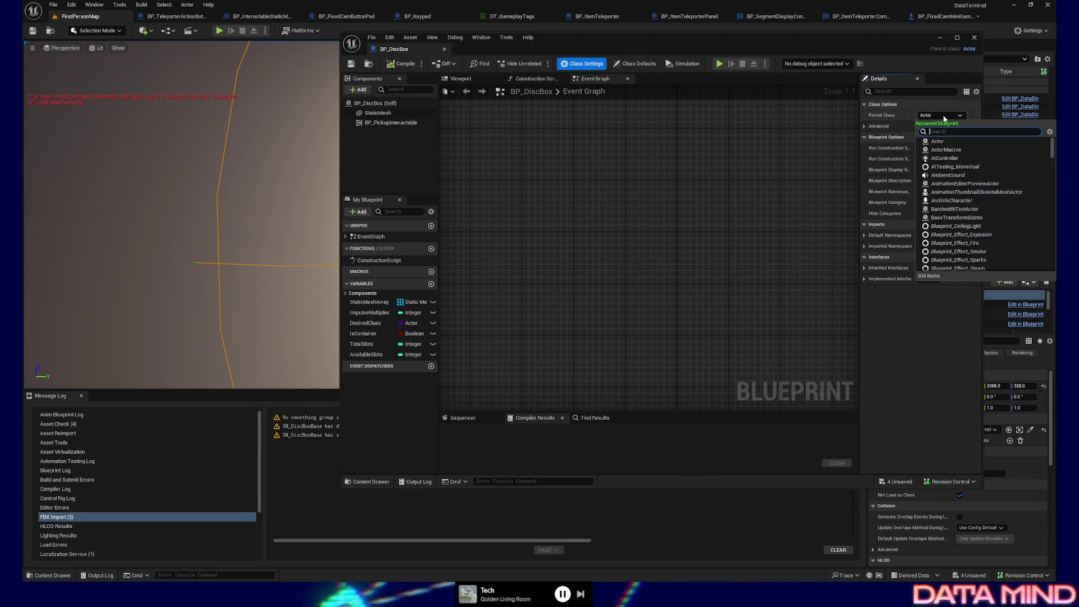
text(bp_pick)
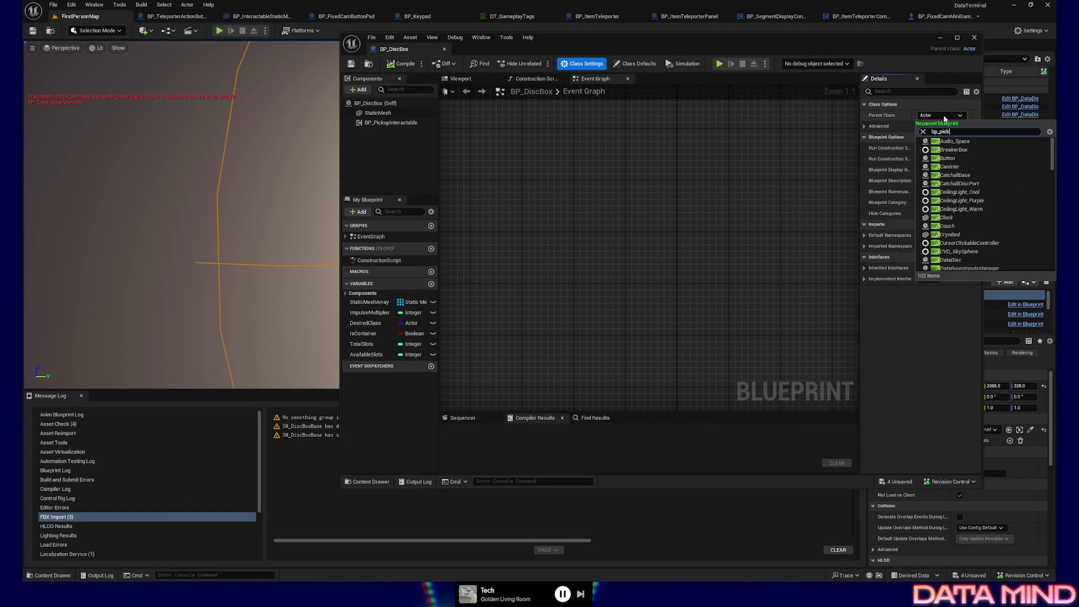
click(955, 141)
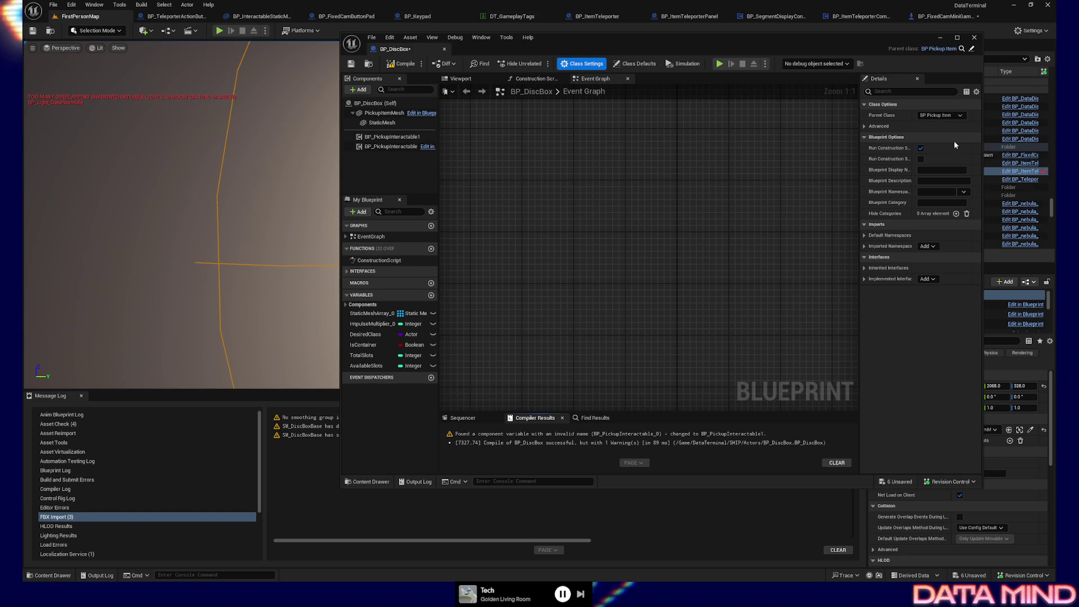
click(402, 65)
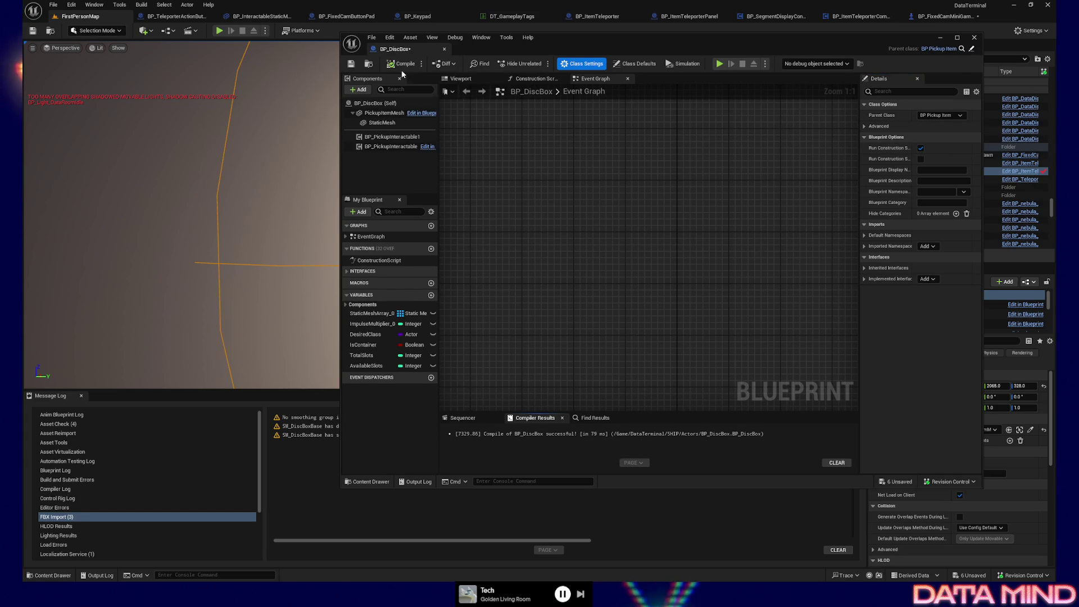
click(350, 66)
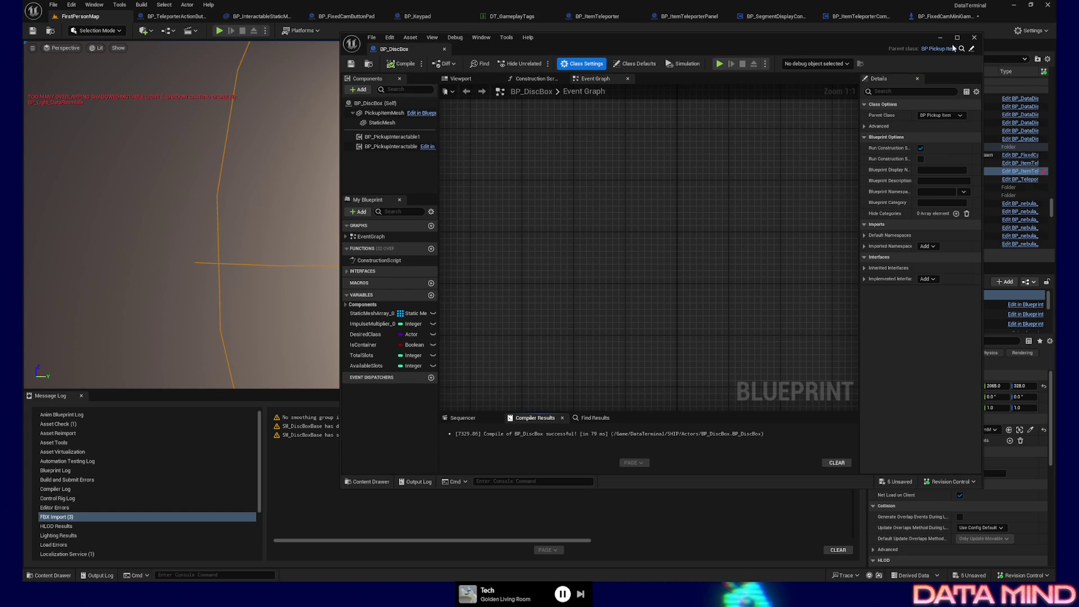
click(975, 38)
- Fly the viewport over to the desk area and bring up, then dismiss, the floor's context menu
drag(347, 185, 517, 175)
right_click(433, 374)
key(Escape)
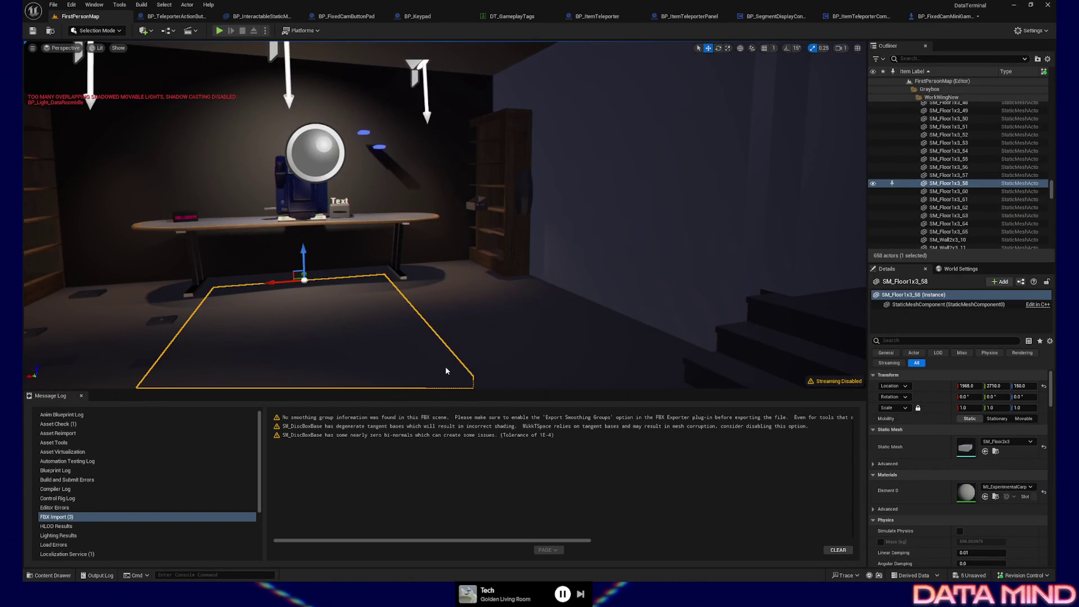
- Play-test the level, walking toward the disc box by the shelf, then quit
key(alt+p)
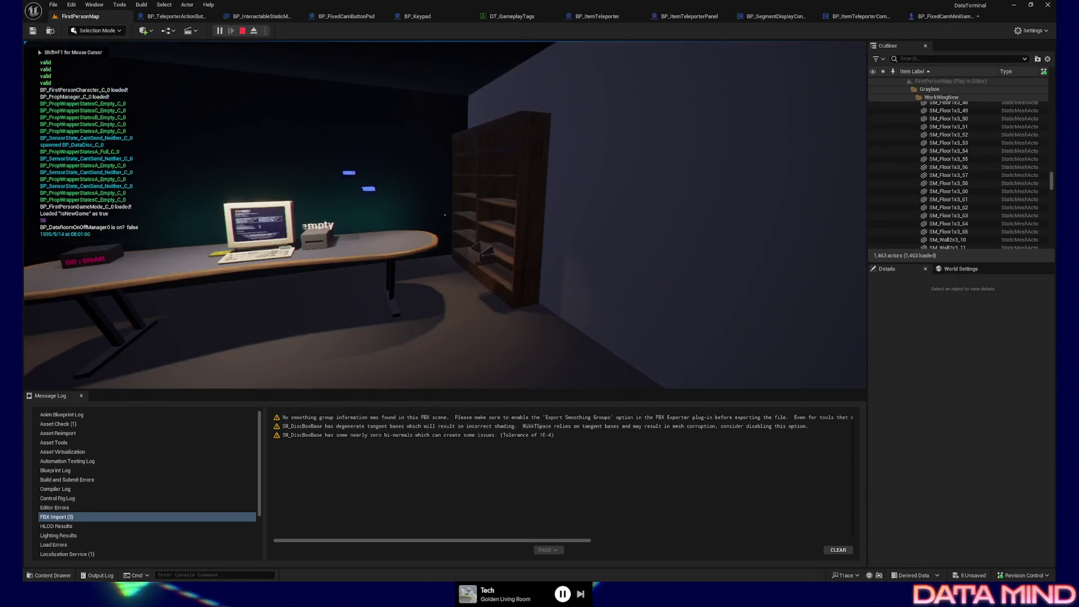
key(w)
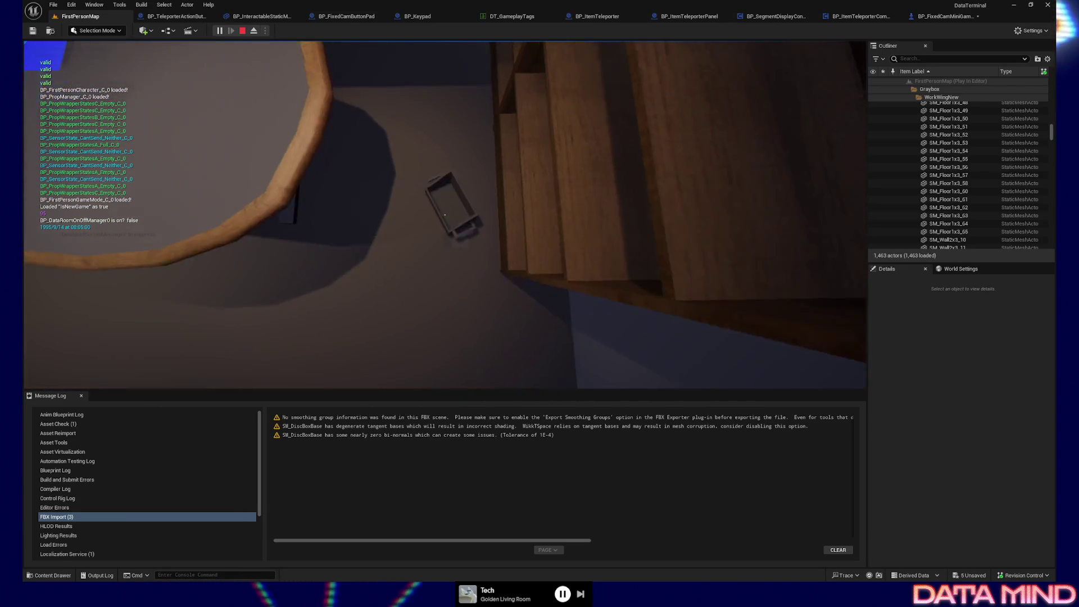
key(Escape)
click(444, 315)
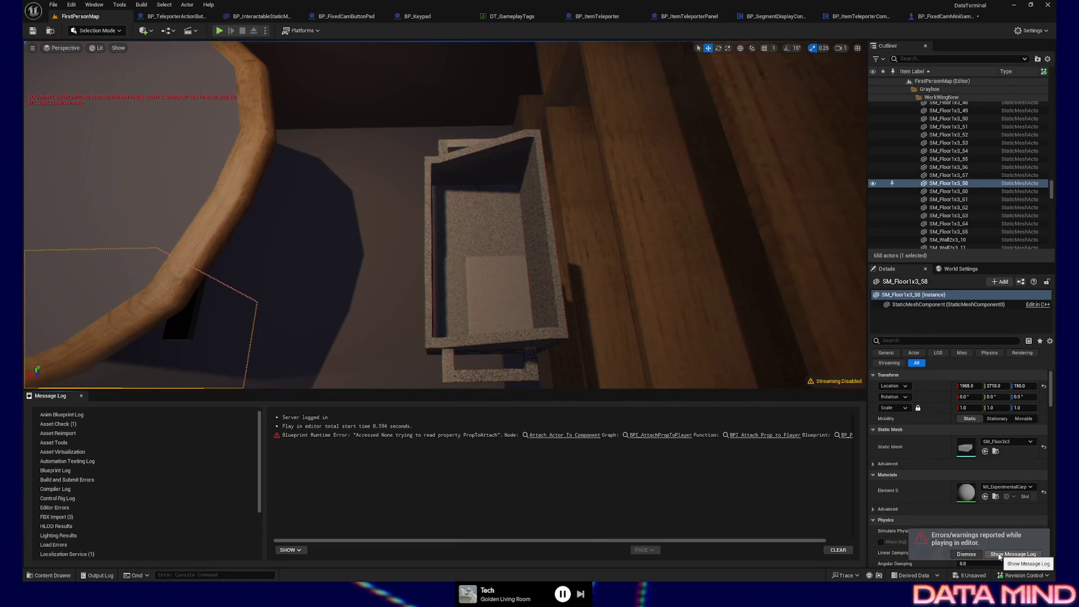
- Trace the Accessed None PropToAttach error to BP_PropManager's Attach Actor To Component node, then close it
click(965, 554)
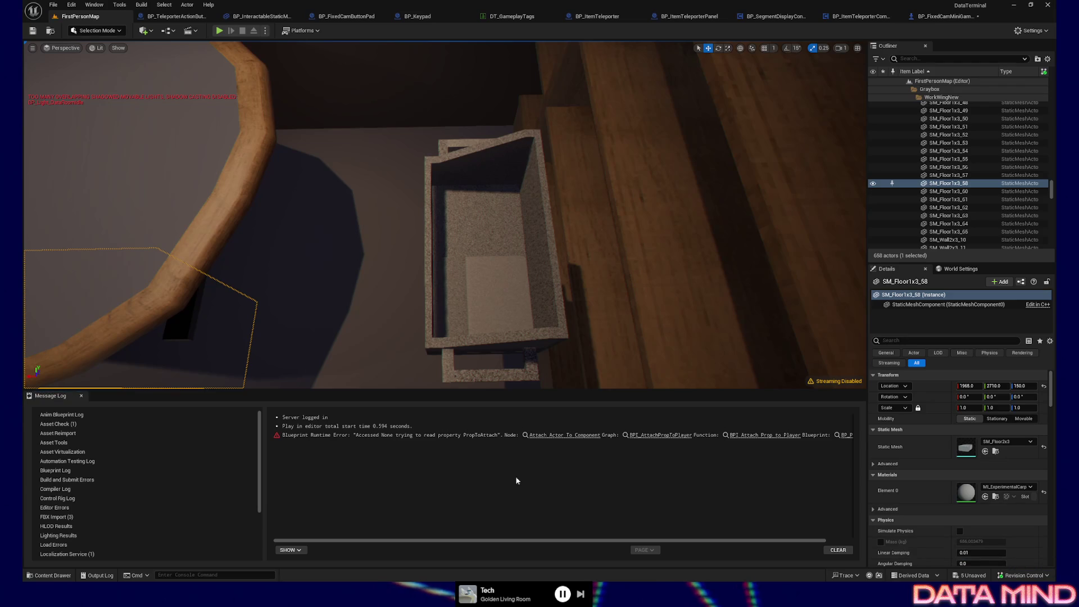
click(548, 436)
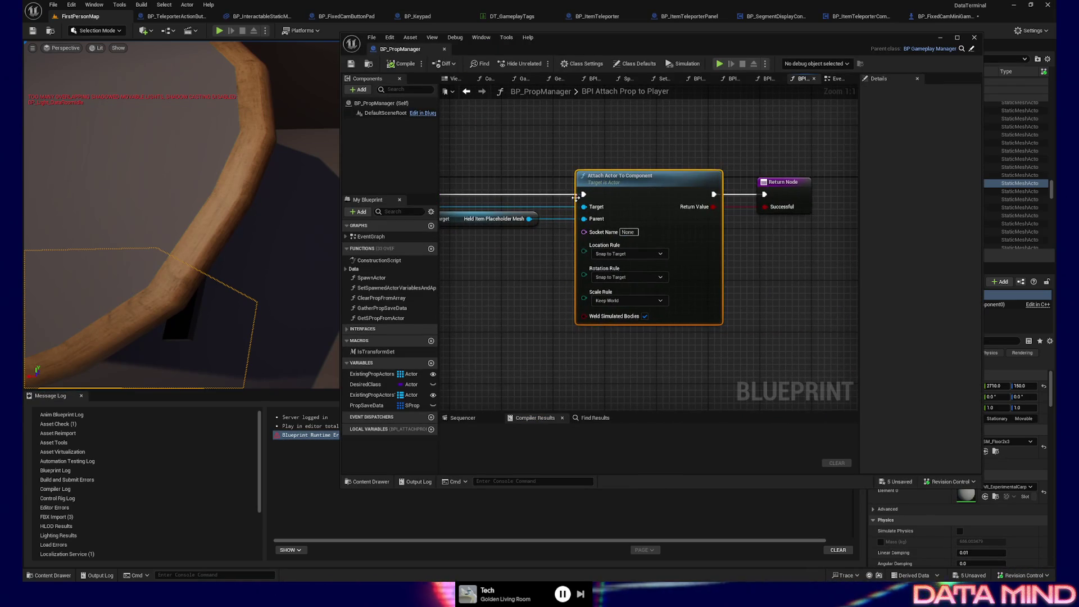
drag(533, 276, 742, 276)
mouse_move(567, 125)
mouse_down()
mouse_move(592, 133)
mouse_move(460, 136)
mouse_up()
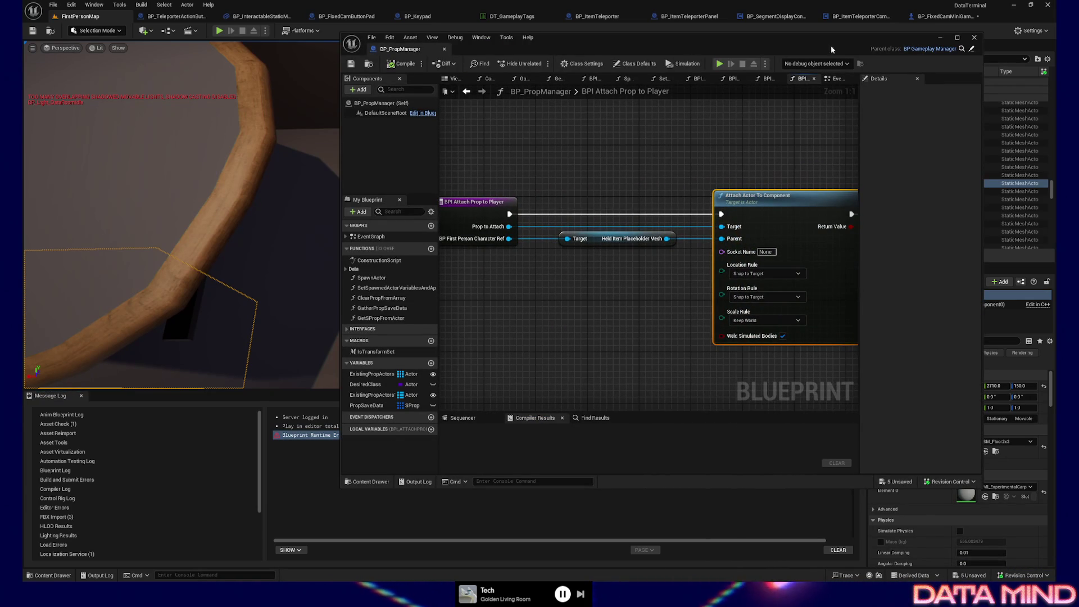
click(974, 38)
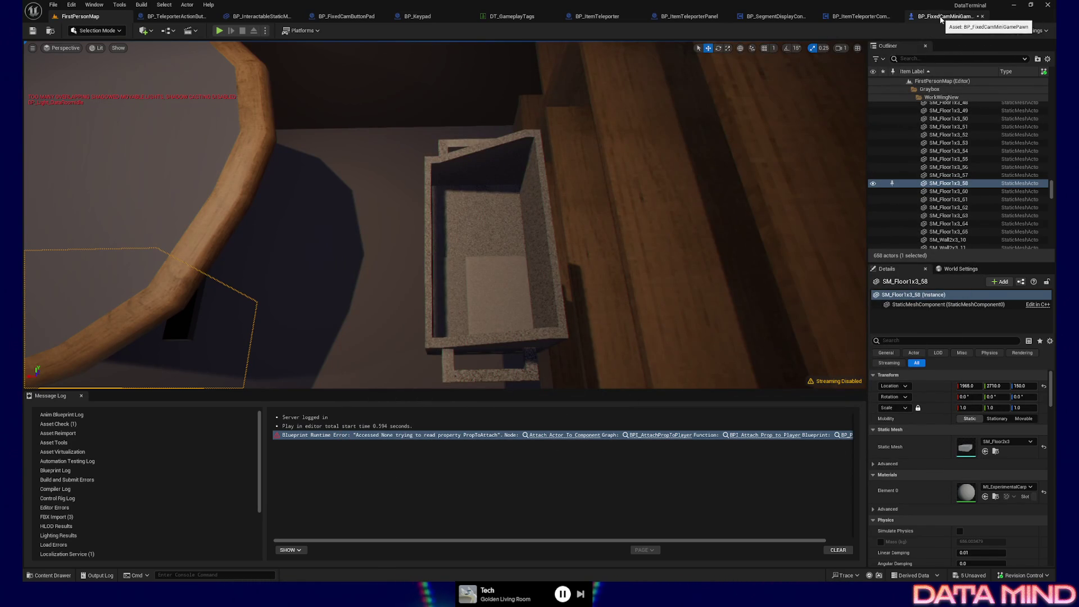
- Open BP_DiscBox and delete its old event nodes and the BP_PickupInteractable1 component
click(522, 206)
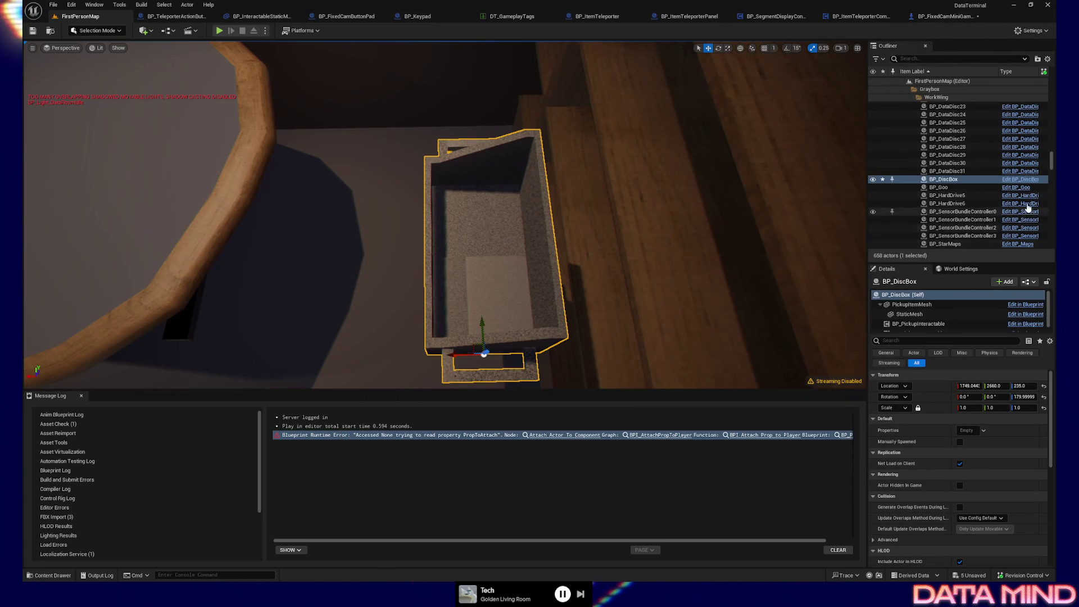
click(1021, 179)
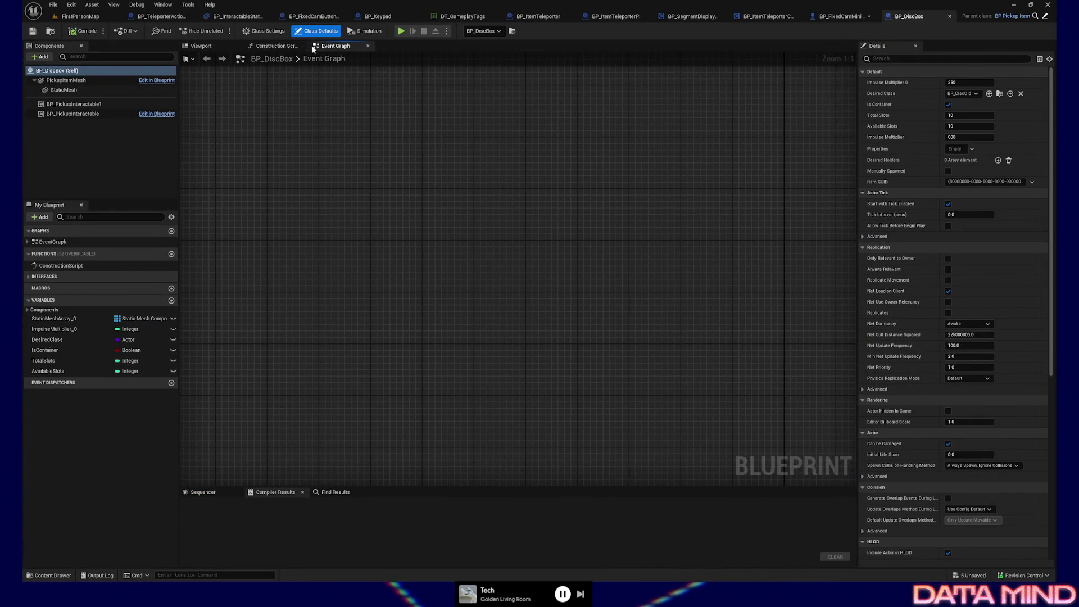
scroll(429, 241, down, 8)
scroll(416, 203, up, 6)
mouse_move(375, 235)
mouse_down()
mouse_move(388, 247)
mouse_move(772, 281)
mouse_up()
key(Delete)
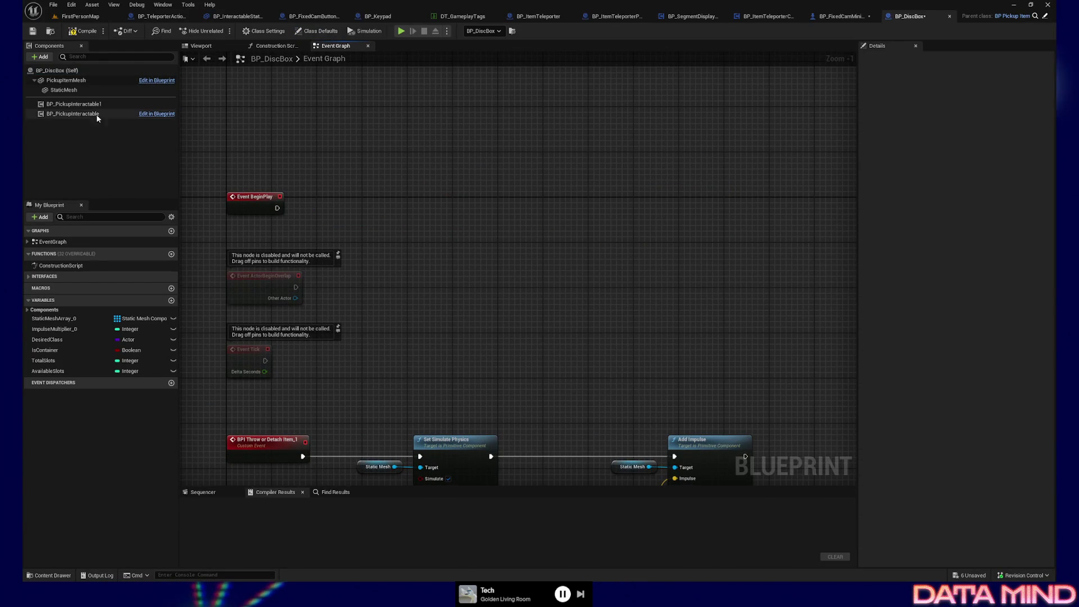
right_click(73, 104)
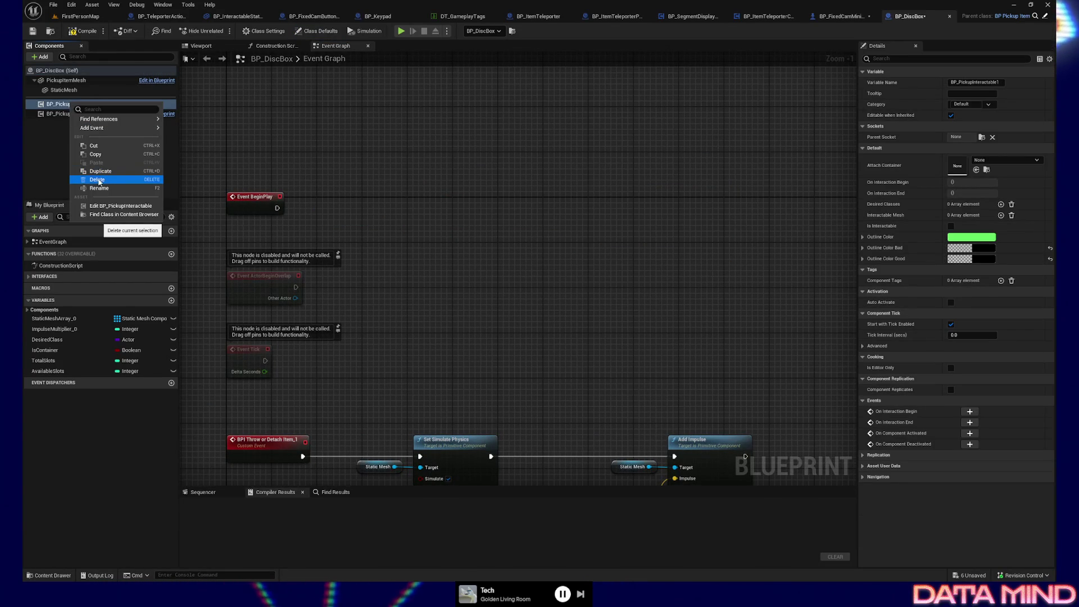
click(102, 183)
- Select and delete the Throw/Detach node chain in the Event Graph
drag(463, 339, 448, 220)
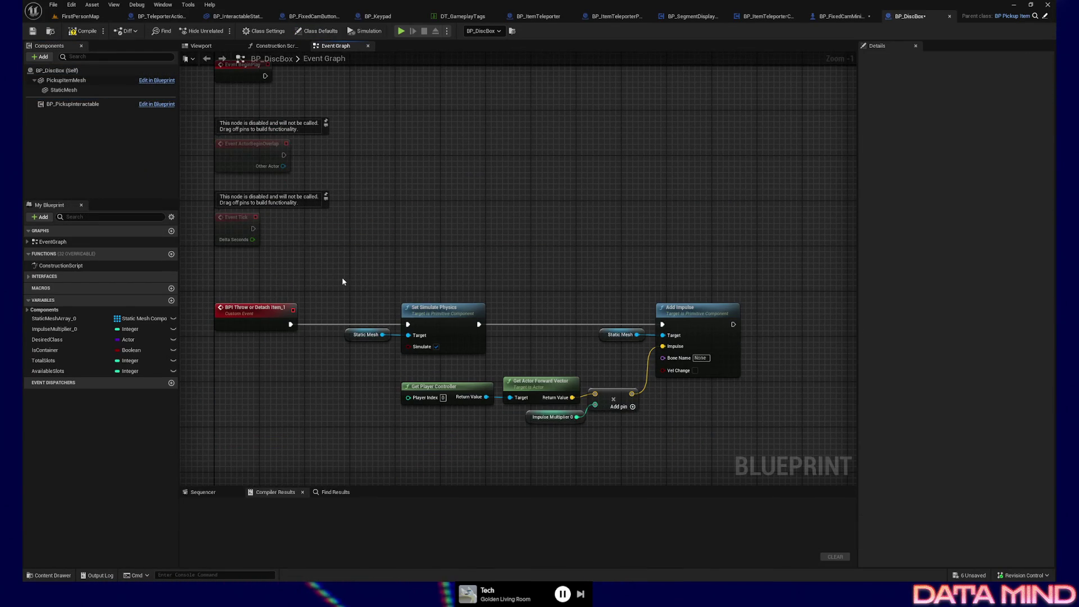
drag(342, 276, 356, 226)
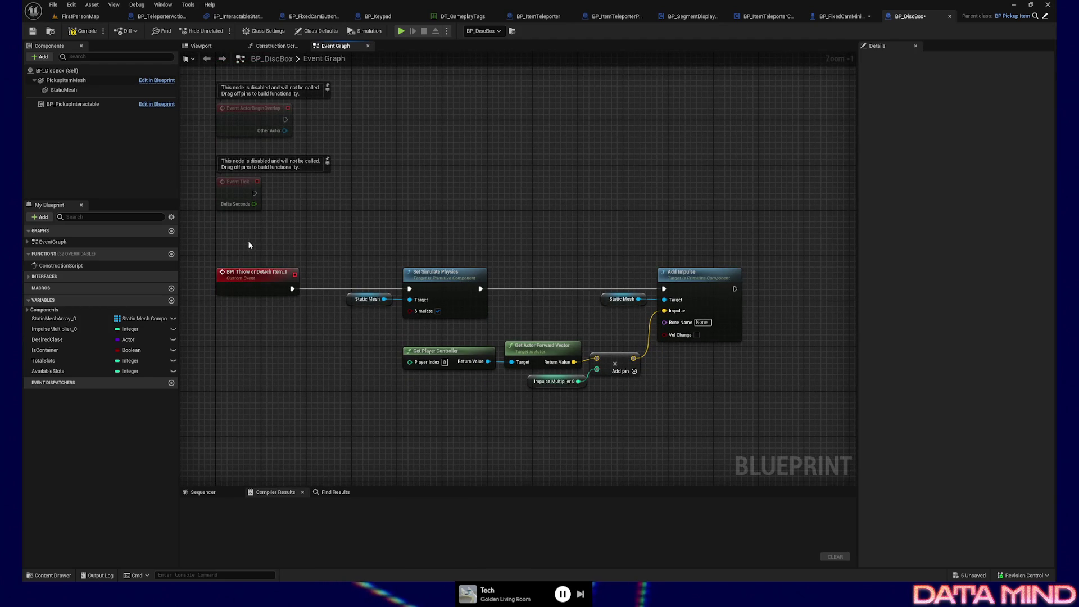
drag(237, 256, 323, 202)
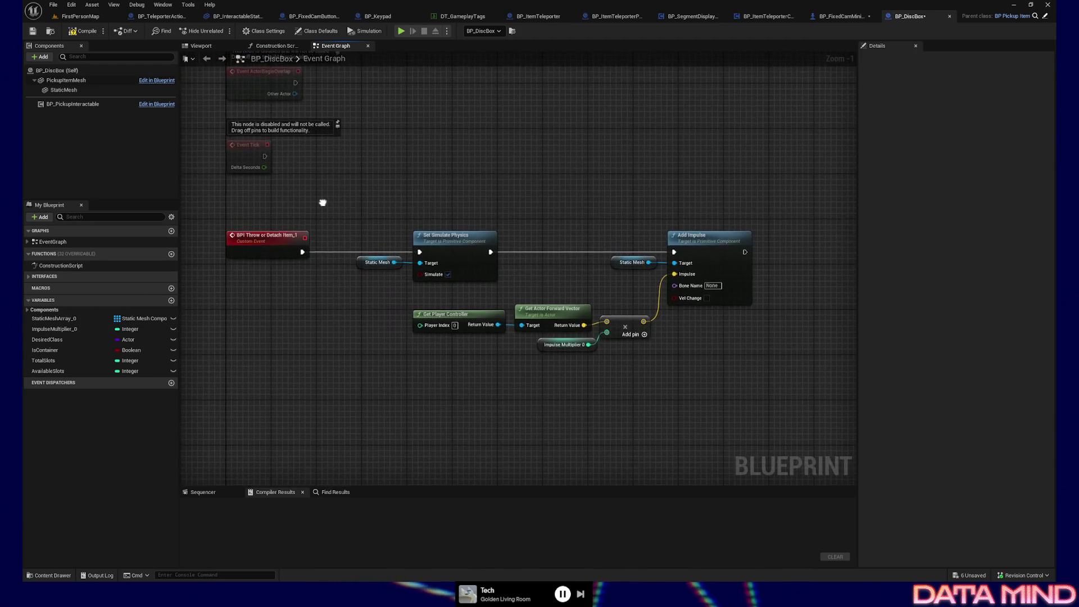
drag(240, 198, 759, 342)
key(Delete)
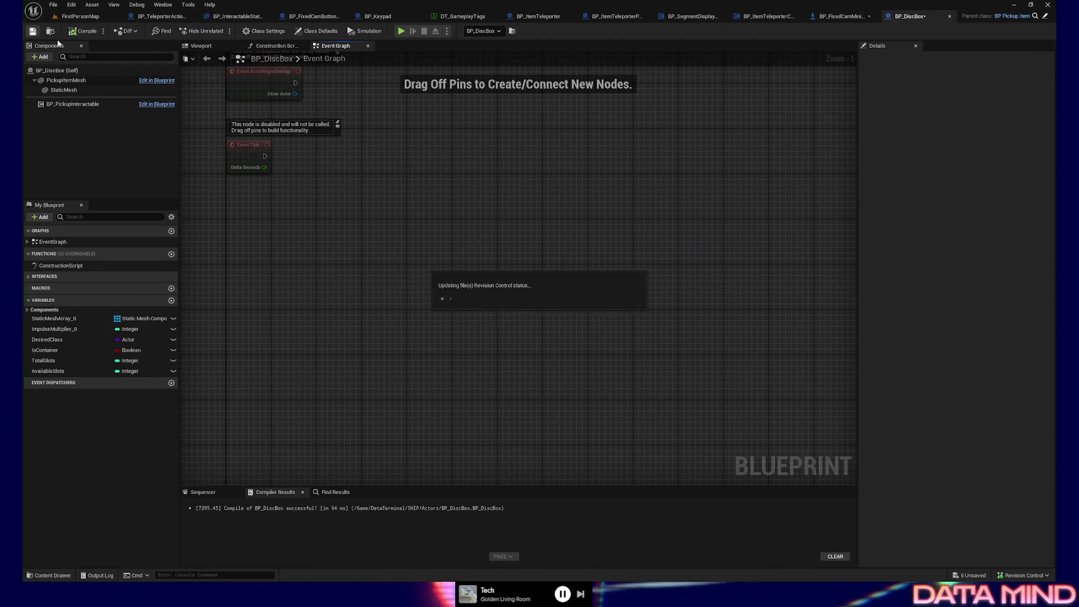
- Drop the separate StaticMesh component, set PickupItemMesh to SM_DiscBox, and save BP_DiscBox
drag(289, 151, 332, 357)
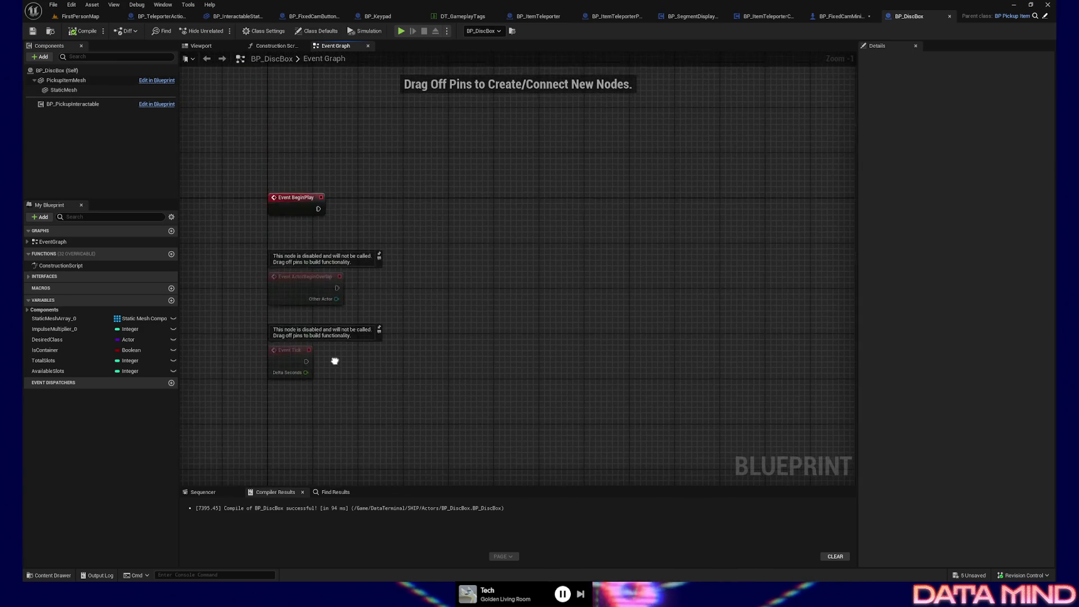
click(66, 80)
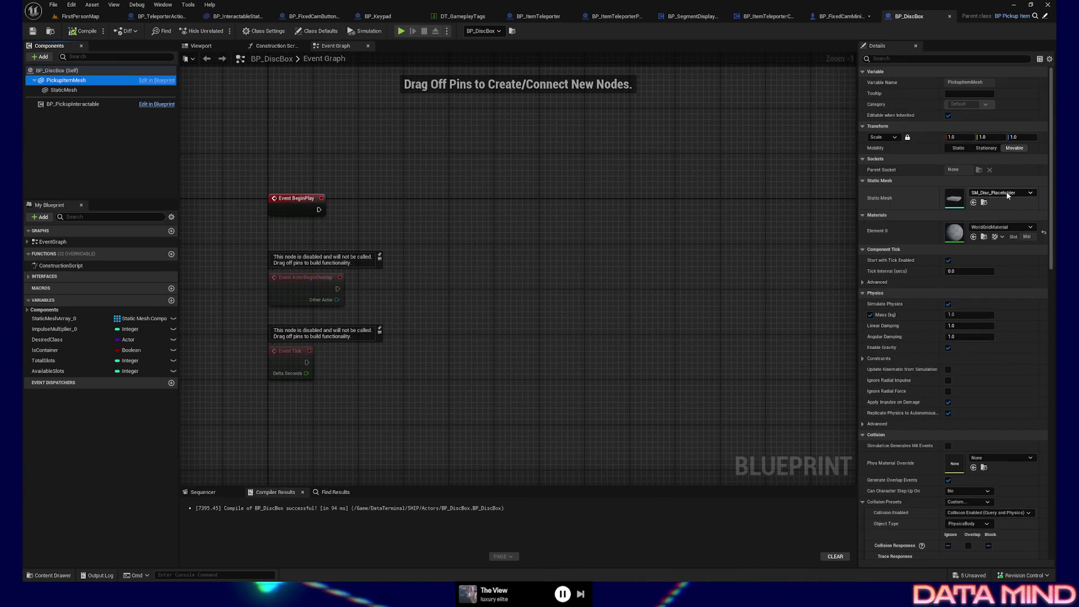
click(63, 90)
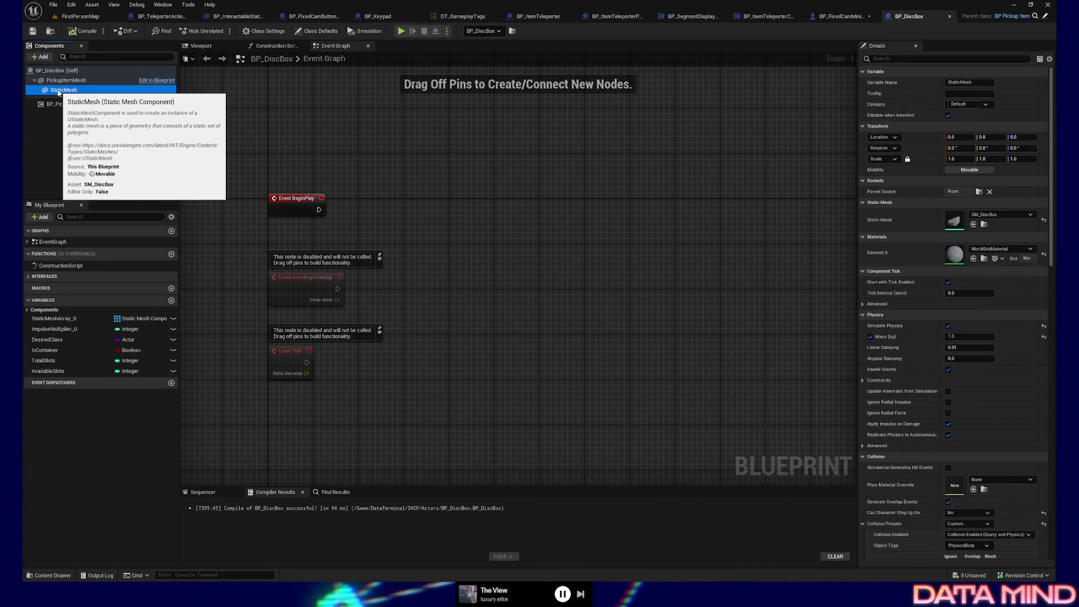
right_click(60, 92)
click(84, 158)
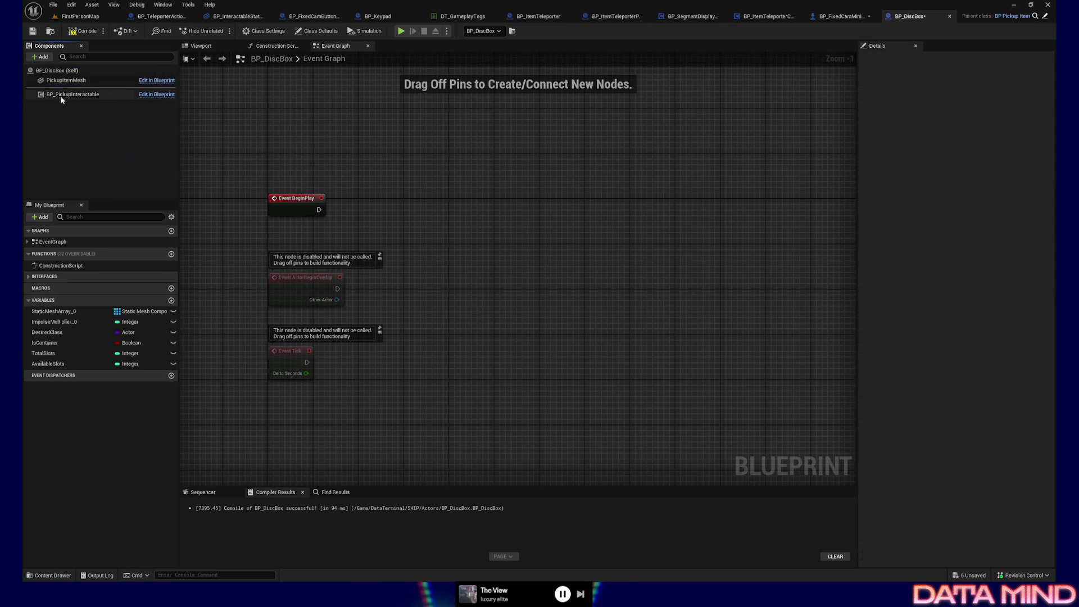
click(1000, 193)
text(dis)
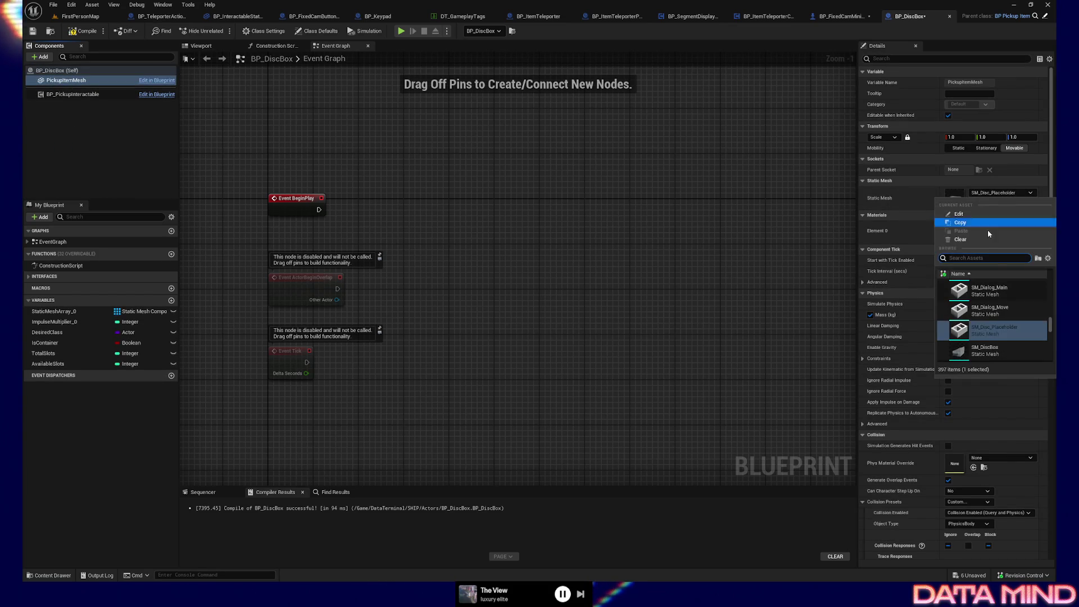
text(c)
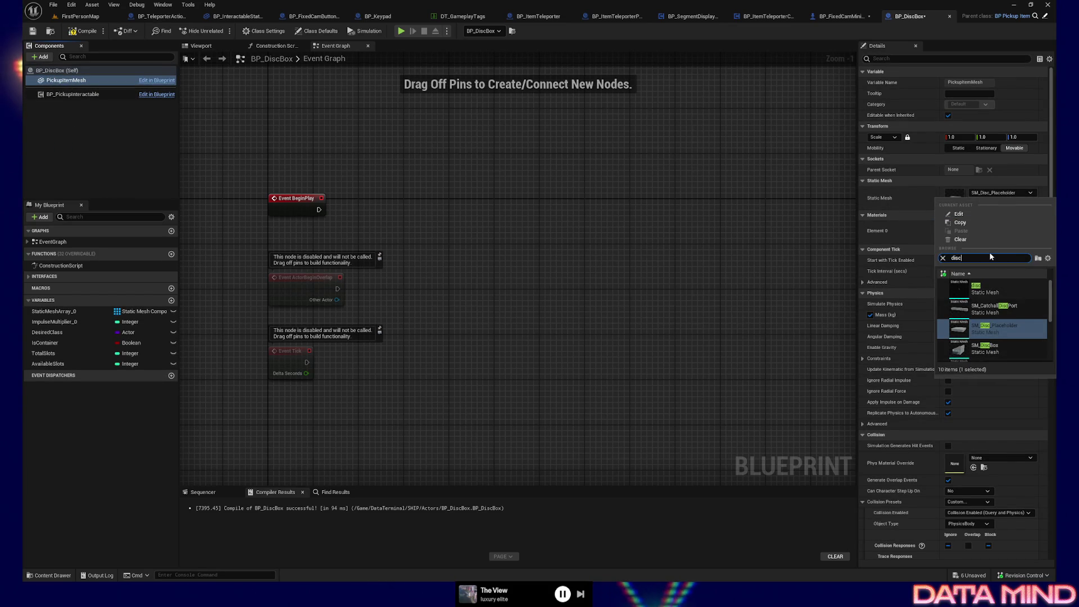
text(box)
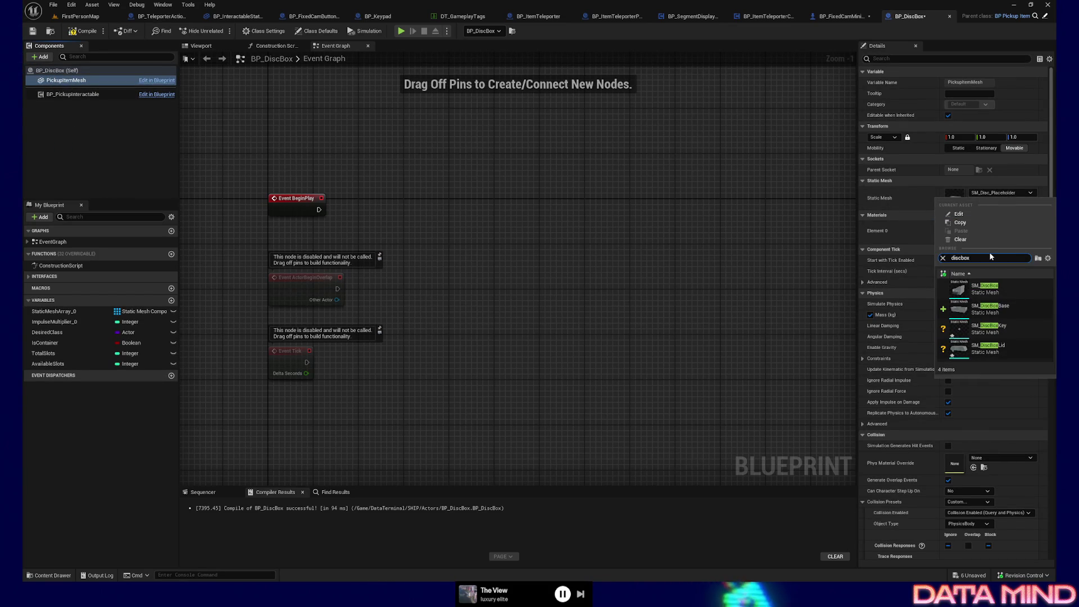
click(1002, 292)
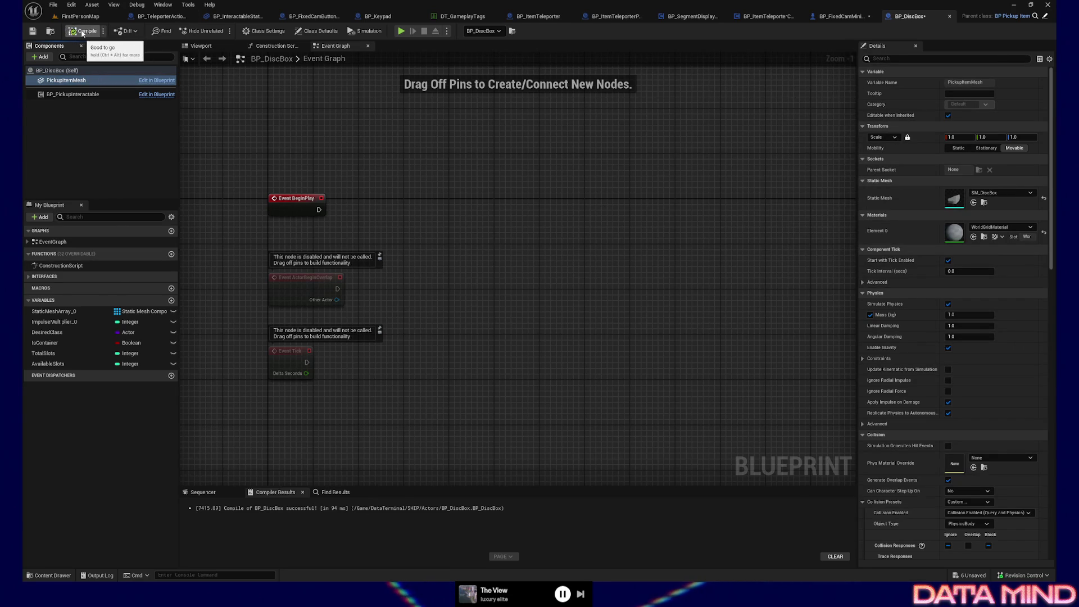
key(ctrl+s)
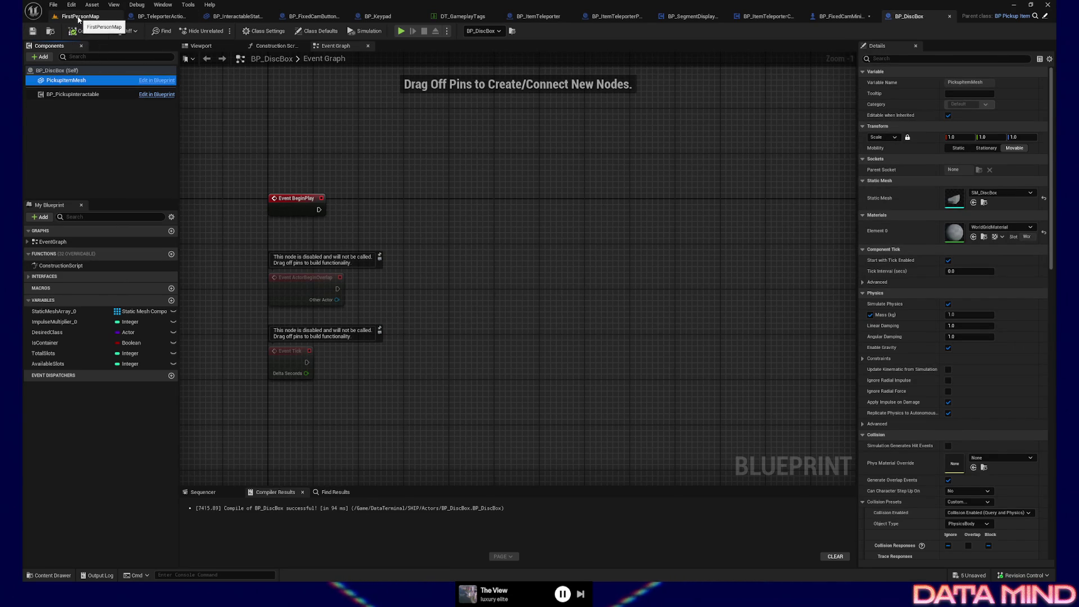
- Play from the floor by the stairs, look at the disc box, quit, and return to BP_DiscBox
click(79, 17)
mouse_move(372, 276)
mouse_down()
mouse_move(359, 264)
mouse_move(338, 270)
mouse_move(360, 278)
mouse_move(335, 311)
mouse_up()
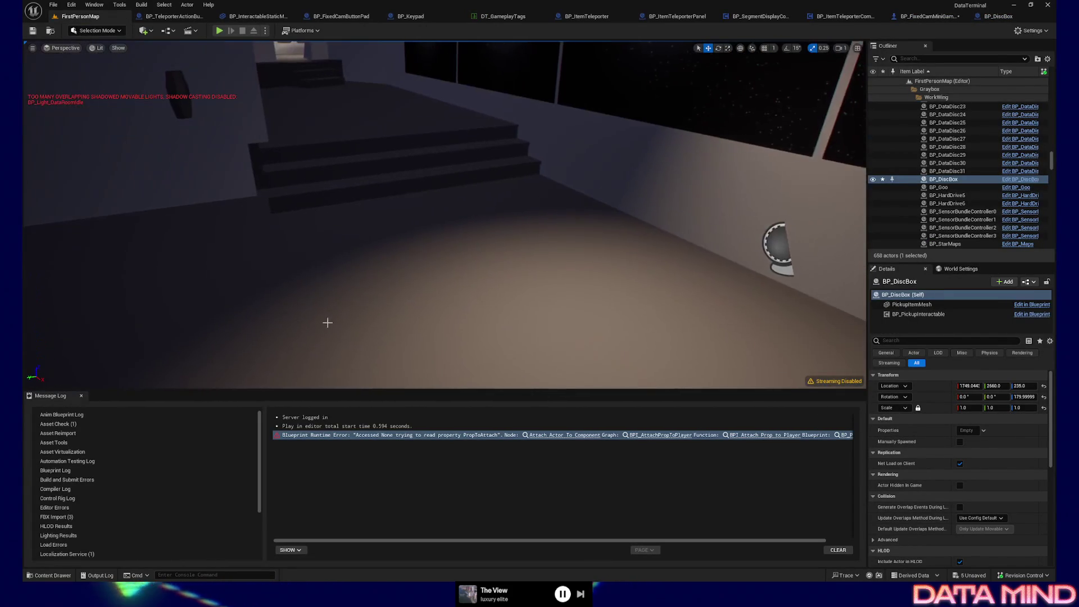
right_click(363, 301)
click(400, 563)
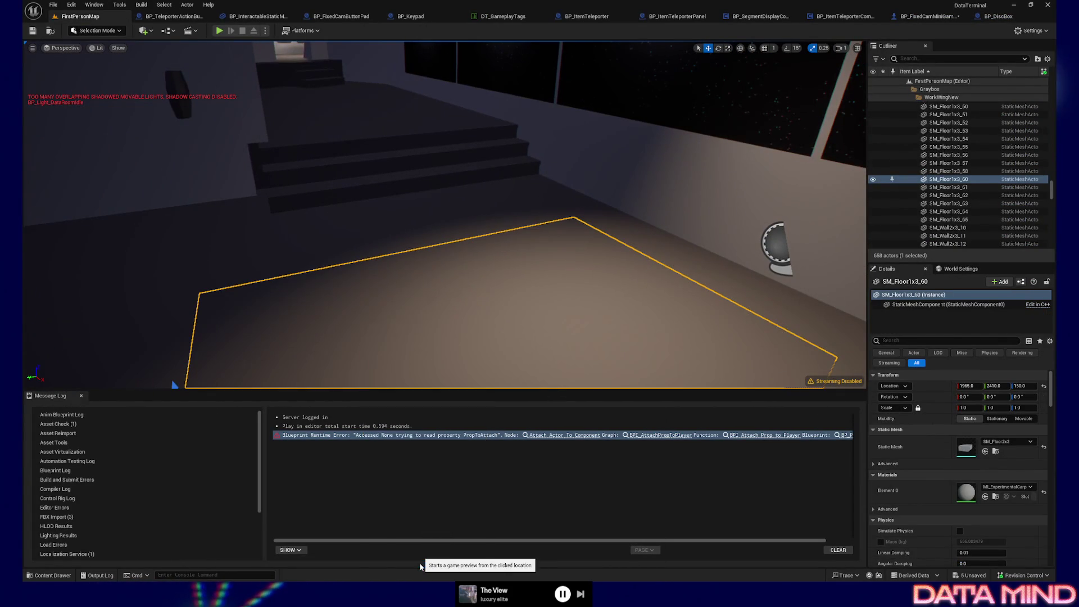
click(414, 276)
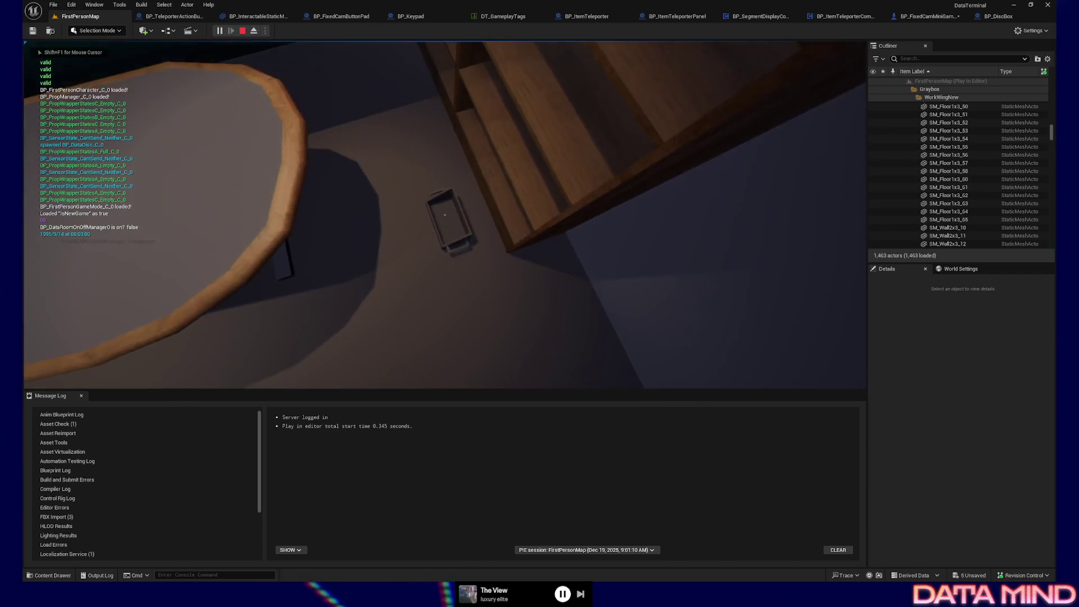
click(444, 214)
key(Escape)
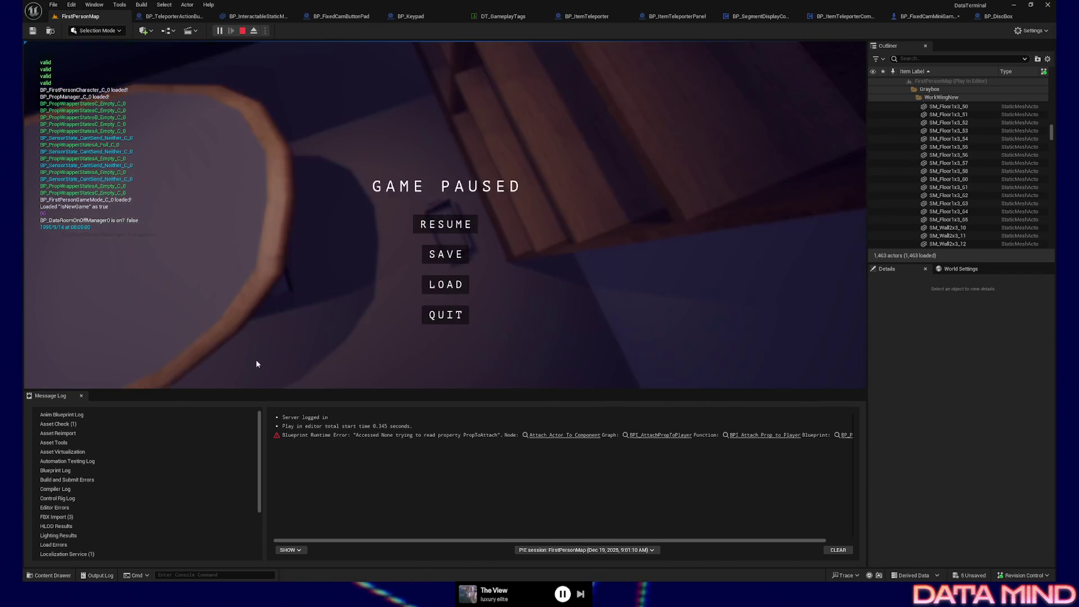
click(433, 315)
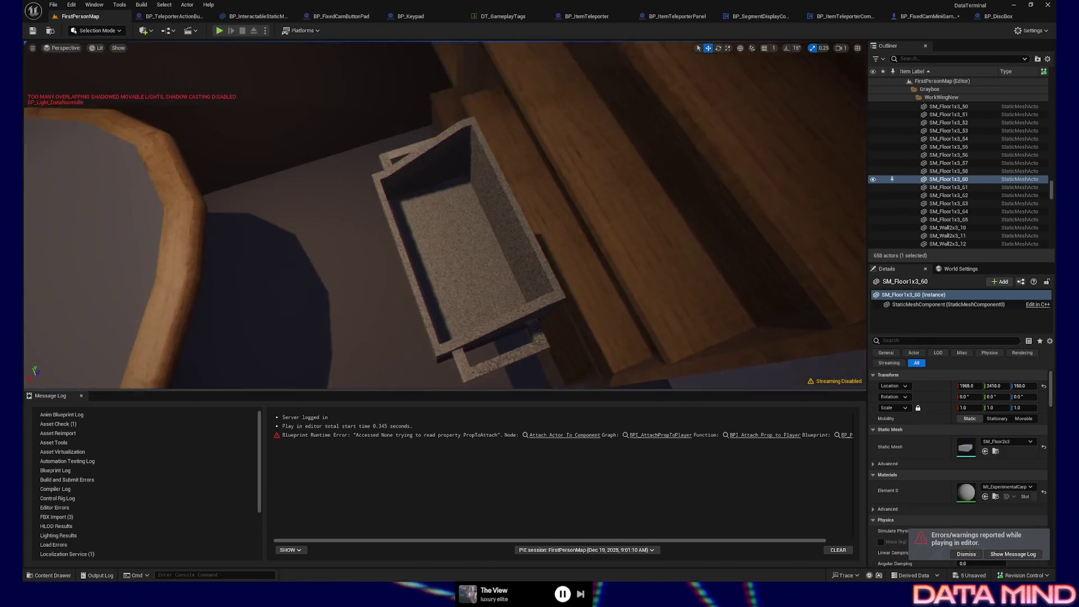
scroll(513, 229, up, 3)
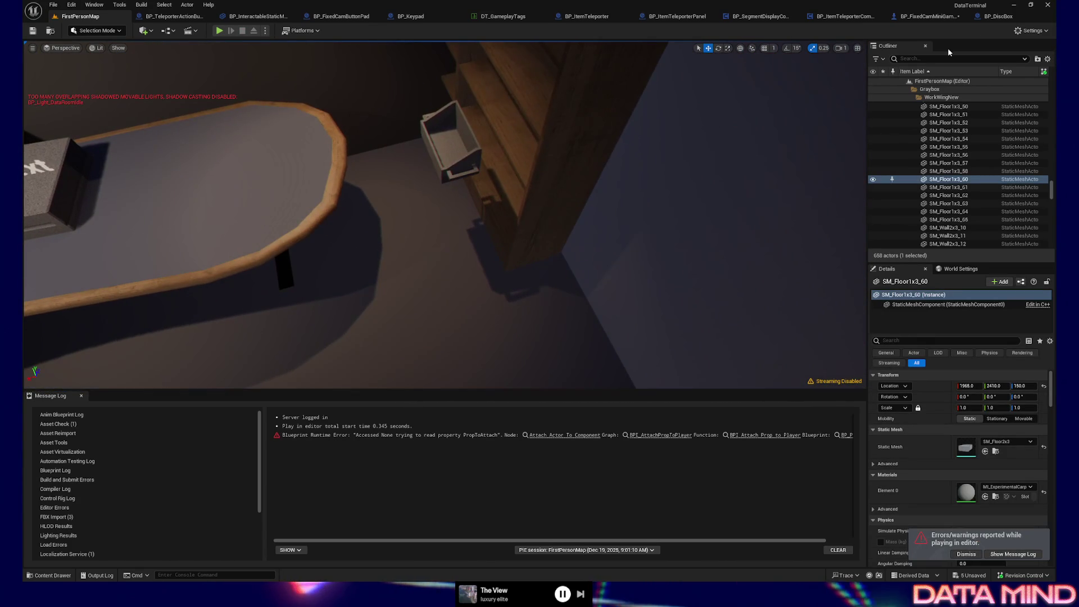
click(1008, 16)
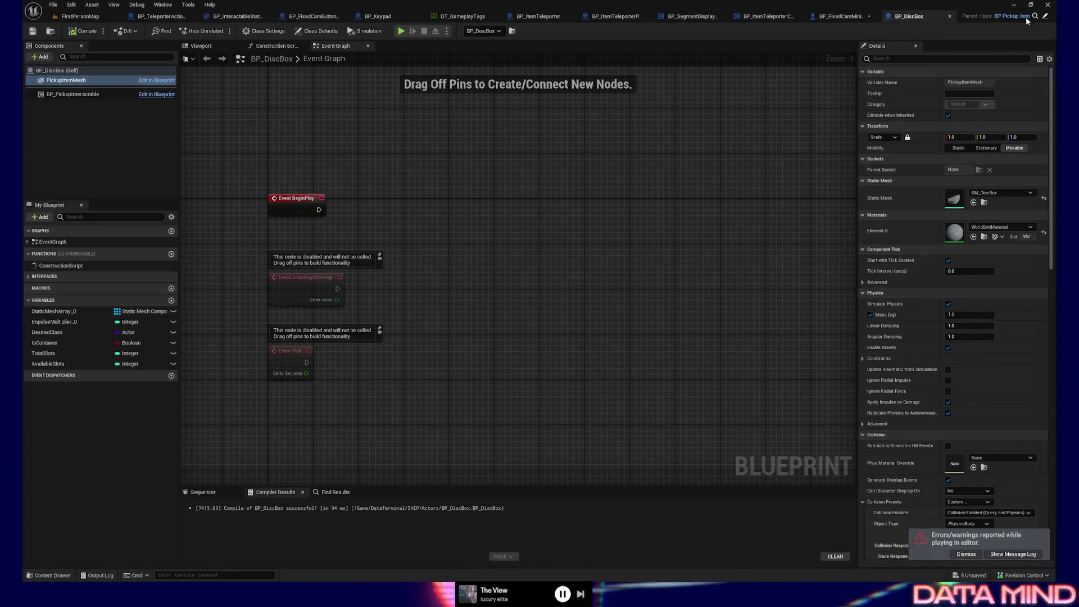
- Open parent BP_PickupItem, inspect its PickupItemMesh and Event Graph, then switch back to BP_DiscBox
click(1045, 18)
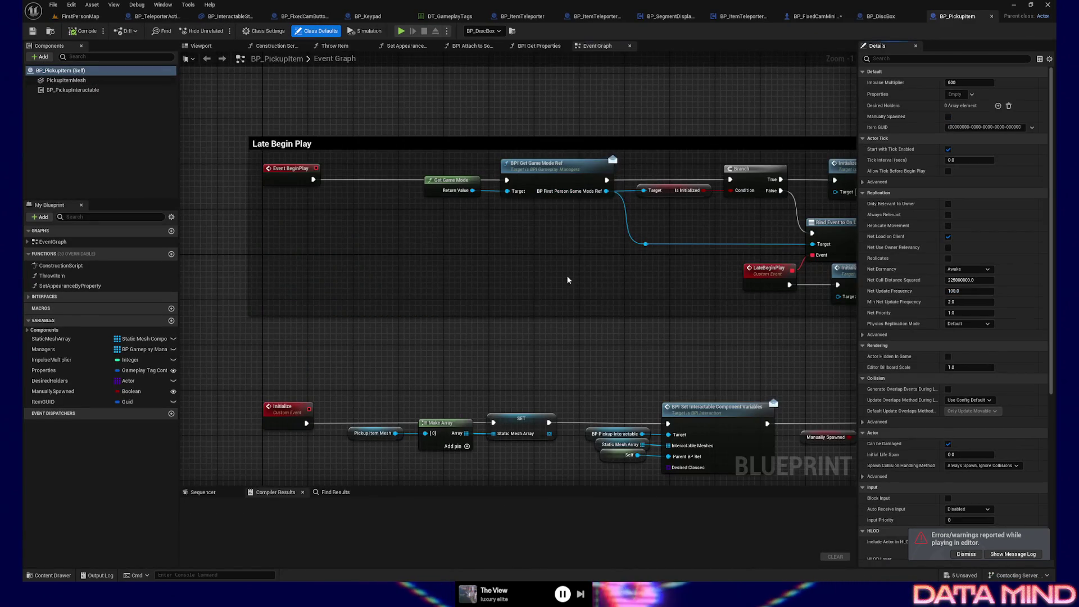
click(66, 80)
mouse_move(514, 273)
mouse_down()
mouse_move(429, 270)
mouse_move(477, 267)
mouse_move(525, 229)
mouse_move(523, 211)
mouse_up()
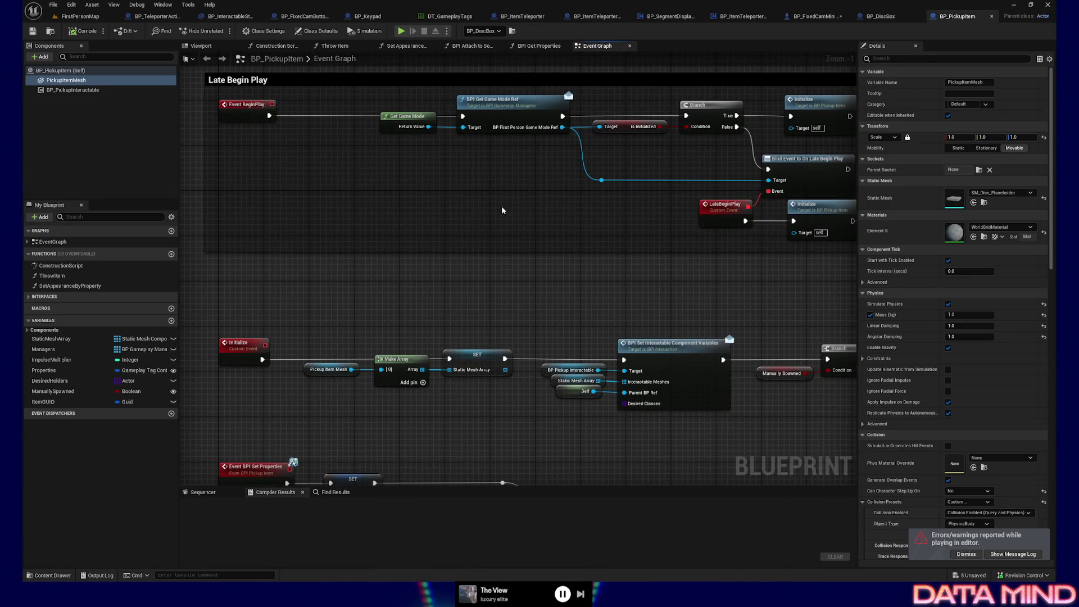
mouse_move(607, 252)
mouse_down()
mouse_move(565, 199)
mouse_move(647, 177)
mouse_up()
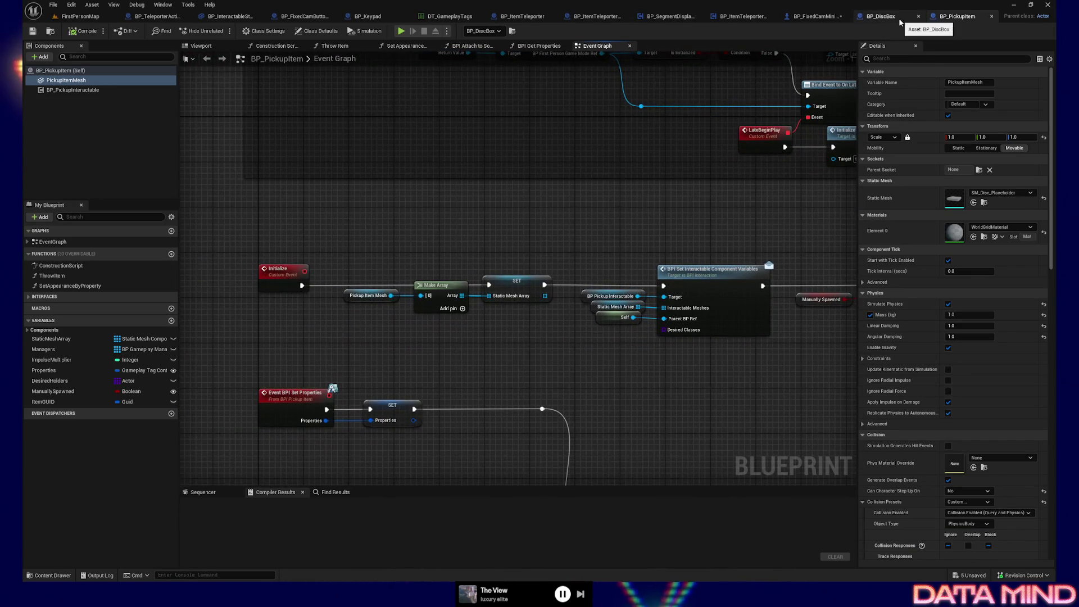
click(881, 16)
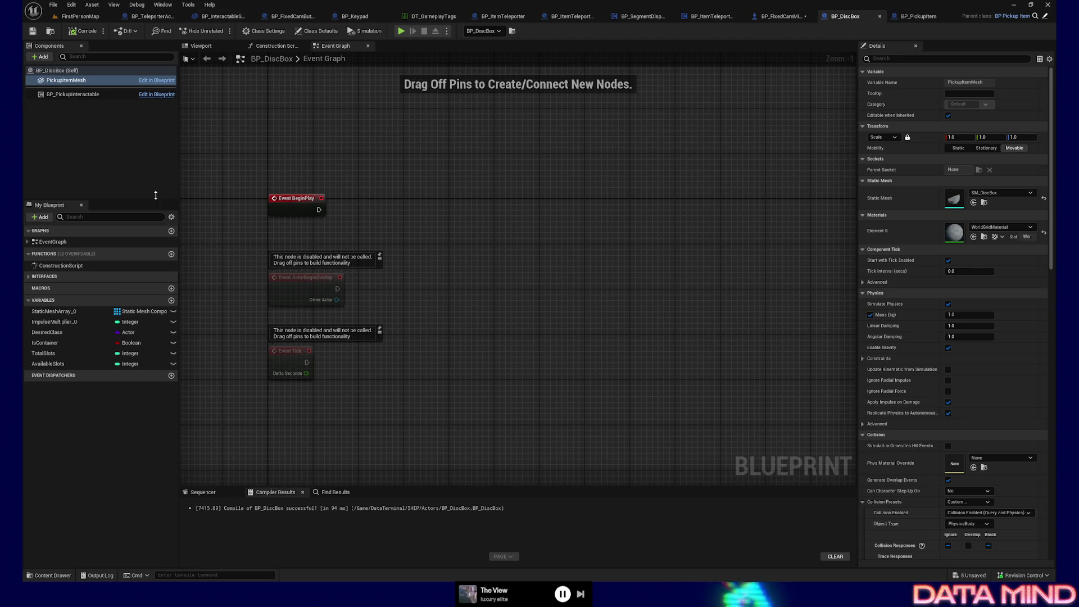
- Review BP_DiscBox's Construction Script, then return to its Event Graph
click(264, 48)
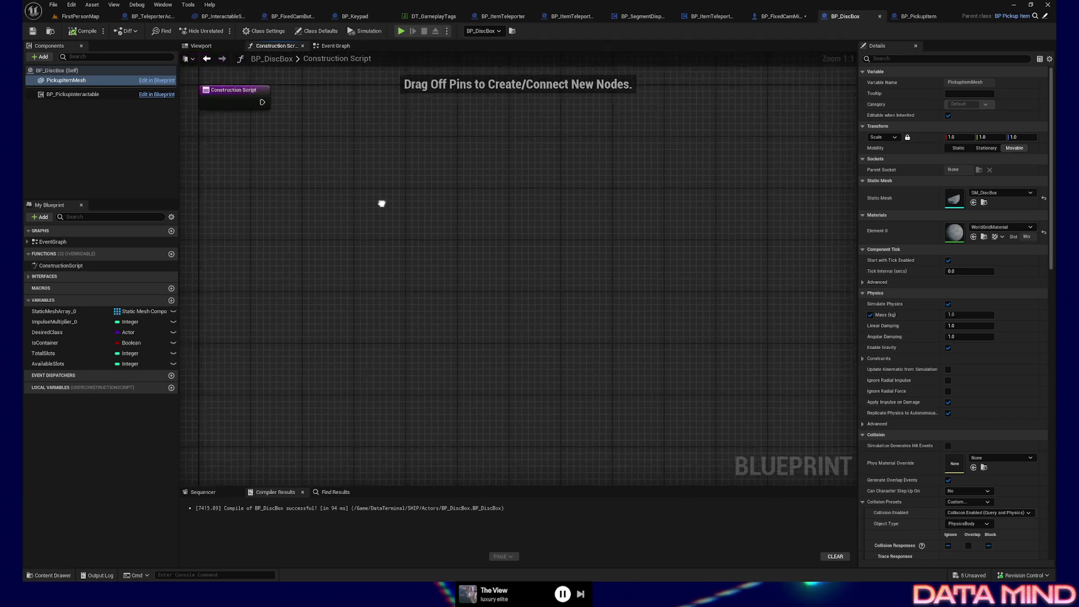
click(331, 47)
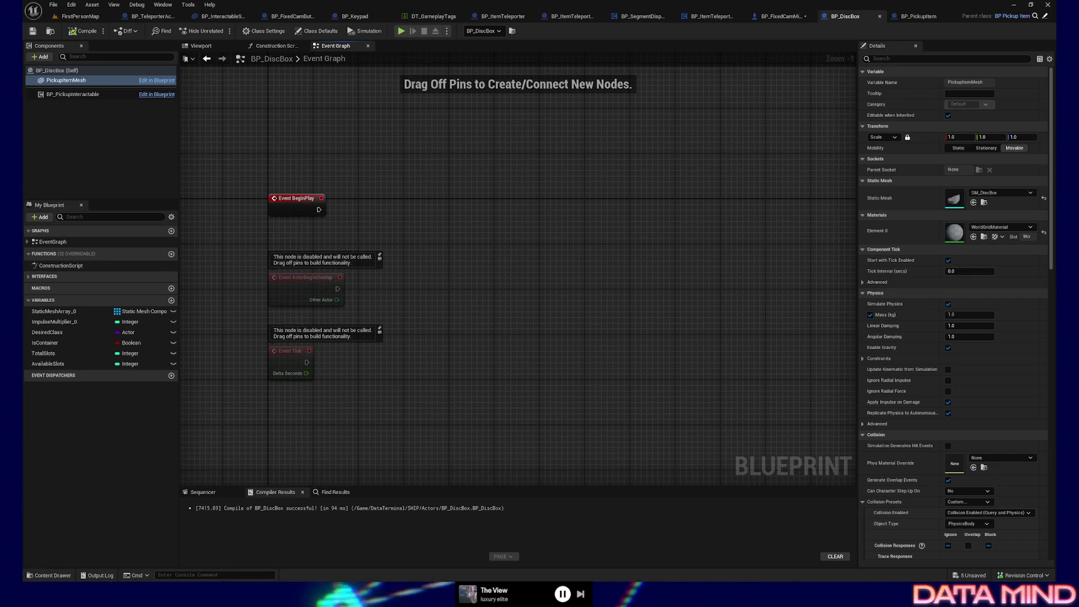
mouse_move(494, 324)
mouse_down()
mouse_move(489, 315)
mouse_move(505, 300)
mouse_up()
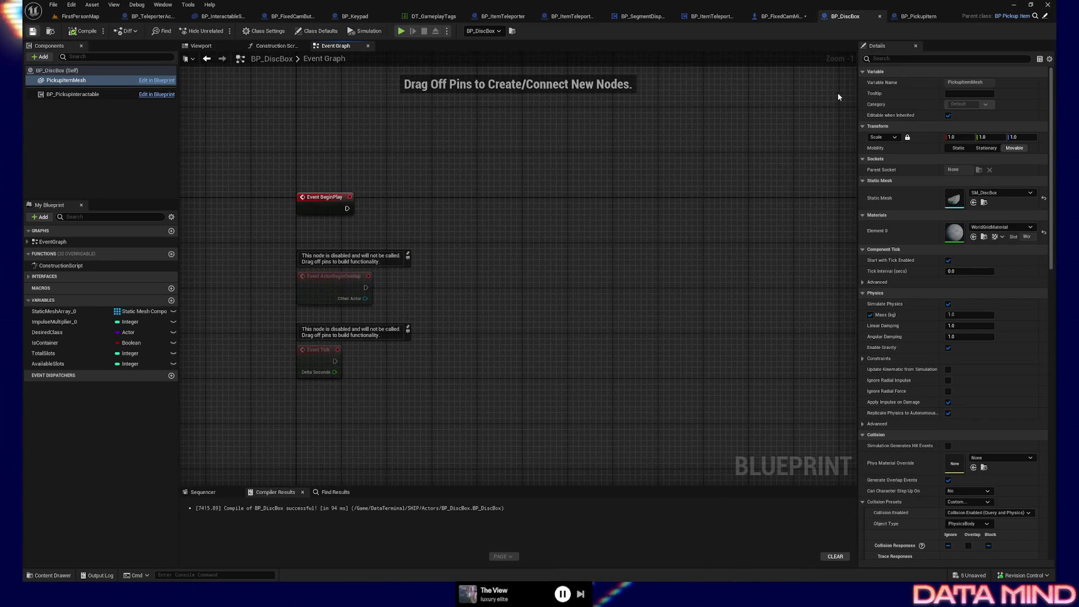
- Save all modified assets, return to BP_DiscBox, and show the SHIP/Actors folder in the Content Drawer
click(789, 18)
key(ctrl+s)
click(843, 17)
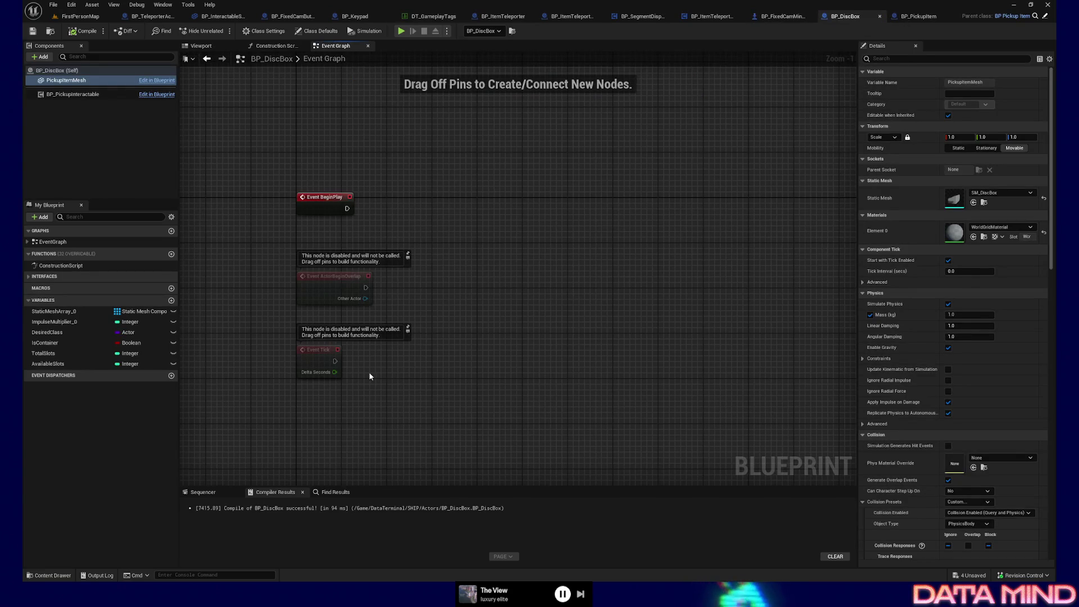
click(48, 575)
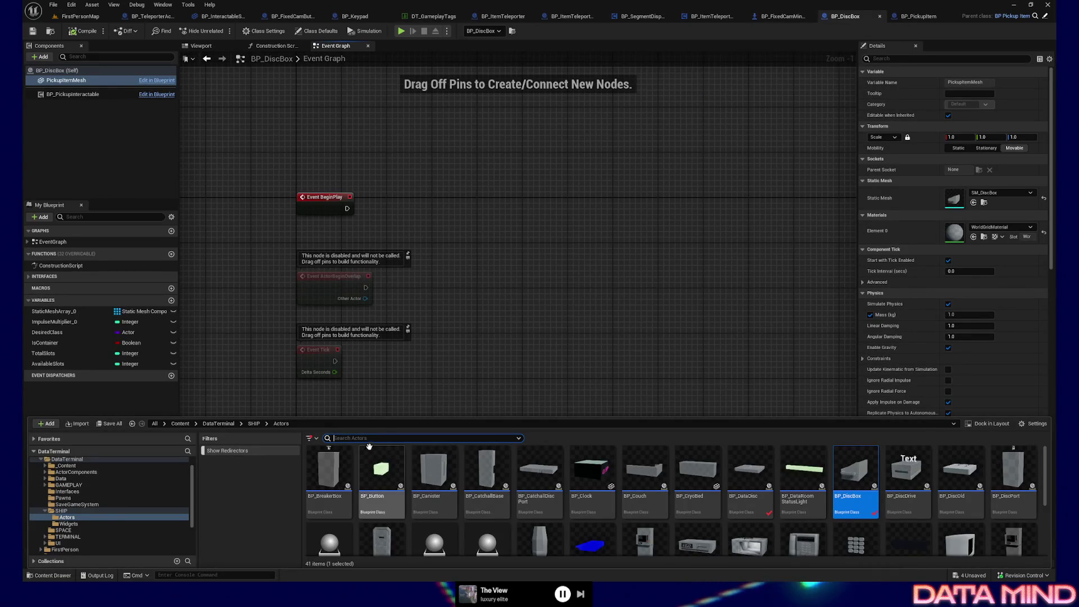
- Search the Content Drawer for 'datadisc' and open the BP_DataDisc blueprint
text(di)
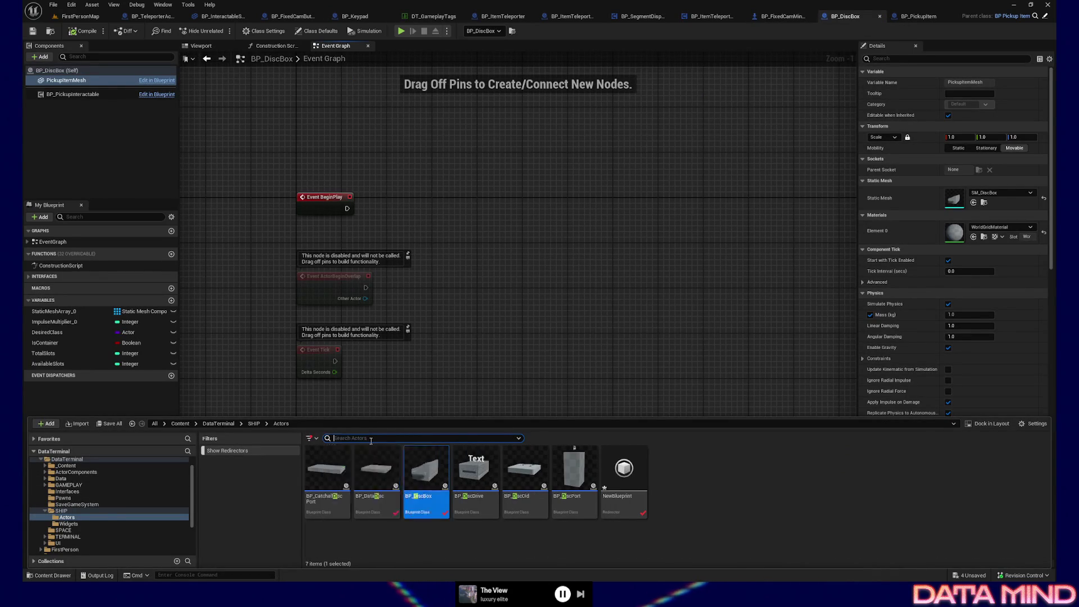
text(datadisc)
double_click(328, 471)
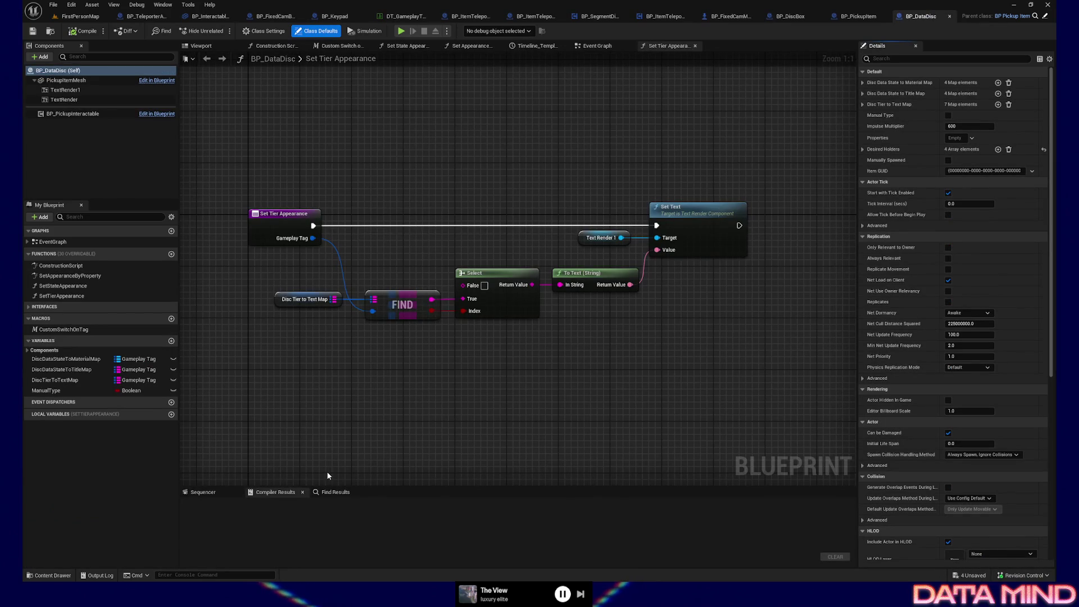
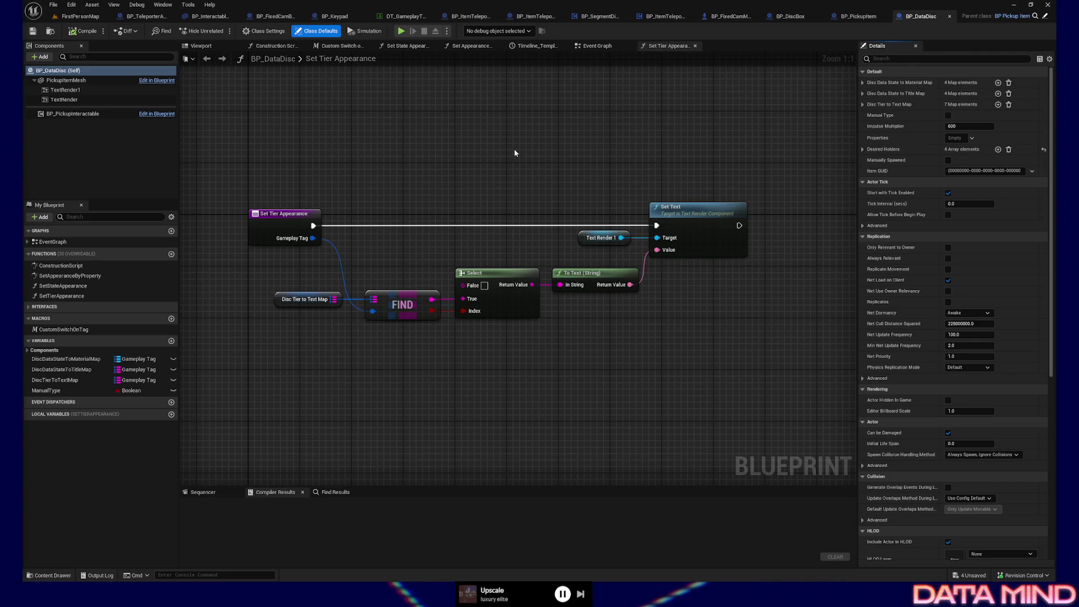
- Go from BP_DataDisc's Event Graph to BP_DiscBox and bring up actions for its Event BeginPlay node
click(588, 47)
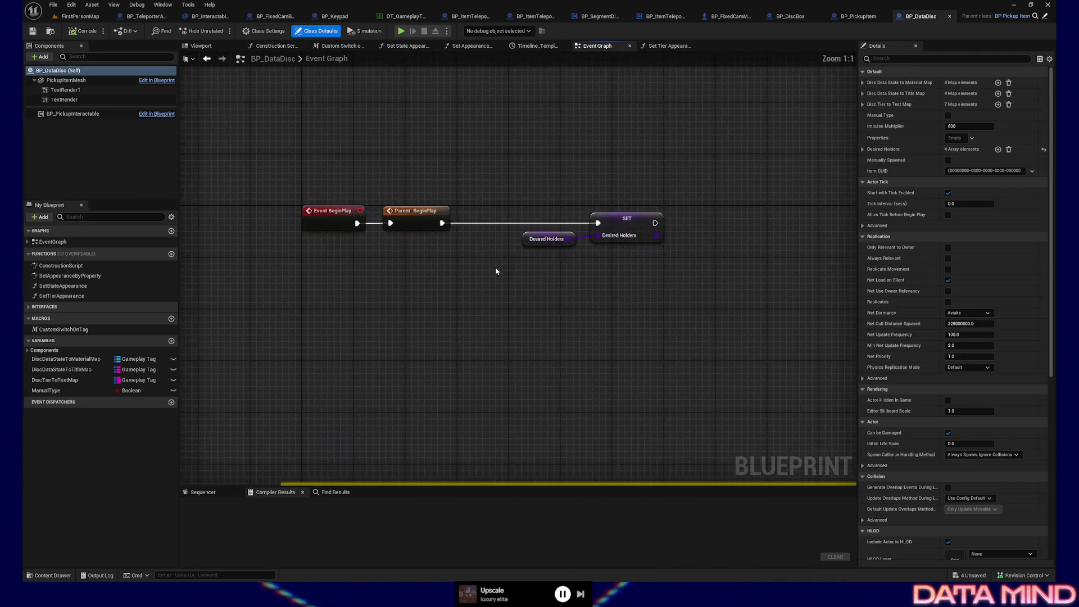
drag(255, 170, 335, 223)
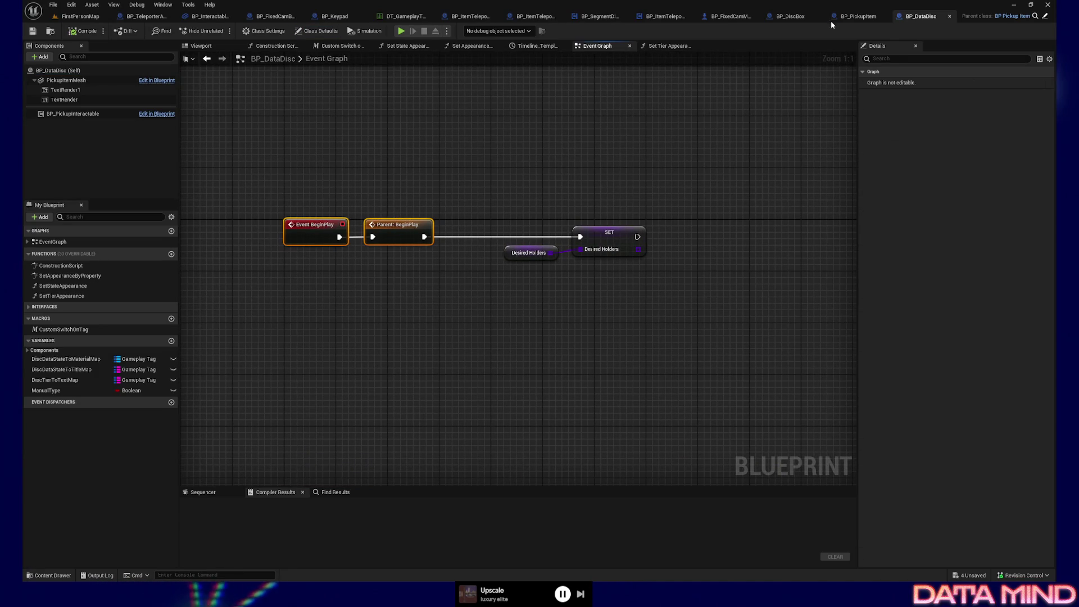
click(856, 17)
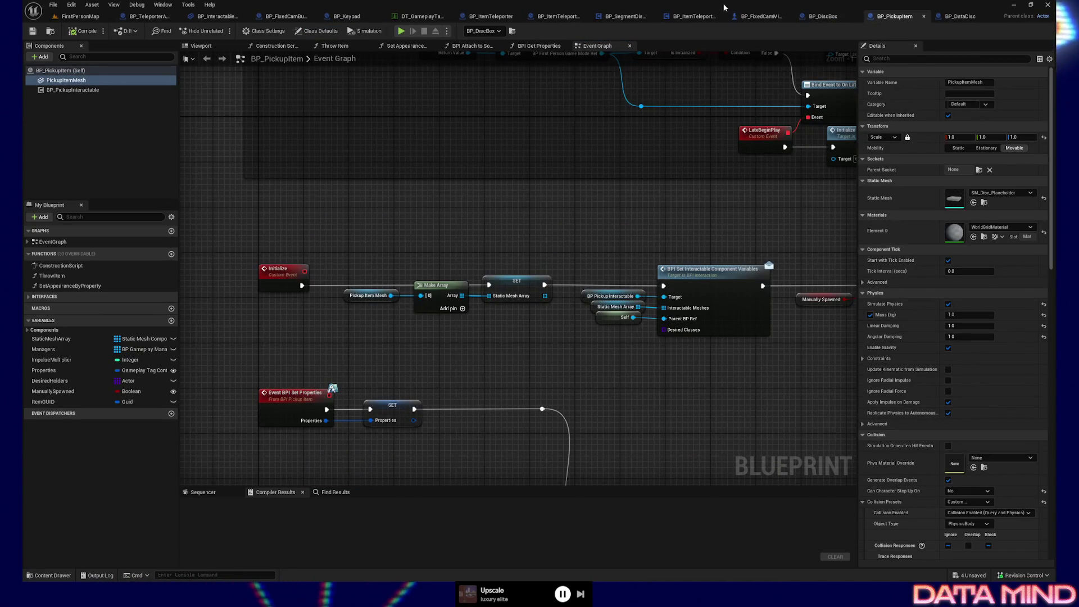
click(823, 17)
right_click(315, 206)
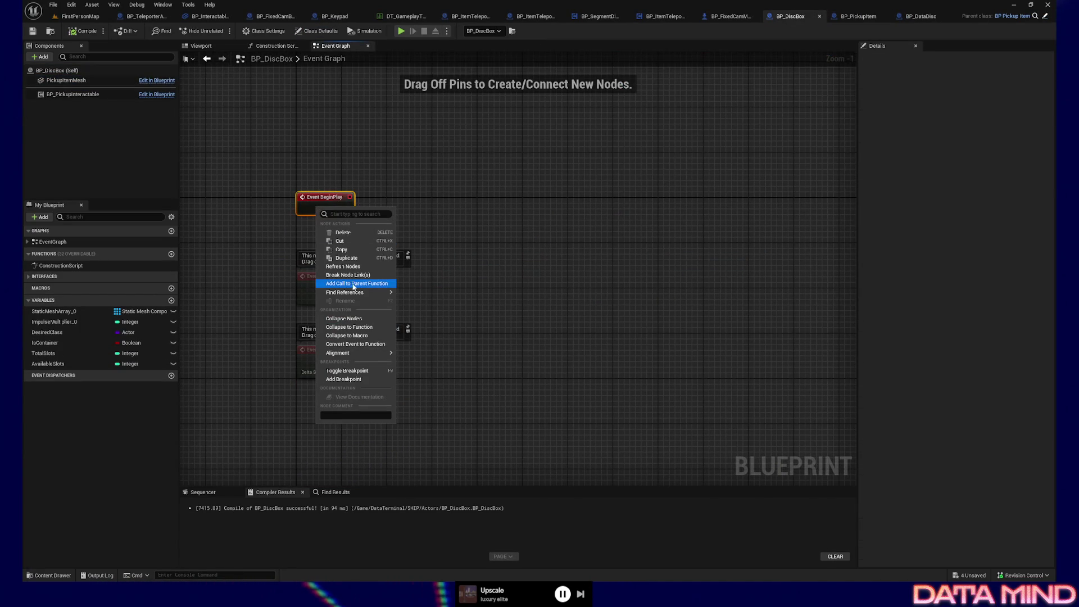
- Add a Parent: BeginPlay call and wire Event BeginPlay into it
click(356, 284)
mouse_move(338, 225)
mouse_down()
mouse_move(433, 193)
mouse_move(399, 201)
mouse_up()
drag(296, 166, 434, 217)
key(q)
- Delete the two disabled event nodes and compile BP_DiscBox
drag(238, 245, 492, 410)
key(Delete)
click(83, 31)
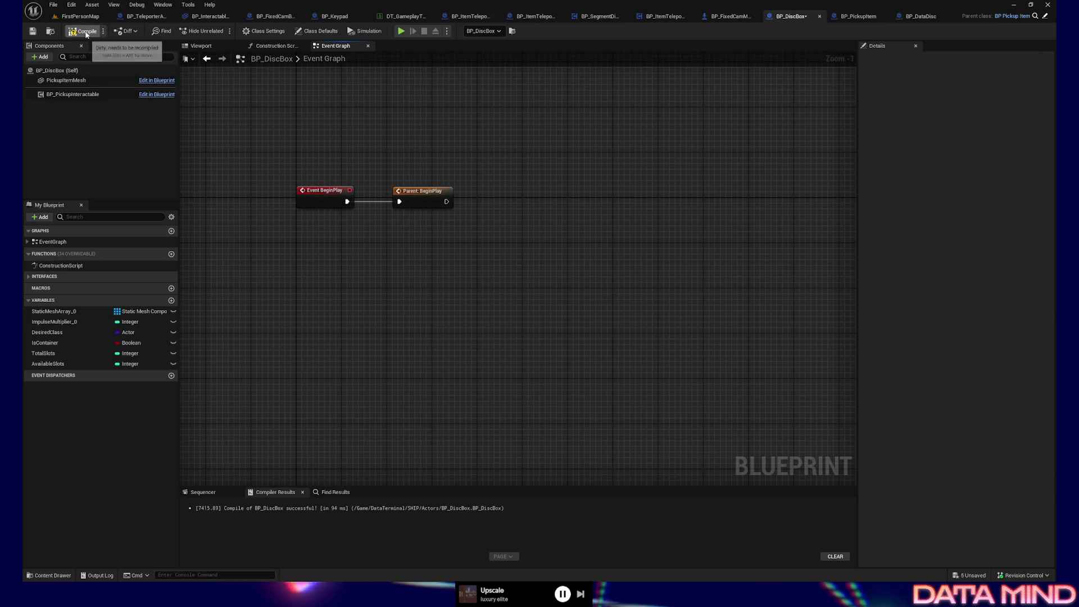
click(82, 16)
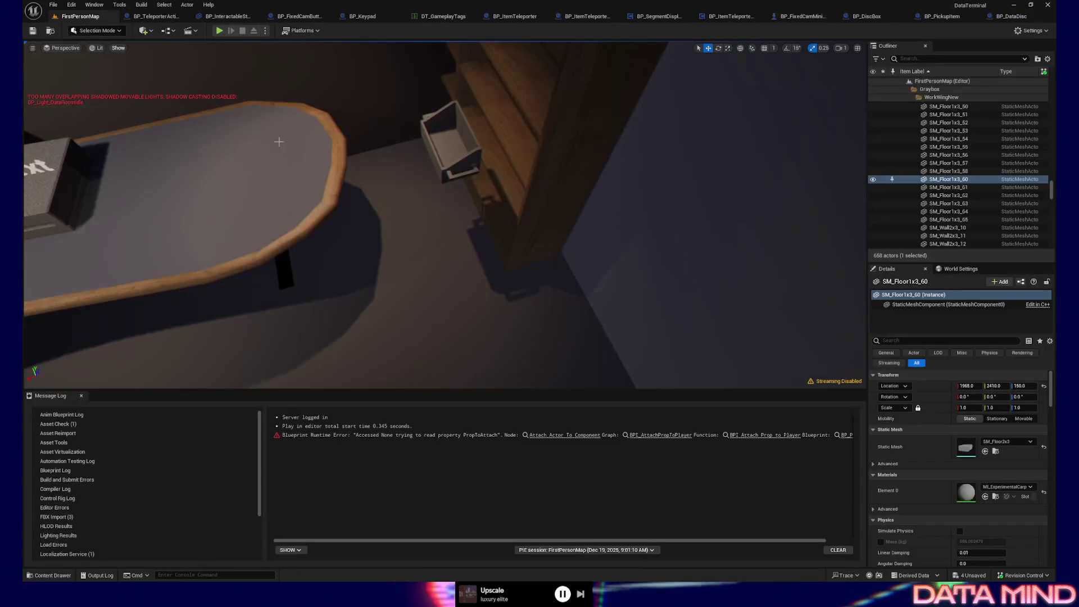
- Play From Here at a floor spot, walk into the room and drop the held box
right_click(450, 348)
click(459, 336)
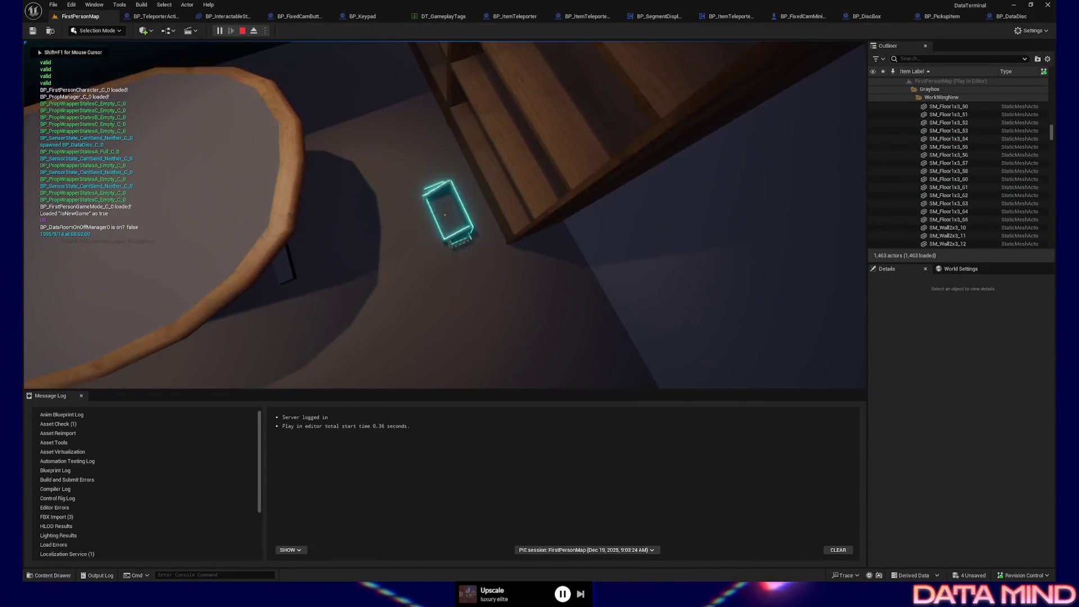
key(e)
key(w)
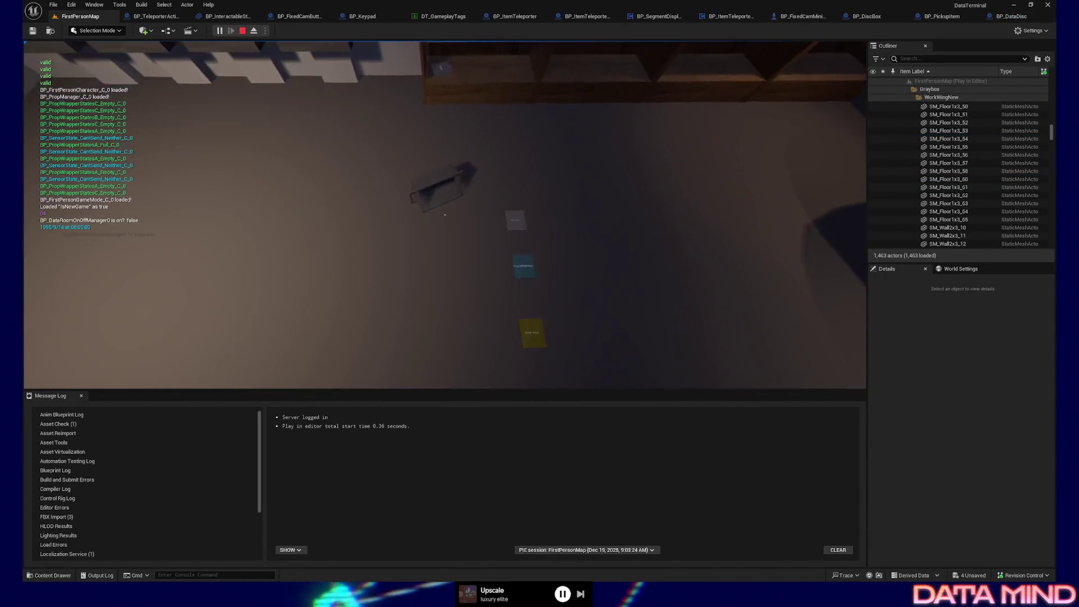
mouse_move(444, 215)
key(e)
key(w)
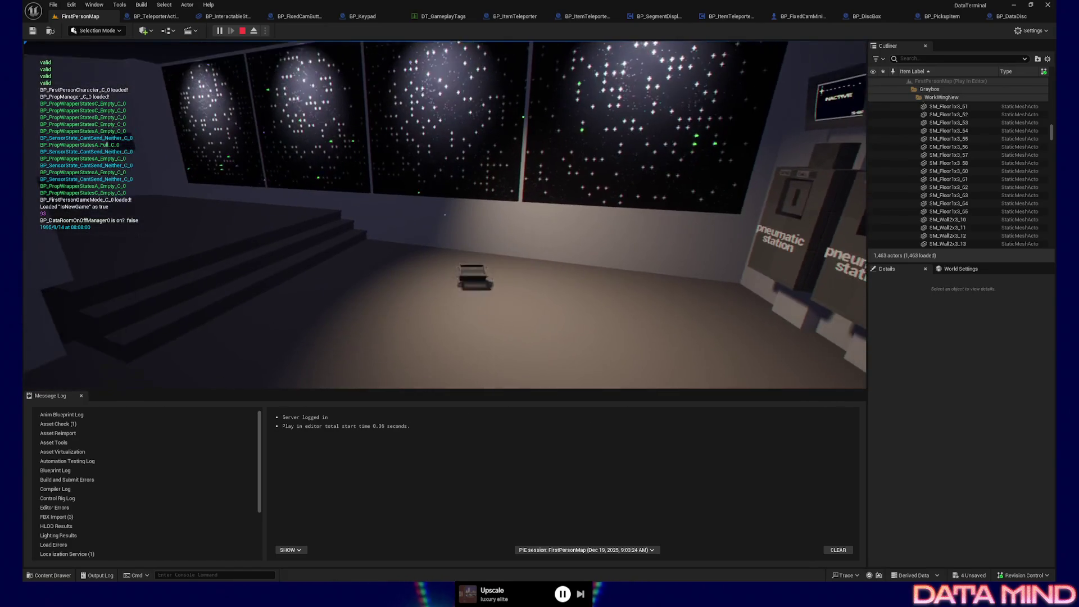
- Pick up and drop the box a few times, then quit the play session
key(w)
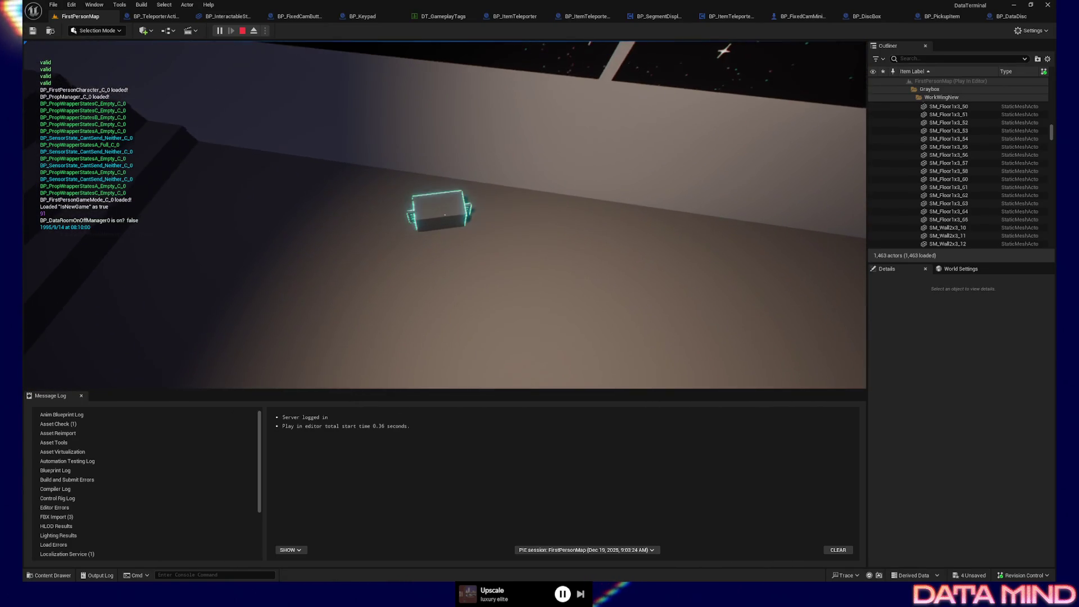
key(e)
key(e)
key(w)
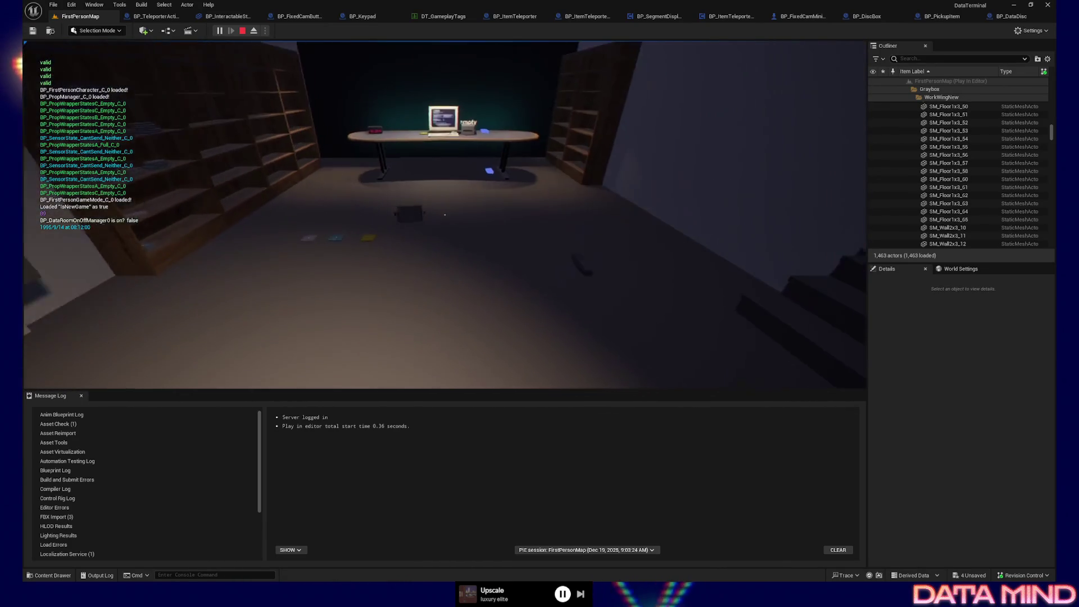
key(e)
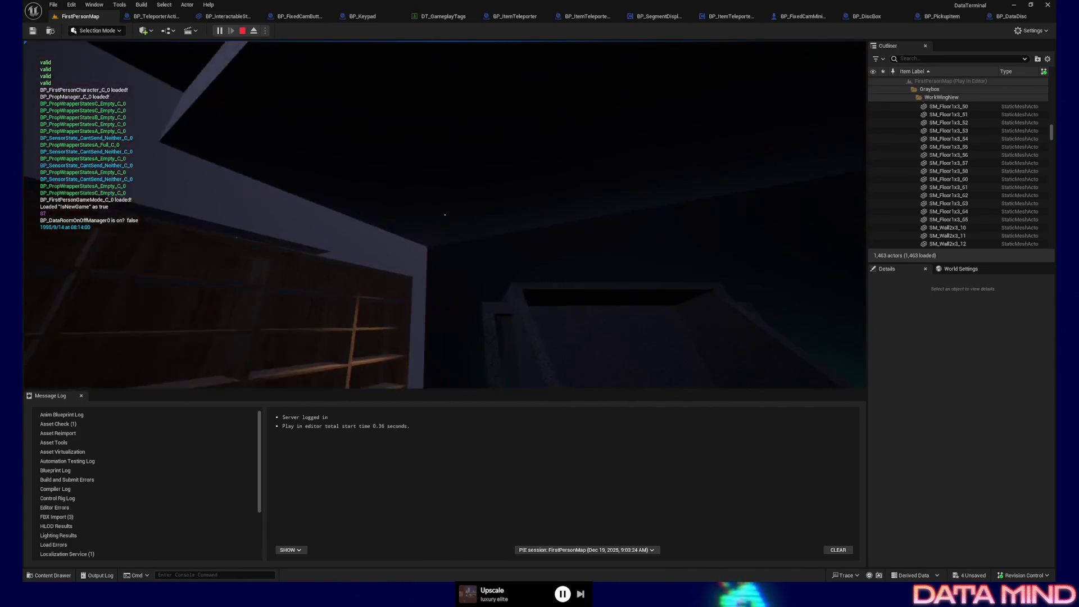
key(e)
key(w)
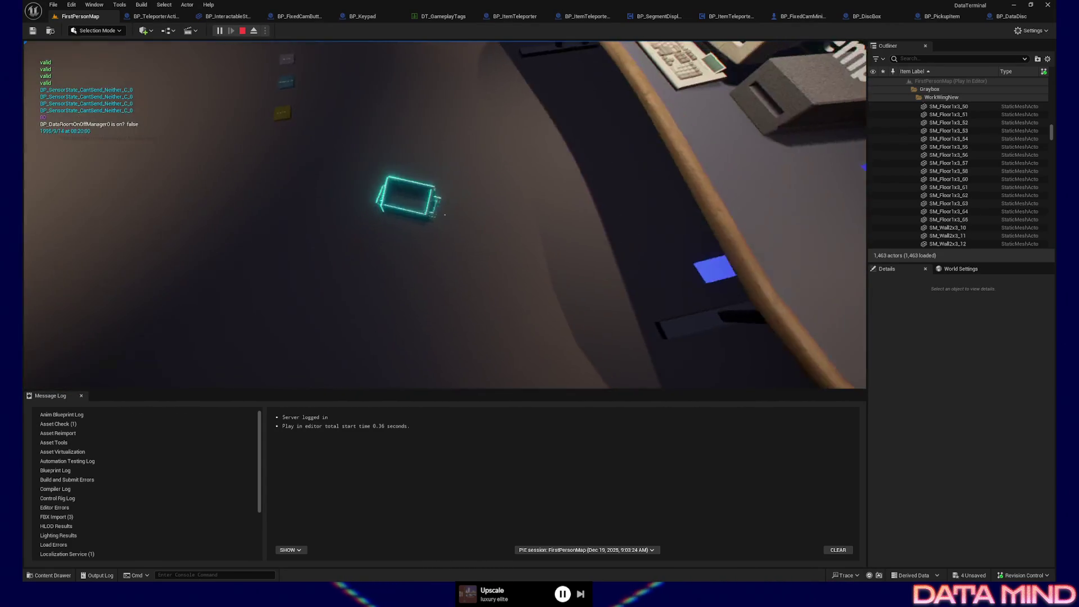
key(Escape)
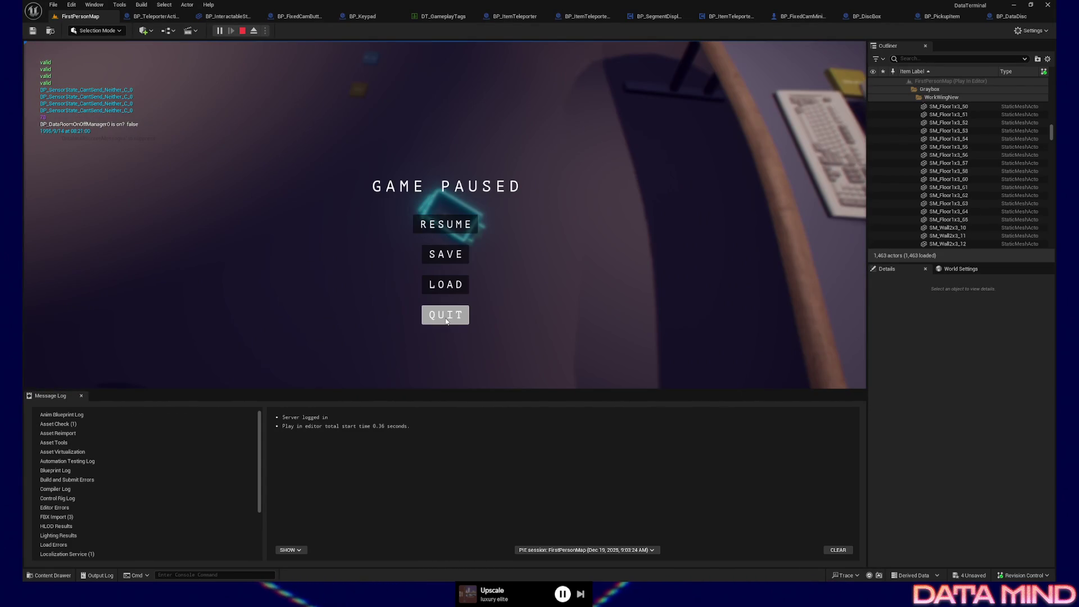
click(446, 320)
drag(460, 389, 460, 480)
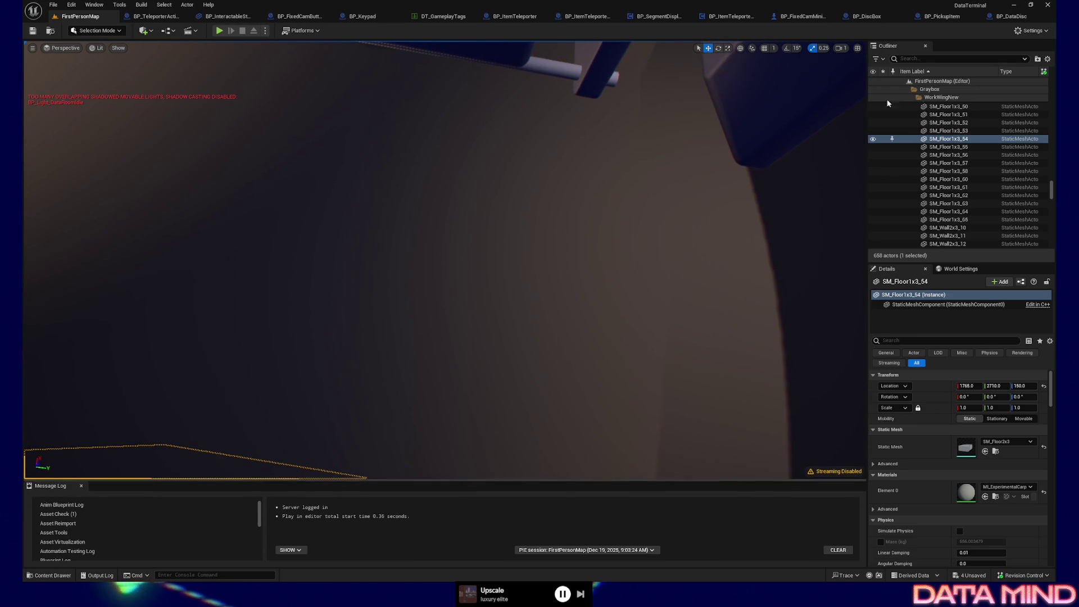
- Check the DesiredHolders variable's settings and reopen BP_DataDisc from the Content Browser
click(1011, 18)
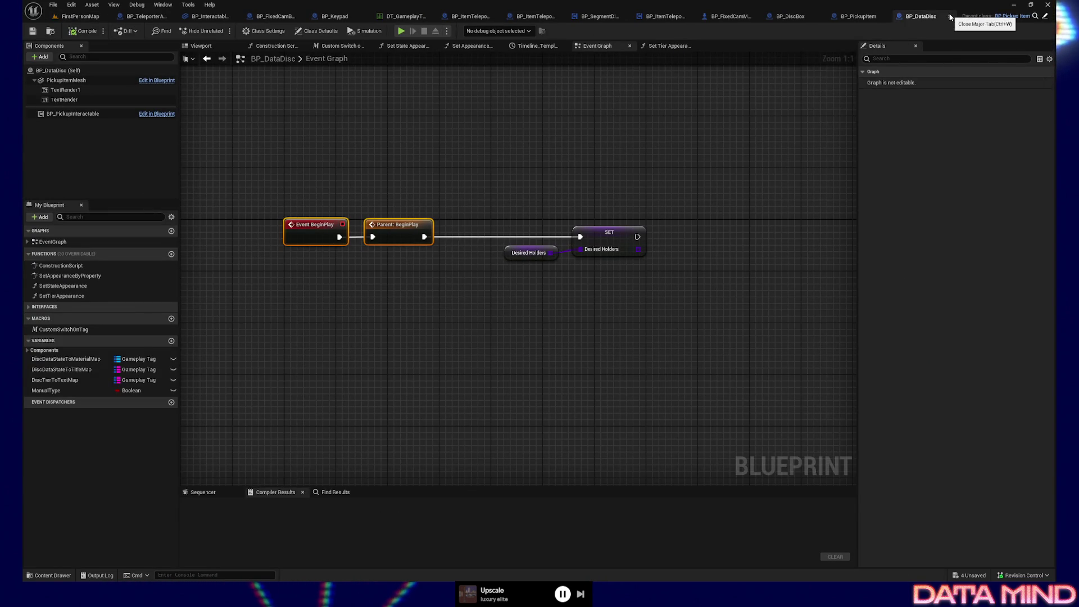
click(949, 16)
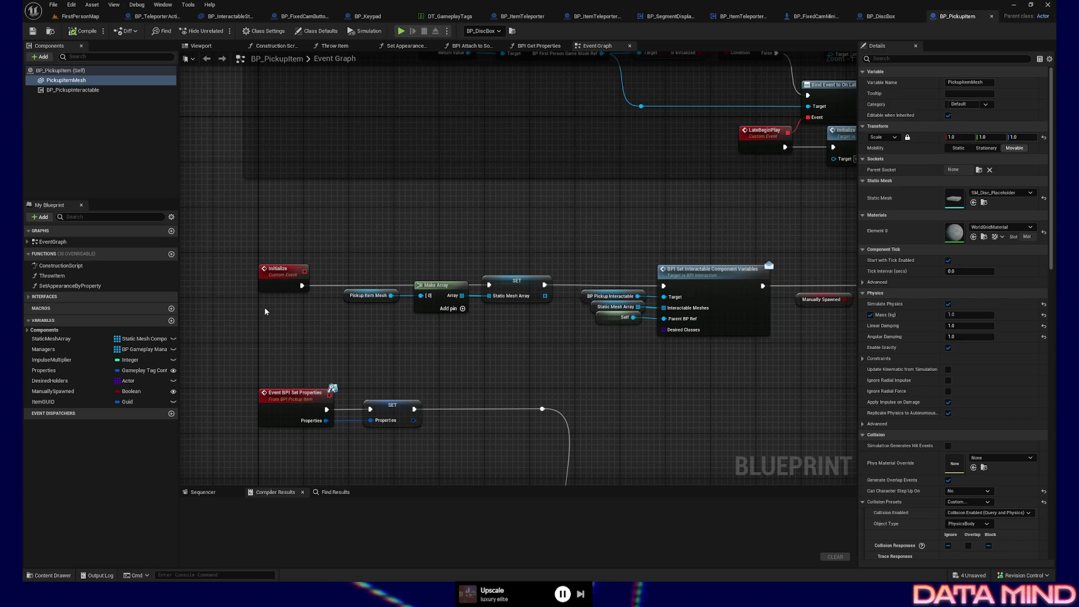
click(120, 382)
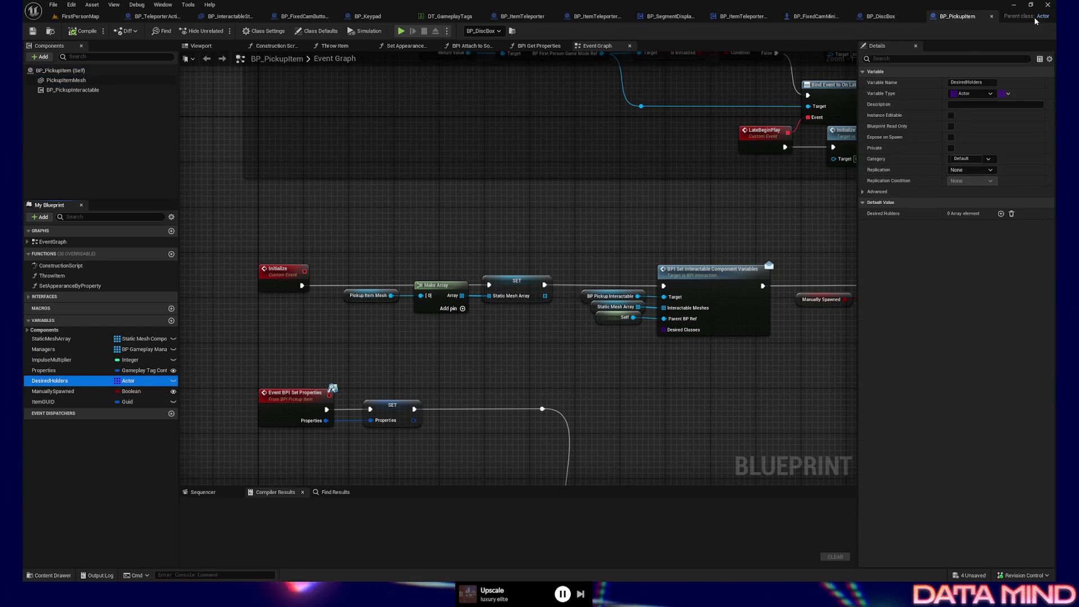
click(53, 577)
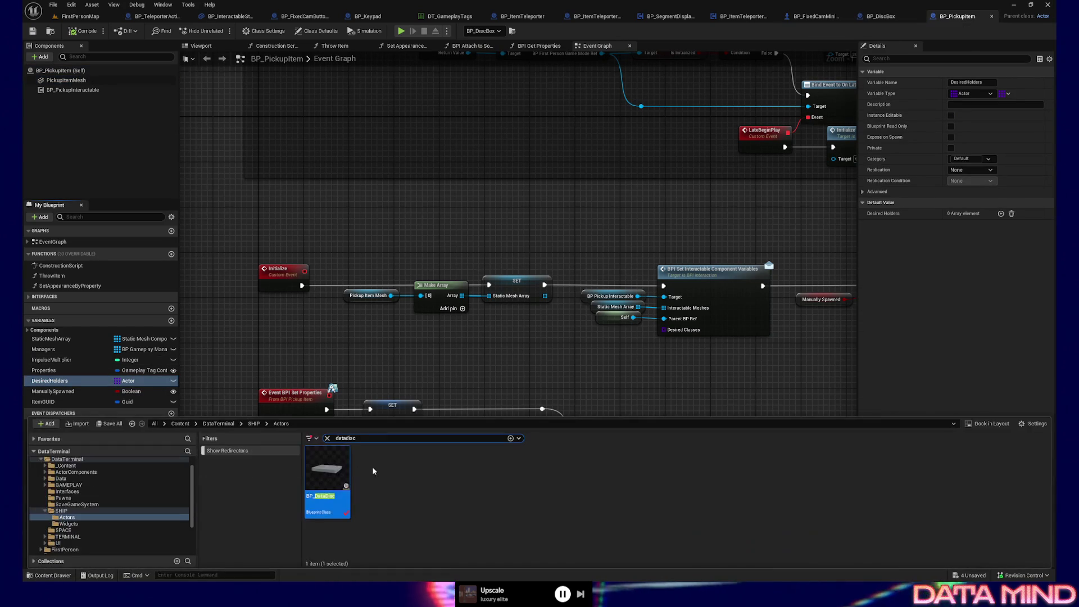
double_click(323, 475)
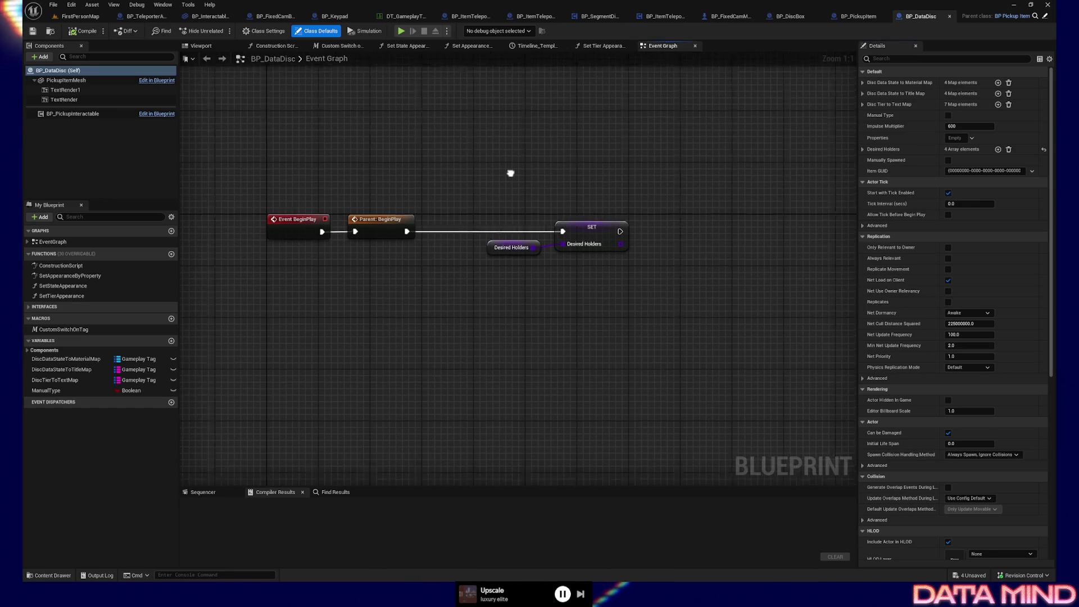
- Inspect BP_DataDisc's Desired Holders and SET nodes, then return to BP_DiscBox's graph
mouse_move(466, 206)
mouse_down()
mouse_move(486, 207)
mouse_move(507, 280)
mouse_move(508, 266)
mouse_up()
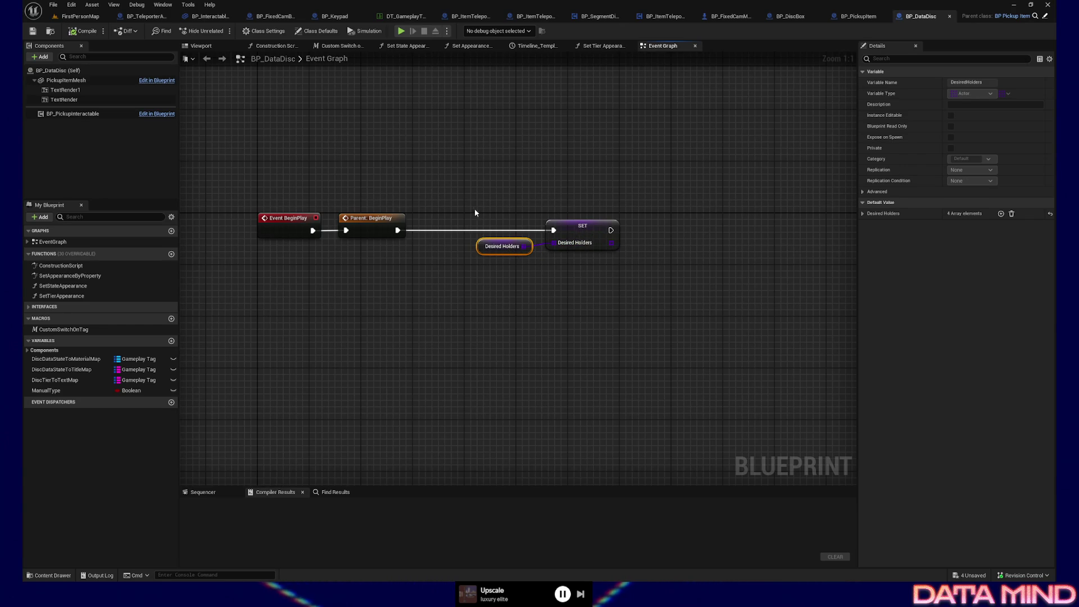
drag(475, 212, 621, 313)
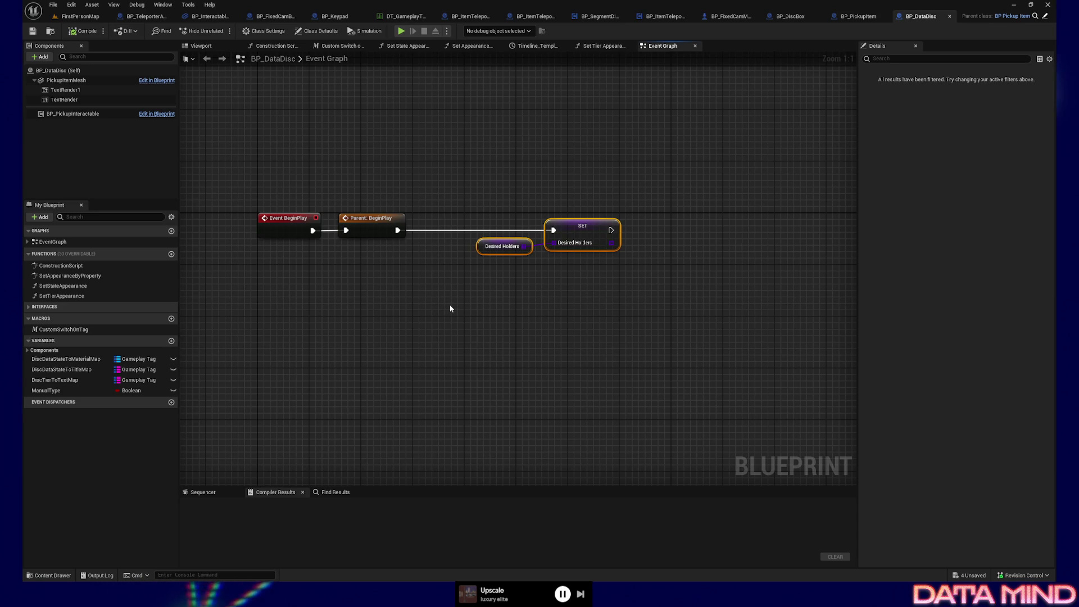
click(29, 350)
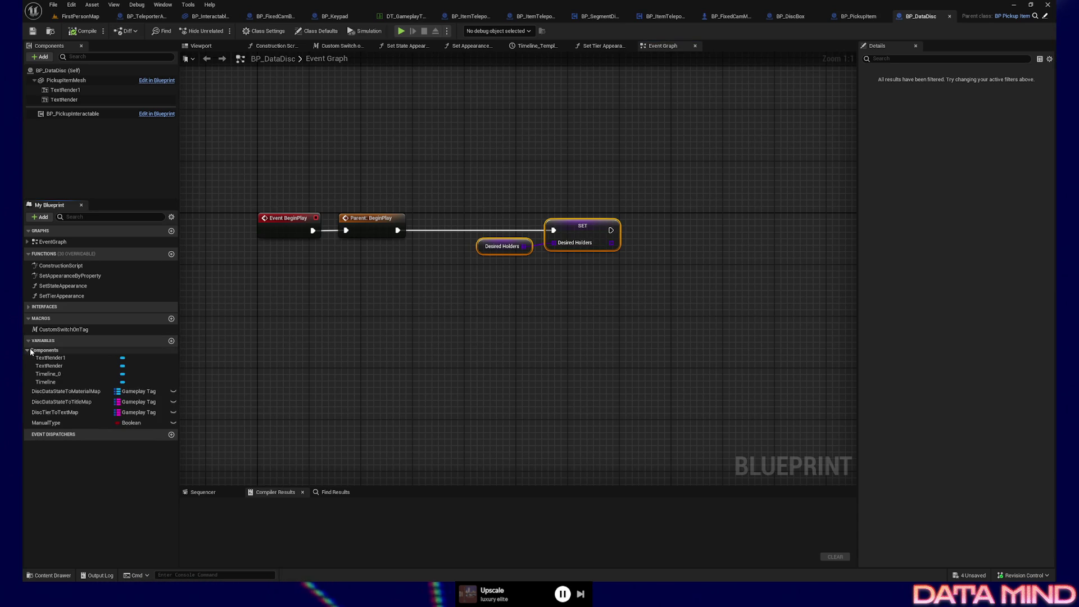
drag(485, 173, 659, 325)
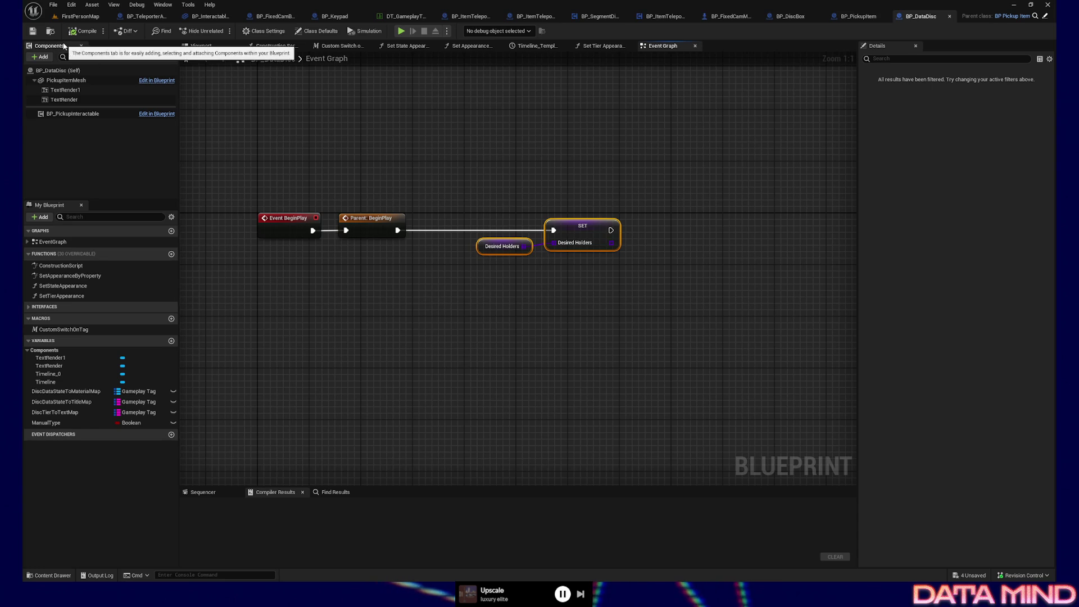
click(858, 17)
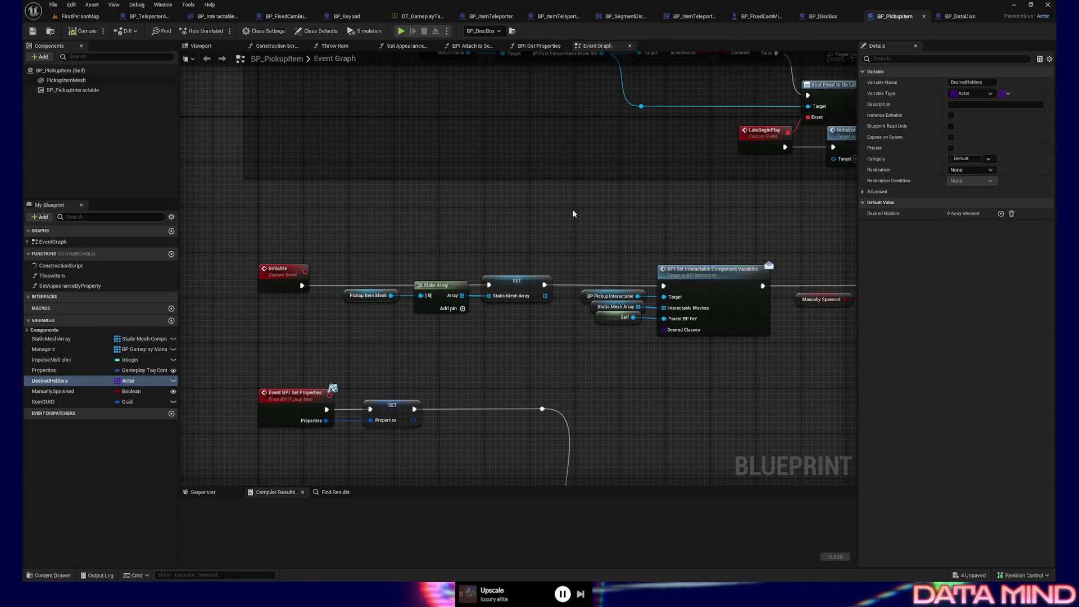
click(792, 17)
drag(408, 323, 402, 331)
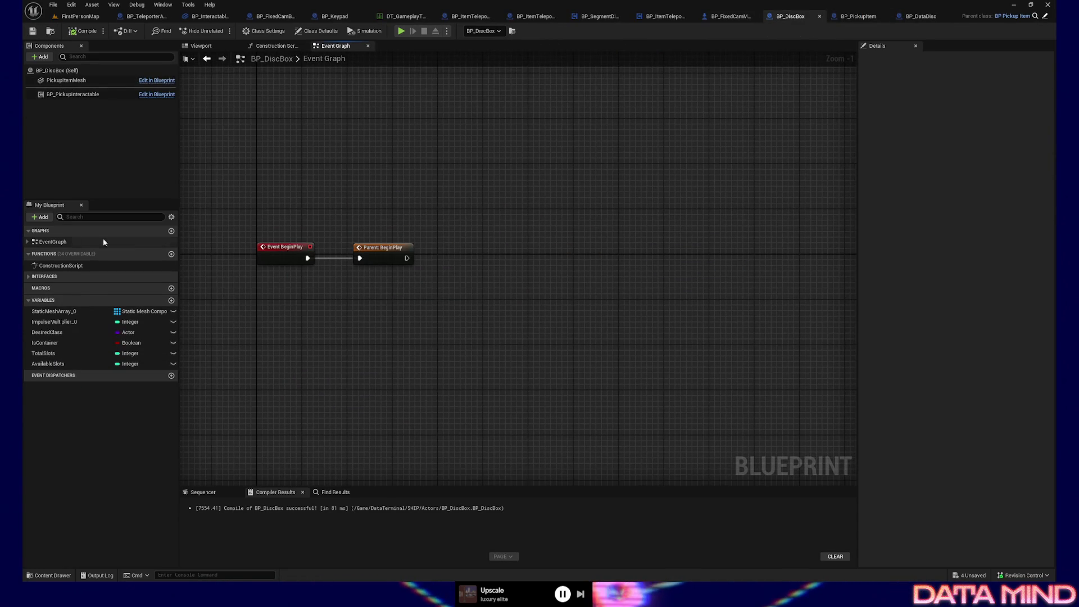
- Set the PickupItemMesh component's static mesh to SM_DiscBoxBase
click(66, 80)
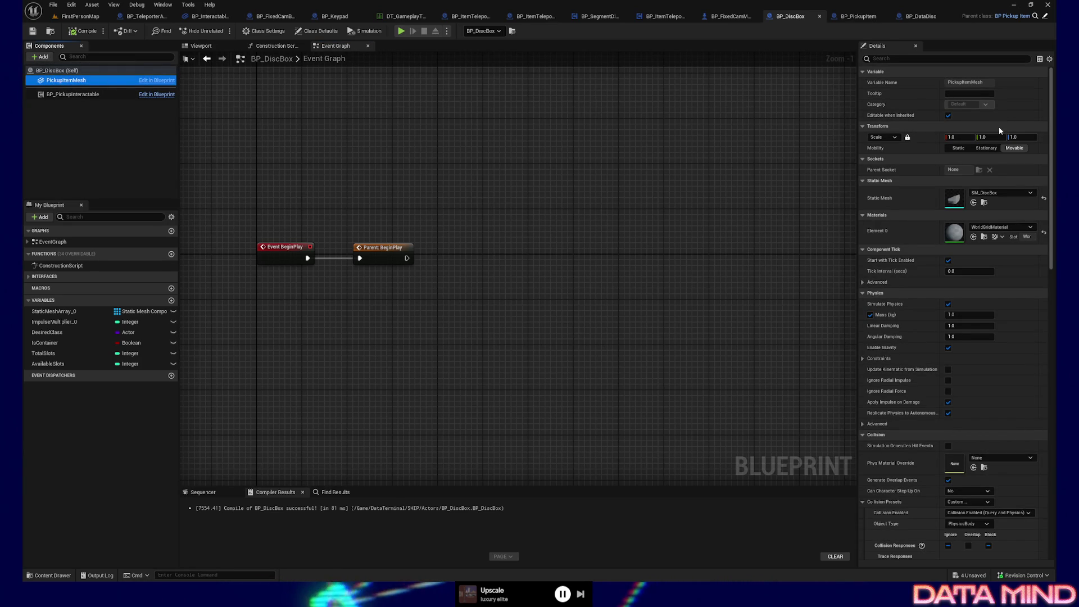
click(996, 194)
text(sm_dis)
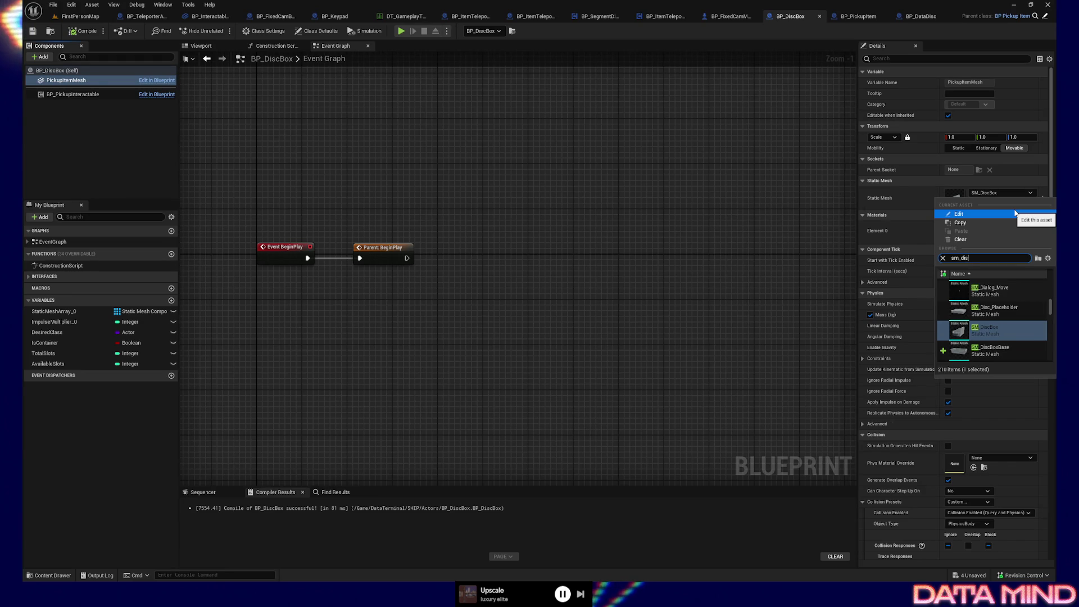
text(cbo)
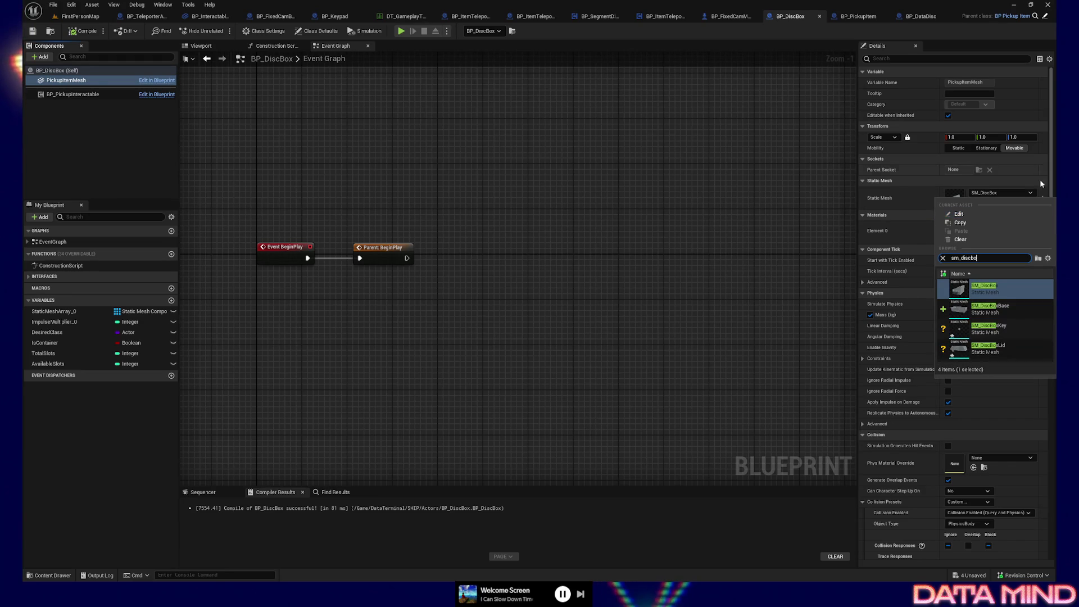
click(1006, 307)
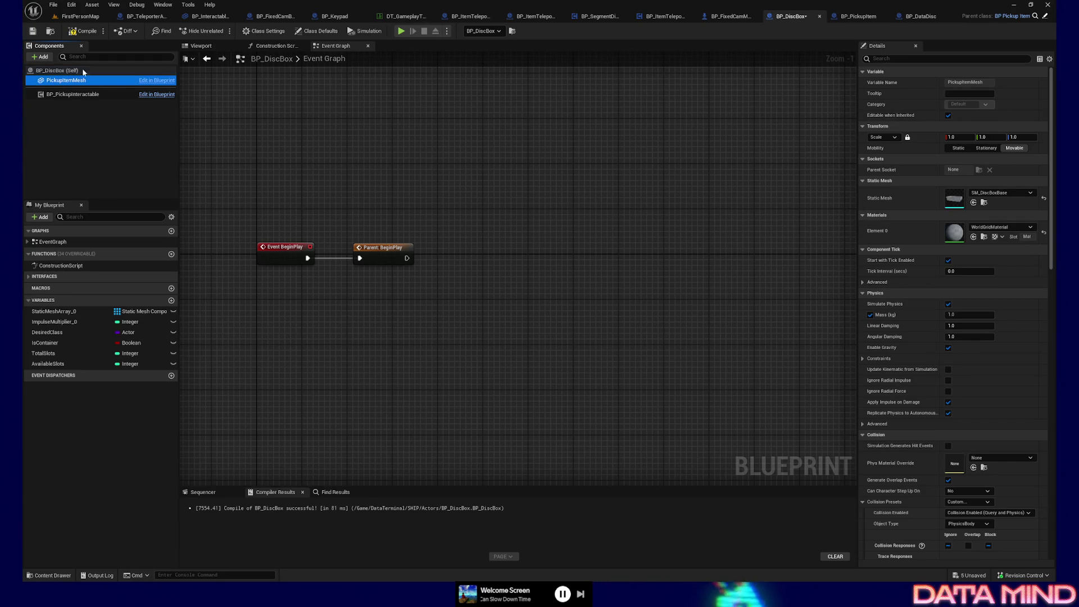
- Compile and save BP_DiscBox and check the disc box in the Viewport preview
click(83, 31)
click(32, 31)
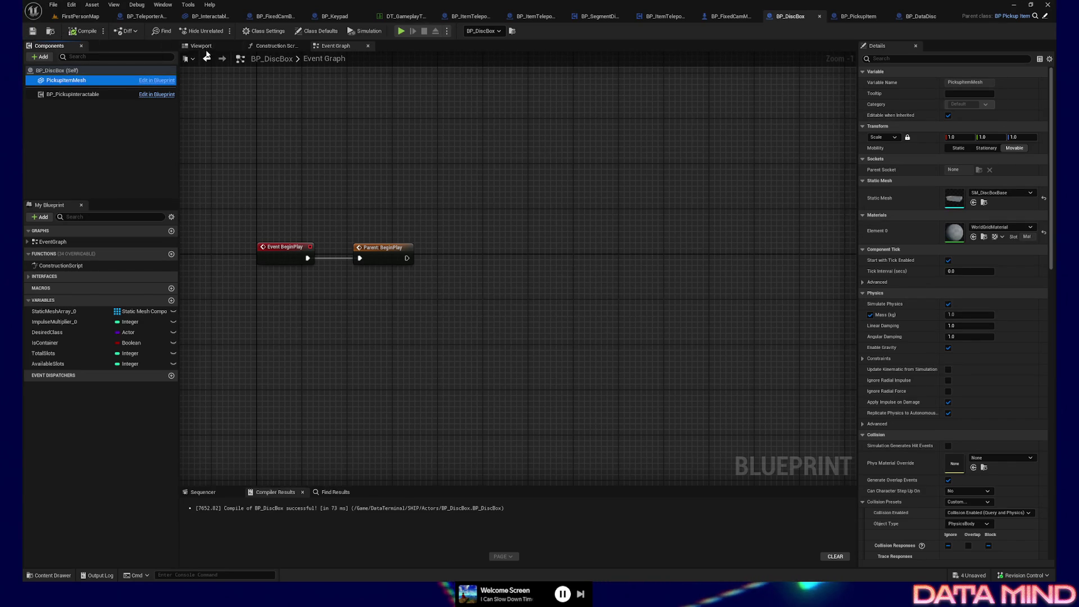
click(200, 46)
scroll(532, 269, up, 5)
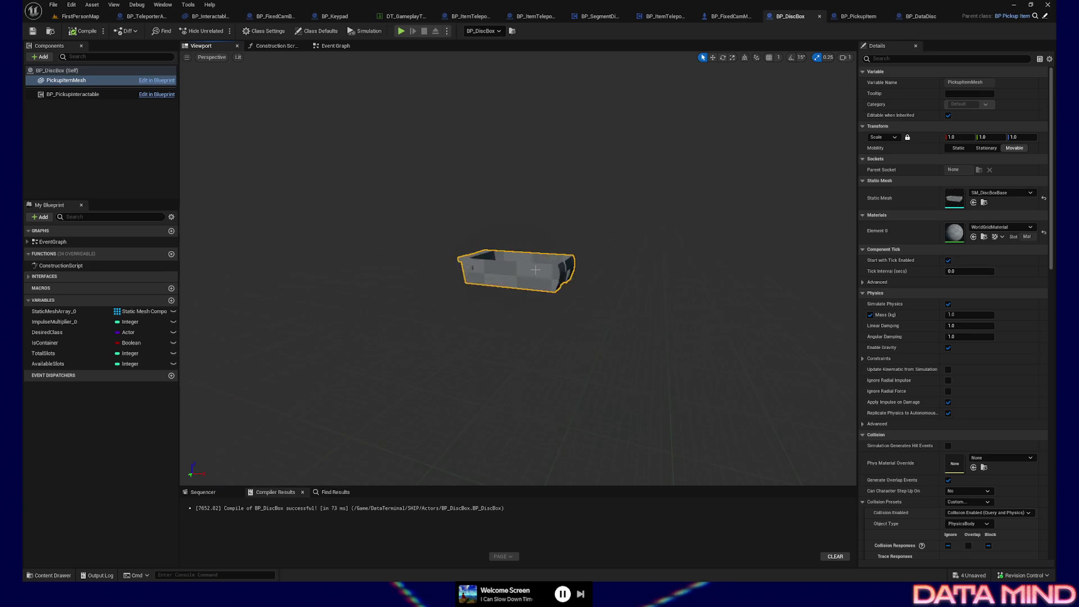
scroll(531, 269, down, 5)
mouse_move(531, 269)
mouse_down()
mouse_move(365, 273)
mouse_move(444, 278)
mouse_up()
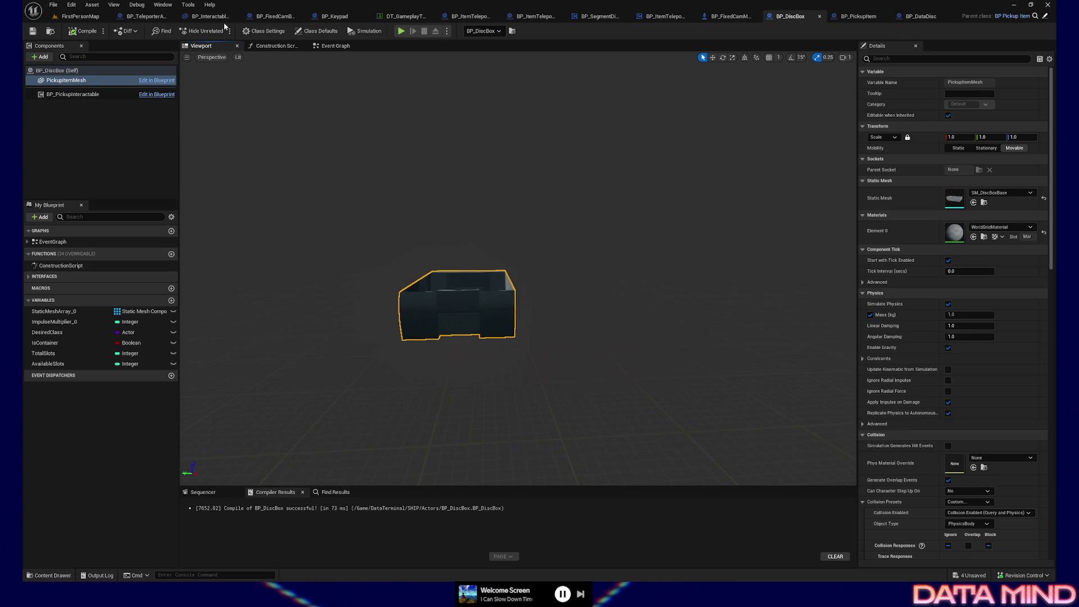
click(70, 17)
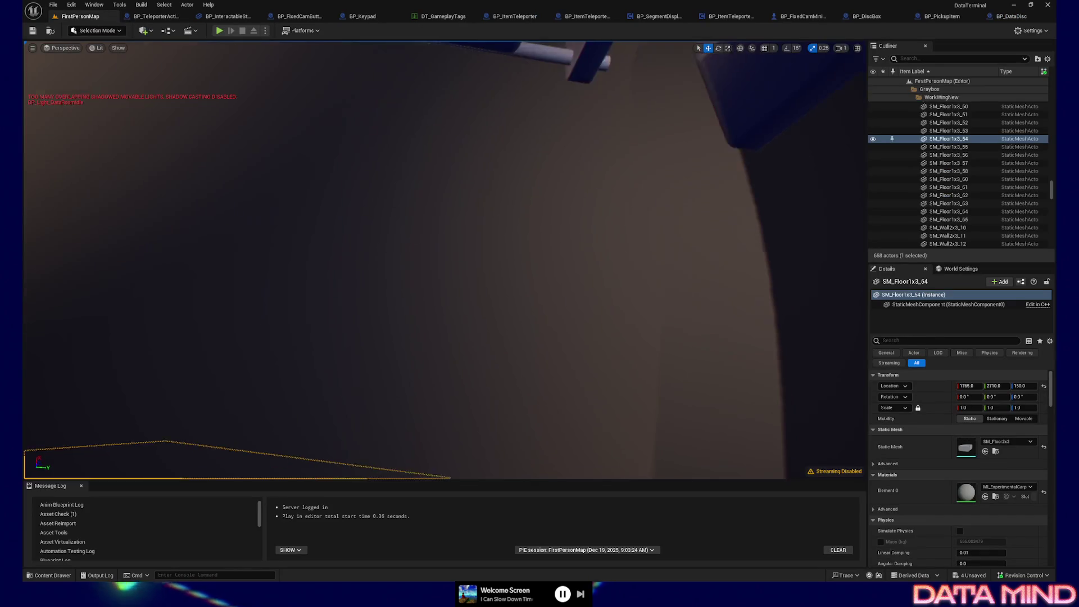
- Fly to a floor spot near the bookshelf and Play From Here
key(s)
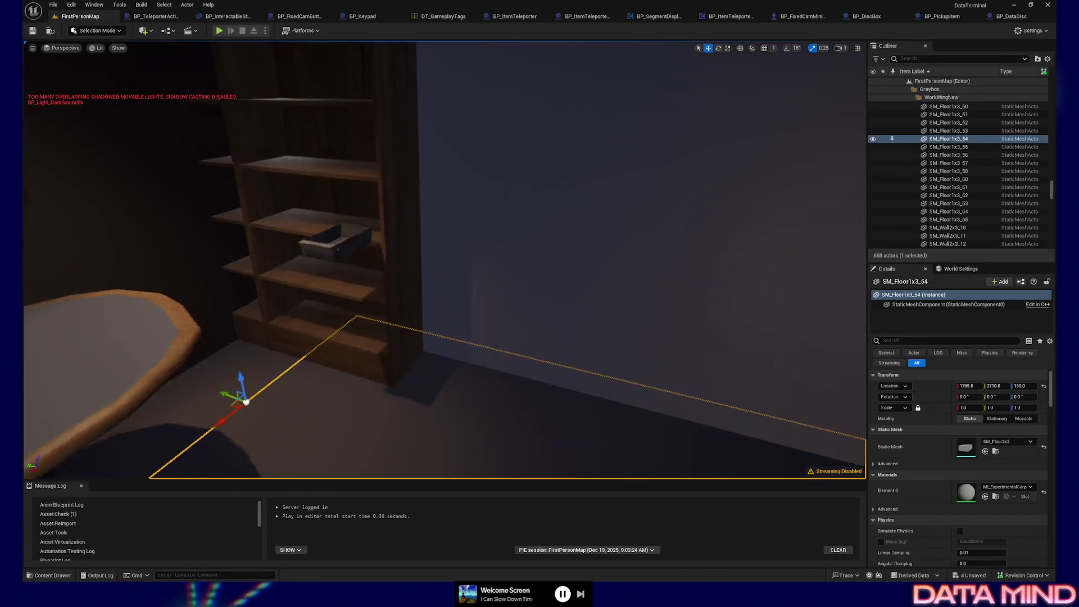
key(w)
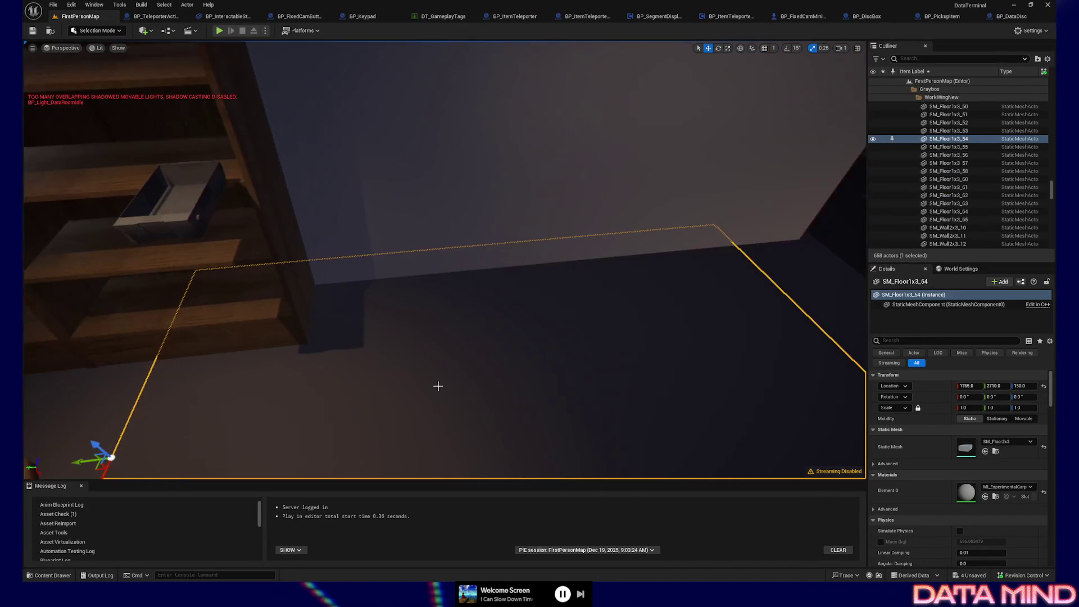
right_click(442, 384)
click(478, 383)
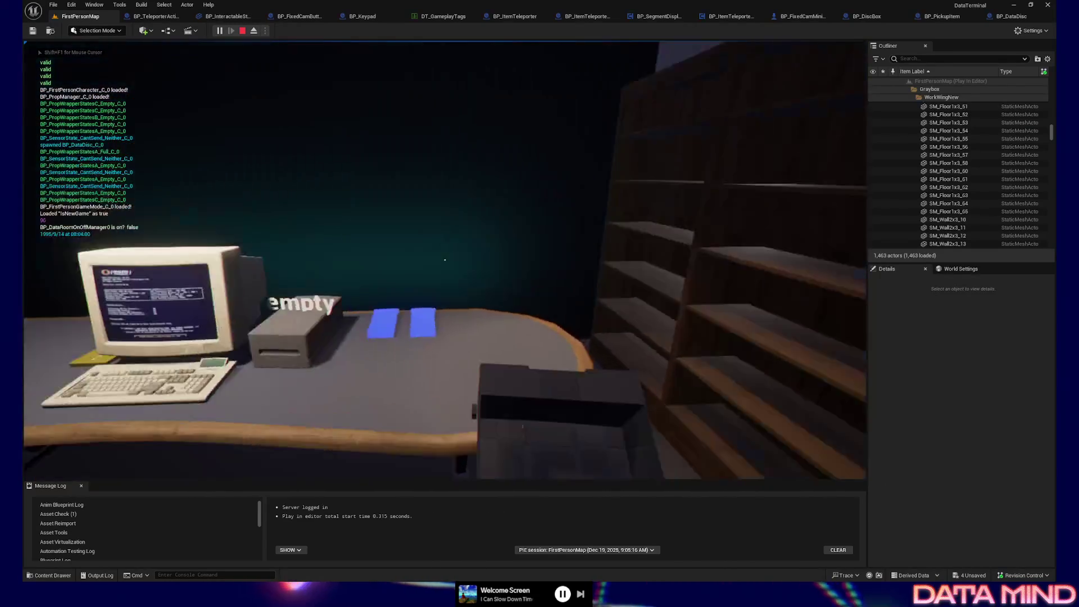
- Walk by the pneumatic stations, drop and pick up the box, then pause the game
key(w)
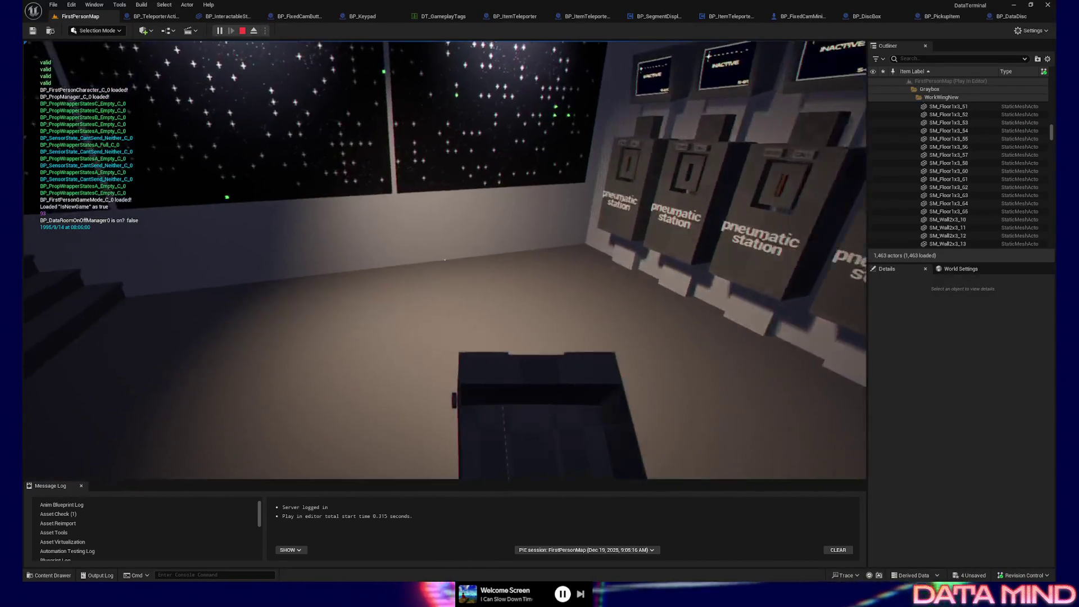
key(s)
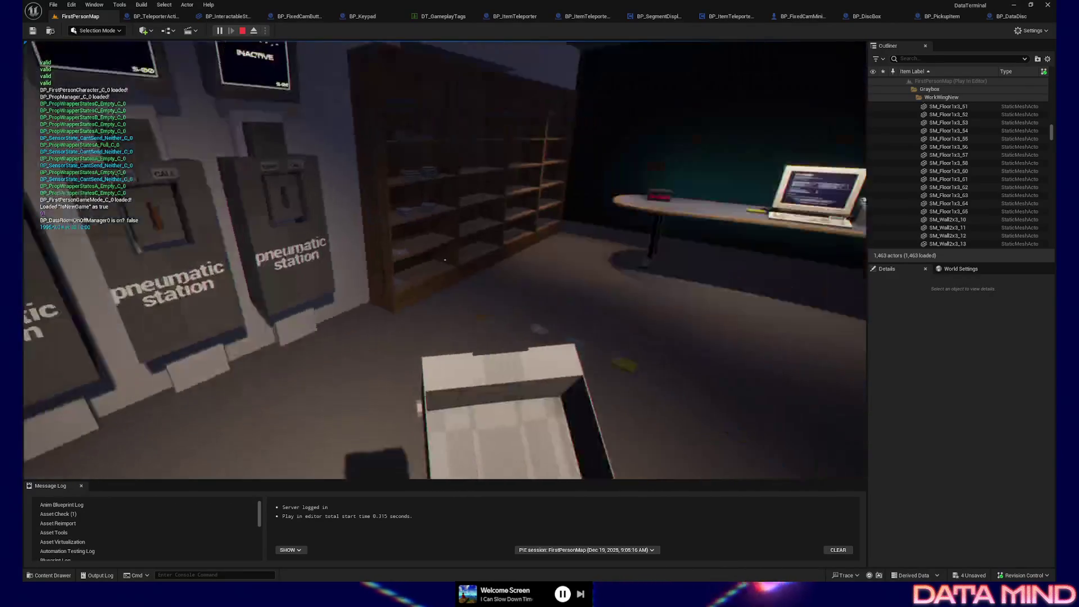
click(444, 259)
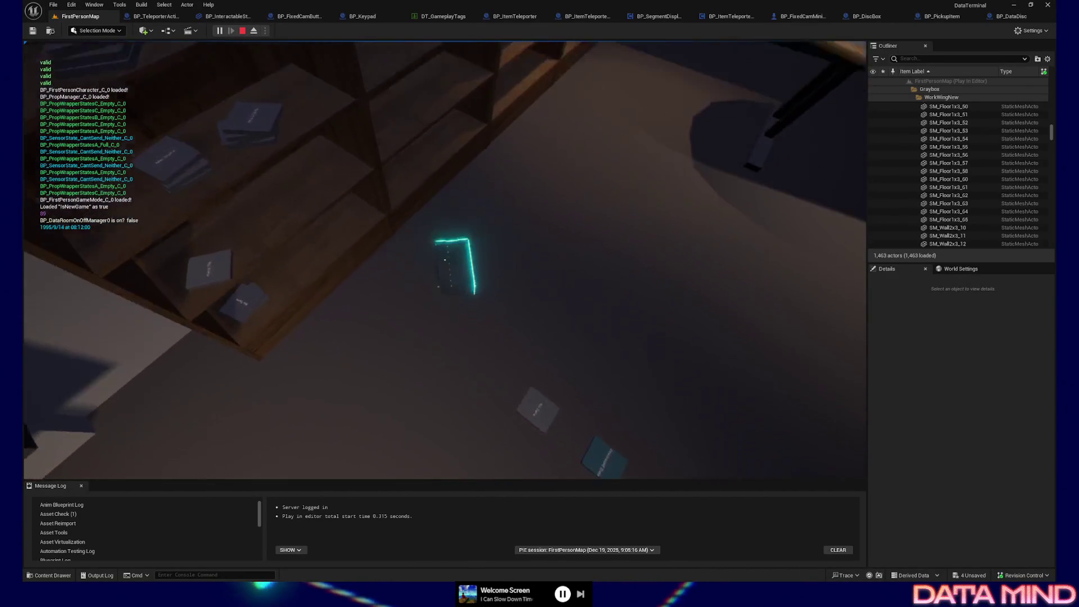
click(444, 259)
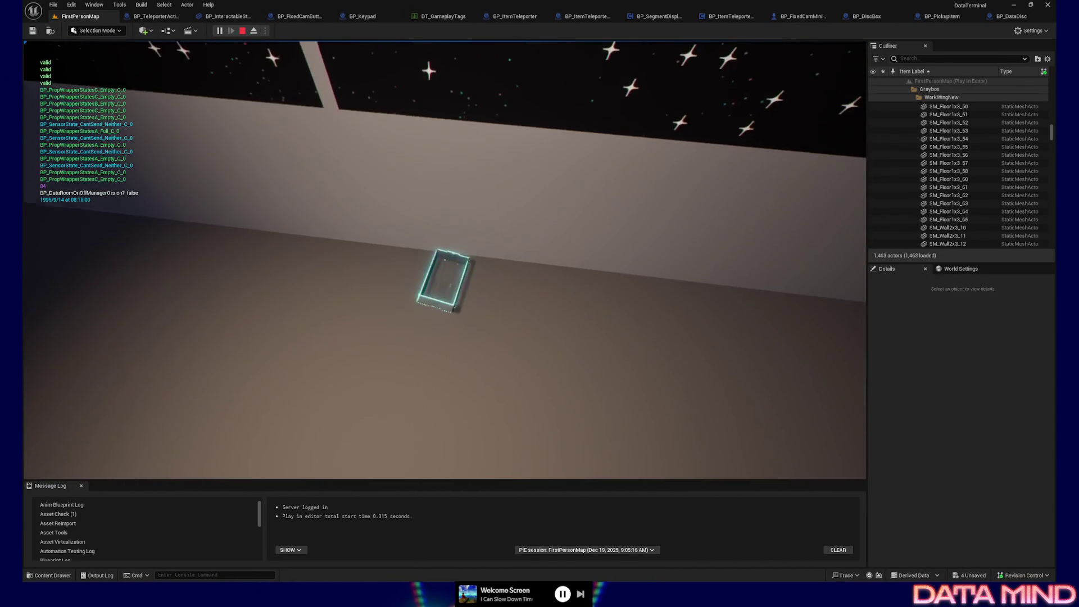
click(444, 260)
key(Escape)
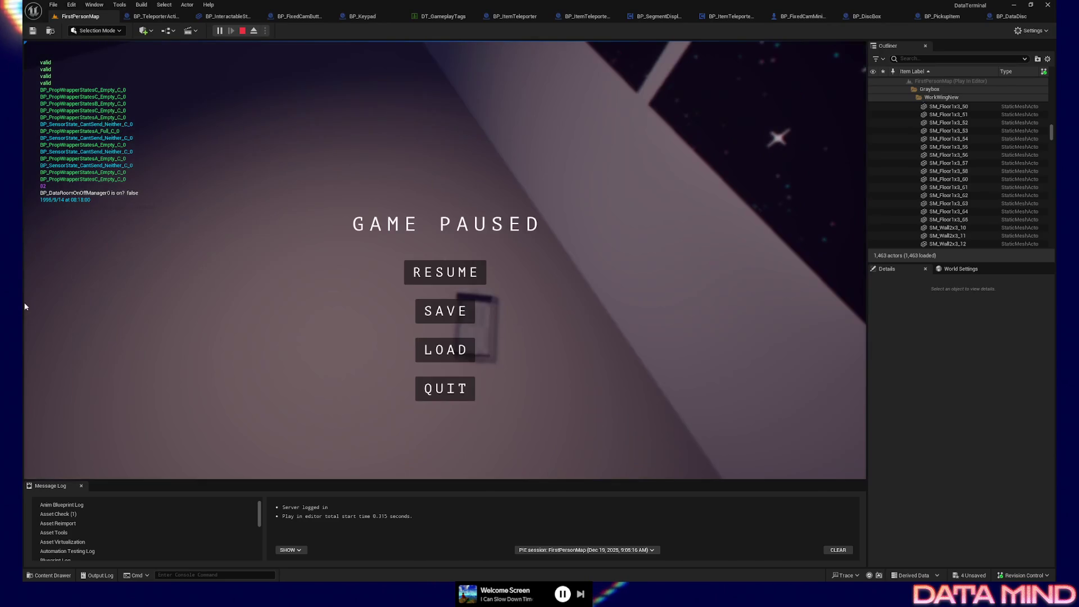
- Quit the play test and return to the BP_DiscBox blueprint editor
click(441, 388)
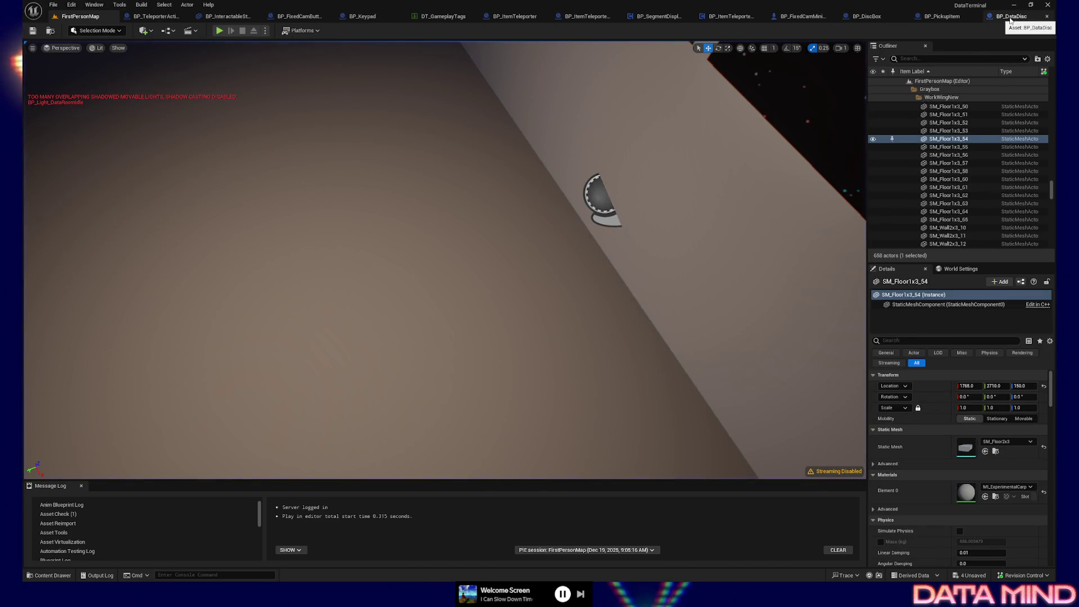
click(1010, 17)
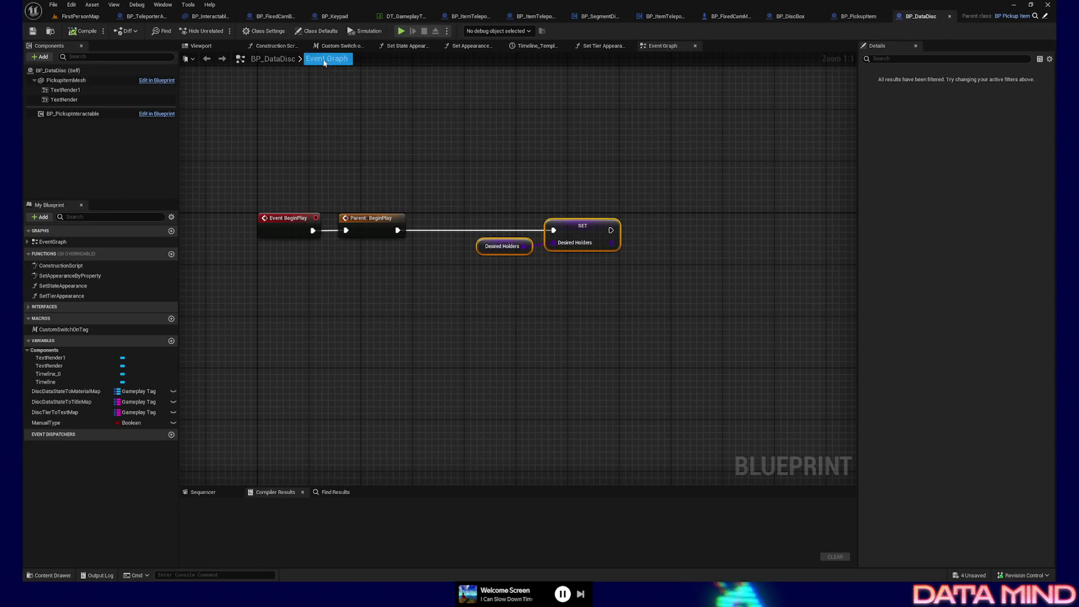
click(792, 16)
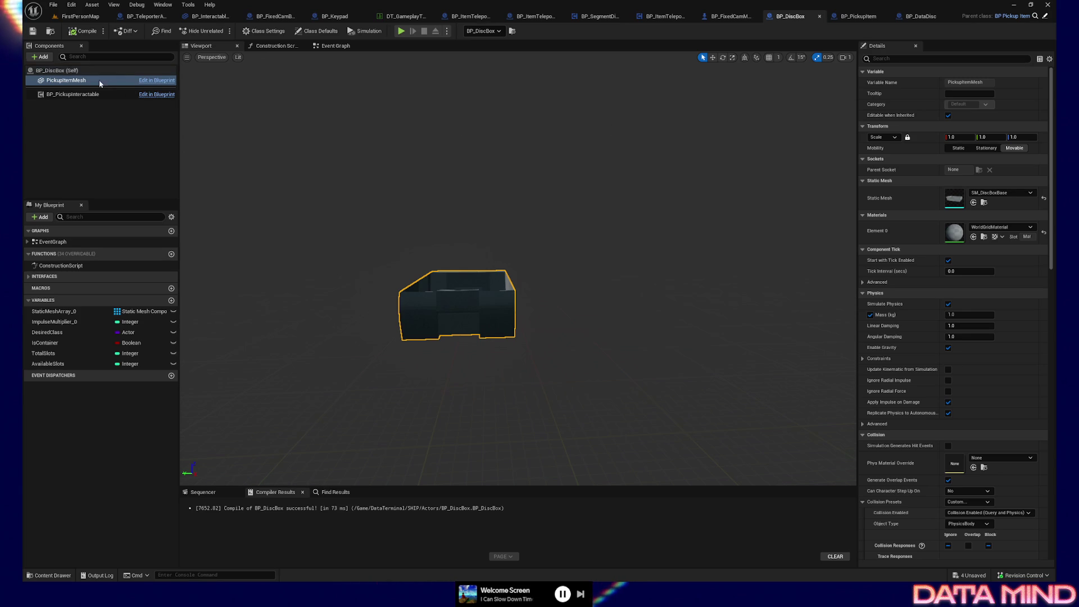
click(54, 59)
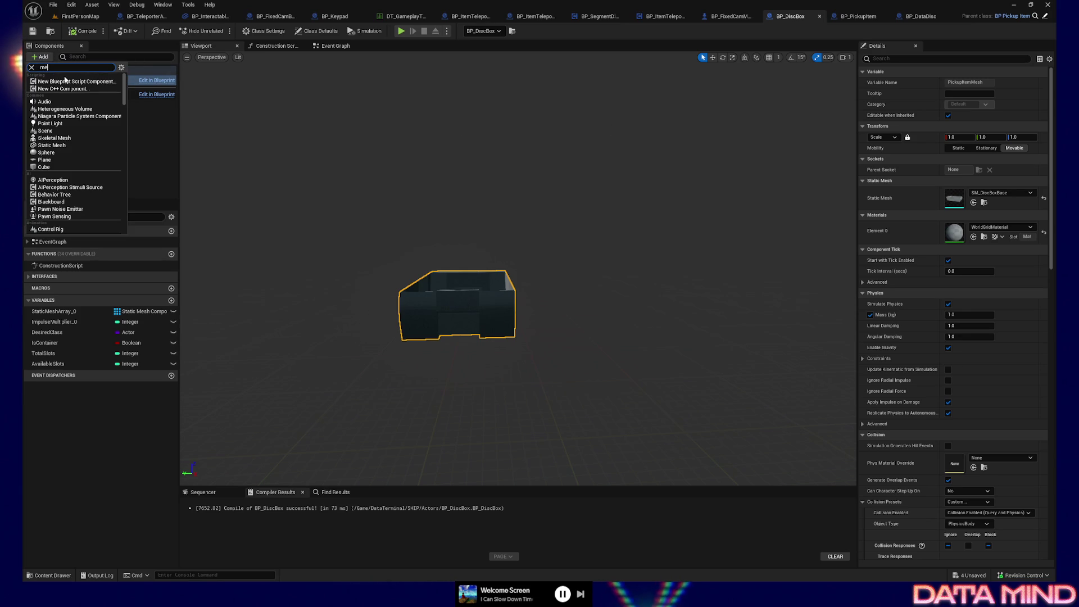
- Add a Static Mesh component under PickupItemMesh and name it LidMesh
text(mesh)
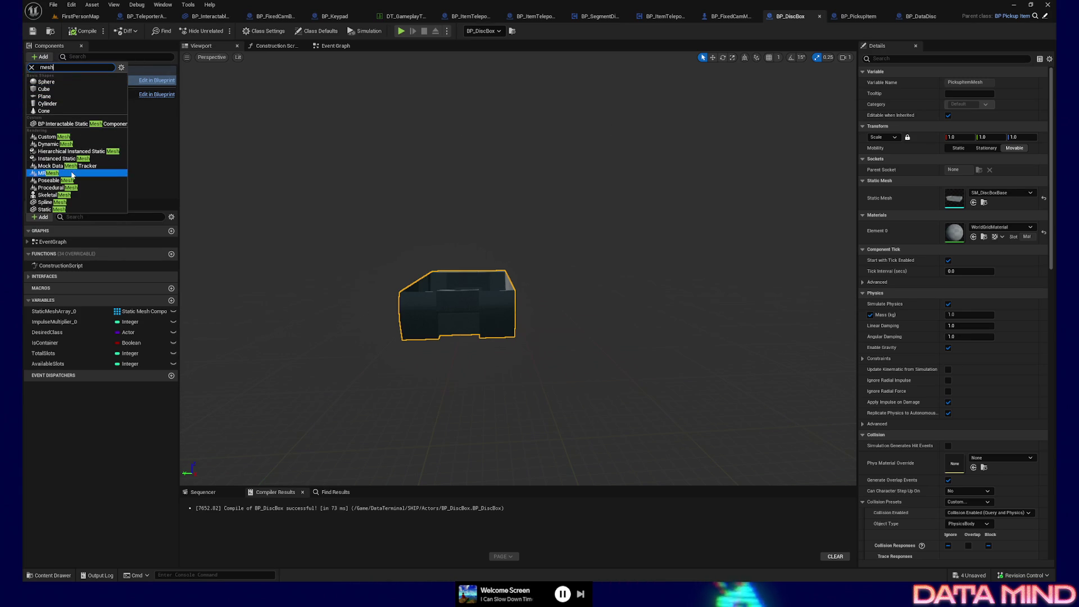
click(52, 209)
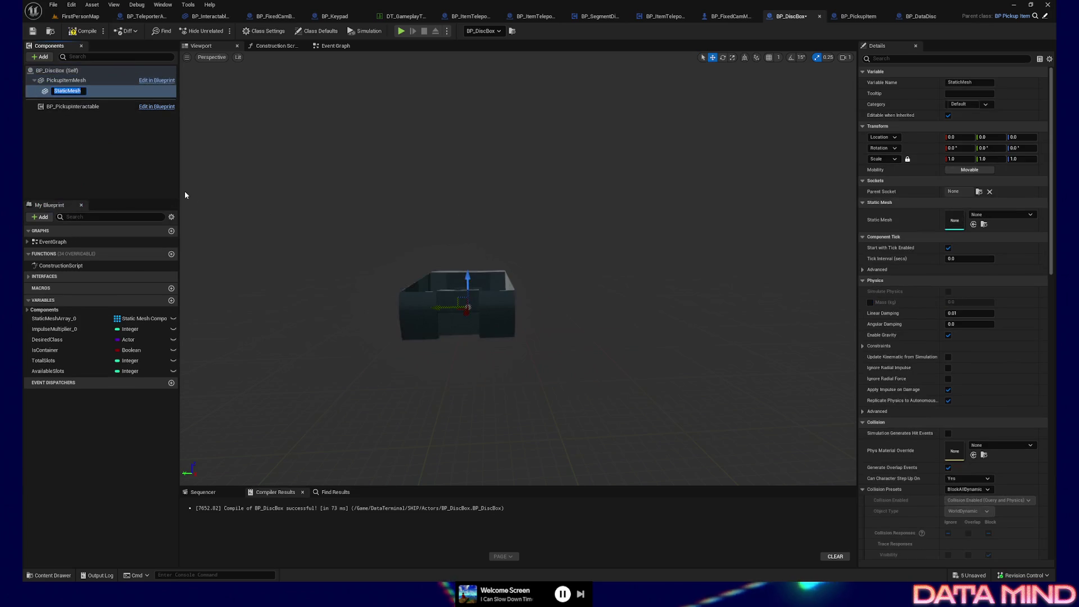
click(65, 90)
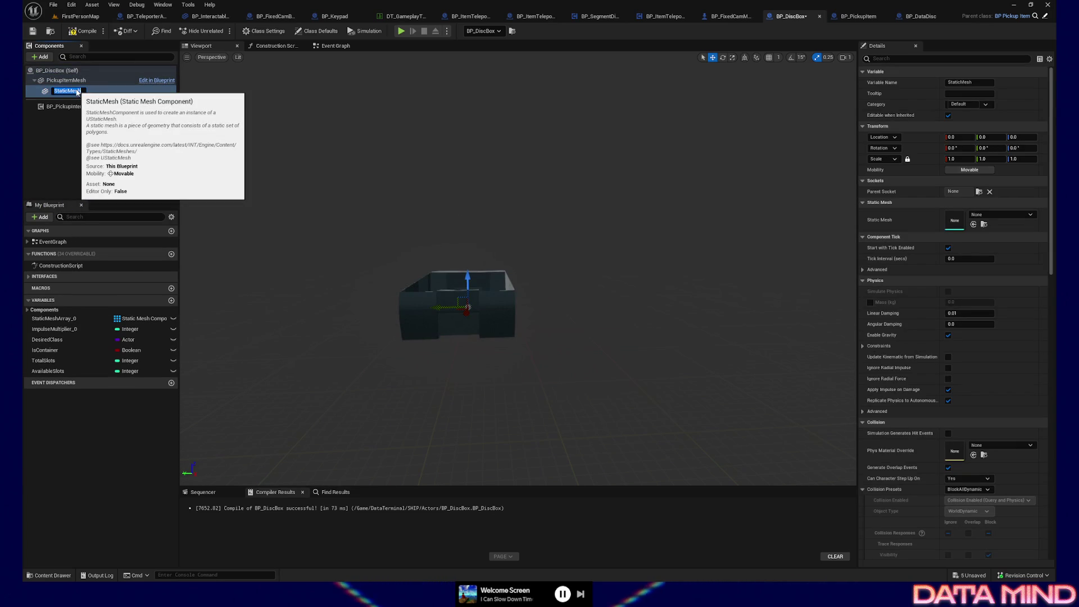
text(LidMesh)
key(Return)
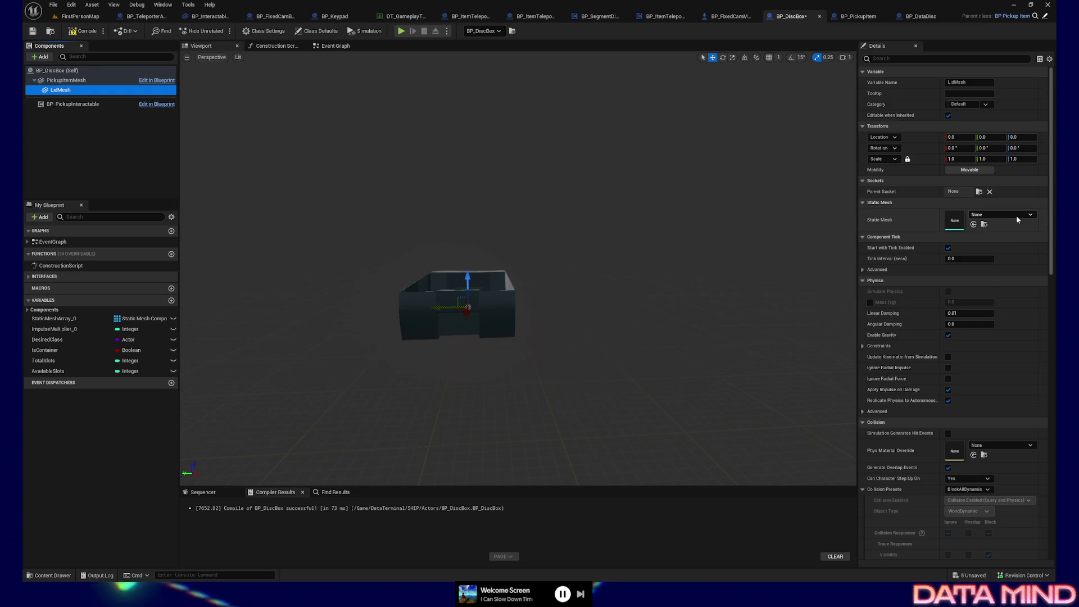
- Assign SM_DiscBoxLid as LidMesh's static mesh
click(1017, 215)
text(SM)
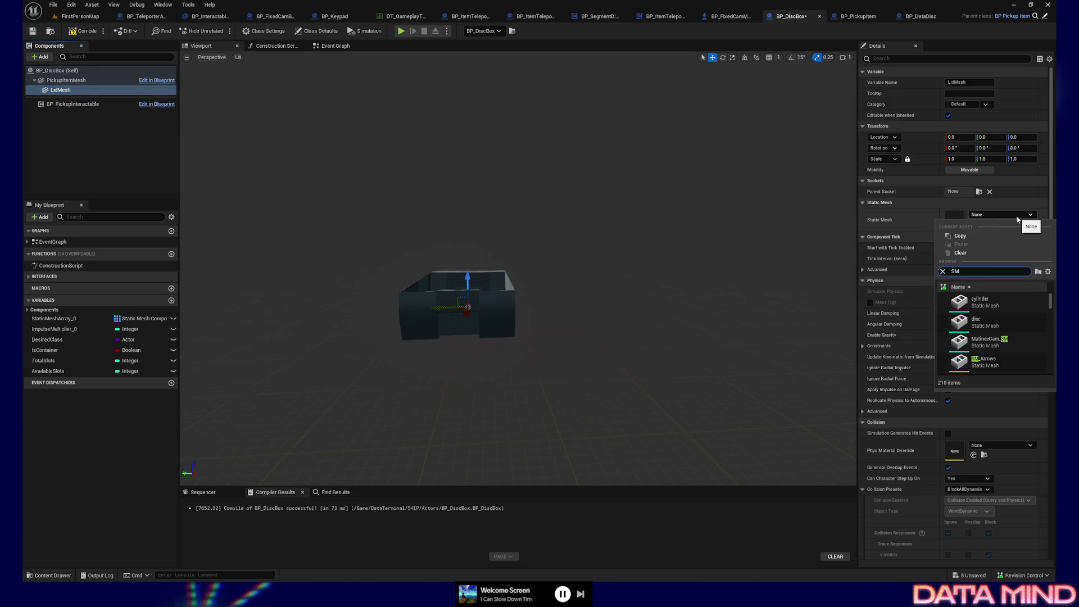
text(_discbo)
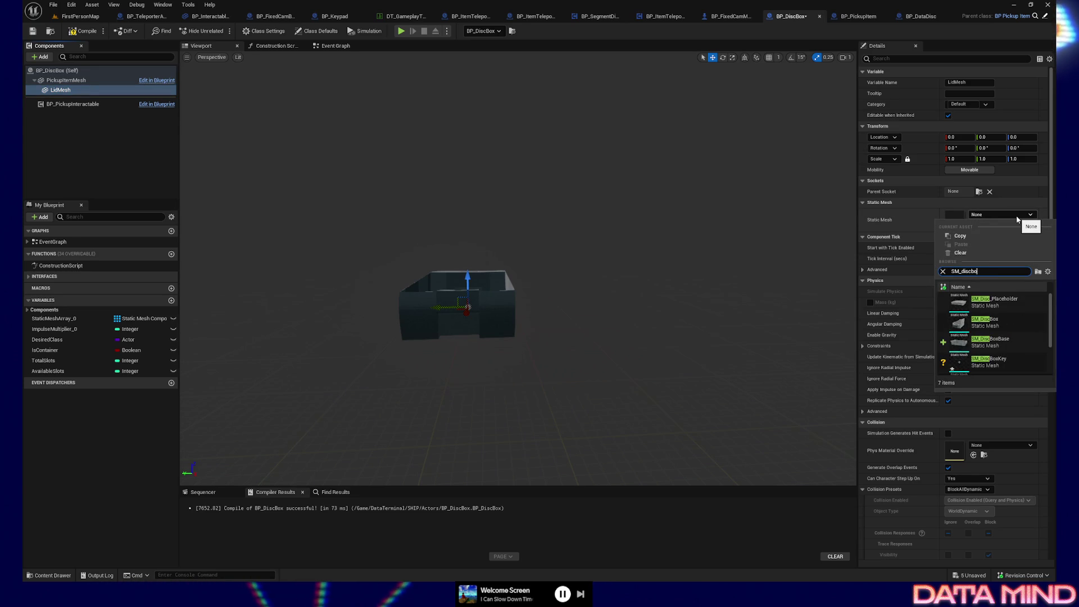
text(xl)
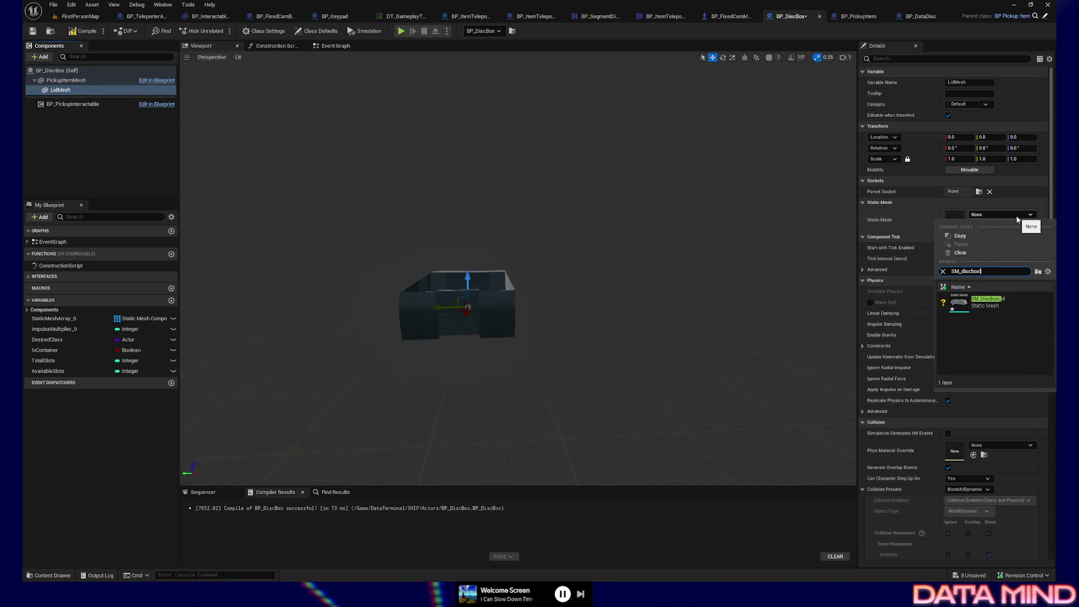
click(984, 302)
drag(401, 260, 408, 276)
- Test-rotate the lid open about 42 degrees, then undo the rotation
key(e)
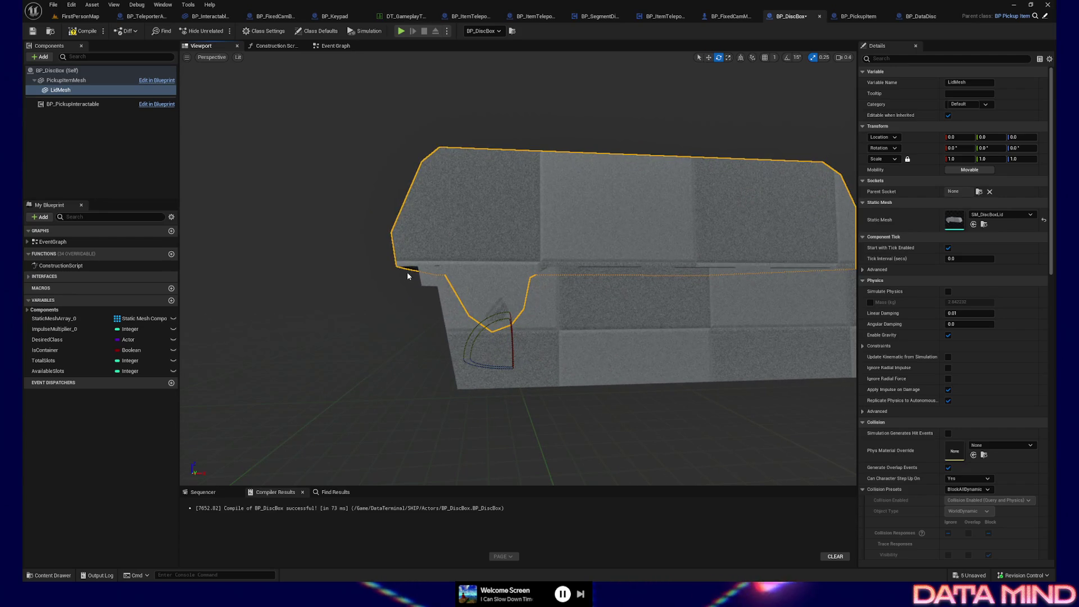
mouse_move(494, 325)
mouse_down()
mouse_move(556, 340)
mouse_move(550, 317)
mouse_move(541, 328)
mouse_up()
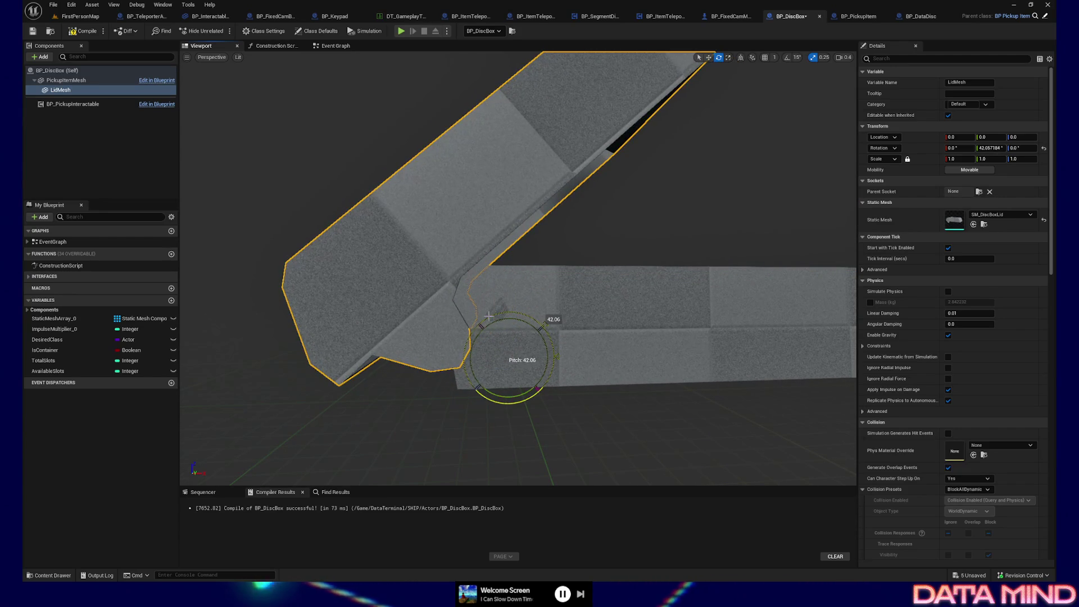
key(ctrl+z)
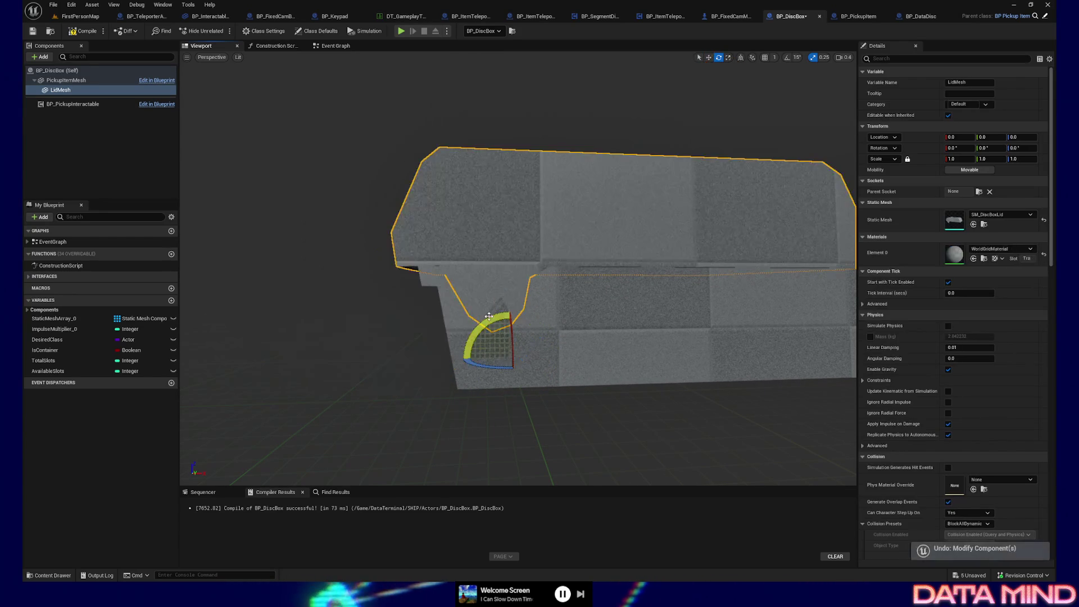
mouse_move(495, 318)
mouse_down()
mouse_move(562, 325)
mouse_move(473, 332)
mouse_up()
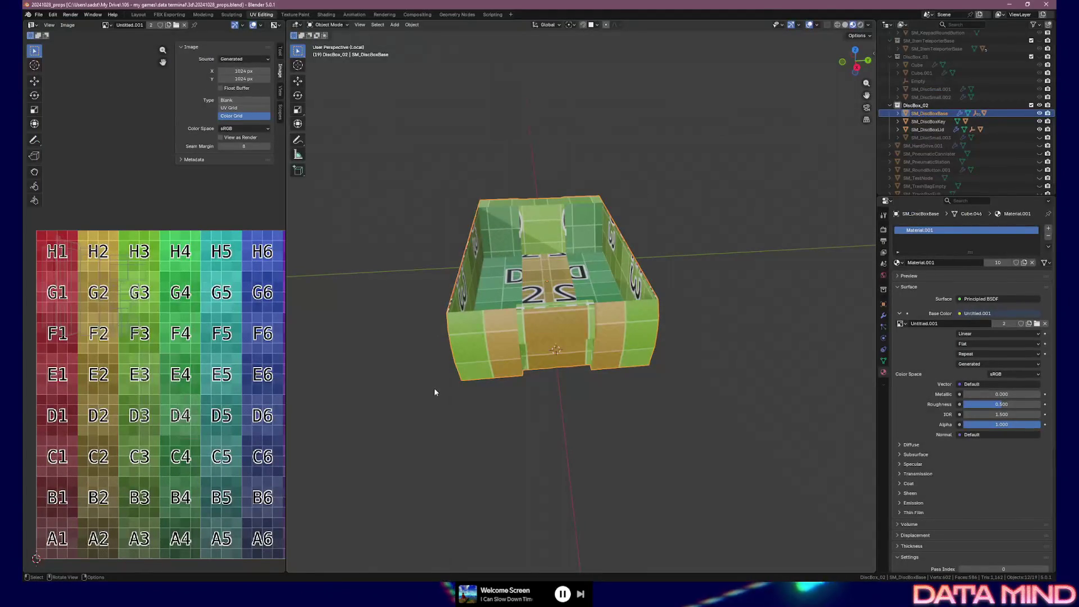
- Select SM_DiscBoxLid in the Outliner and leave the isolated view of the box
right_click(461, 375)
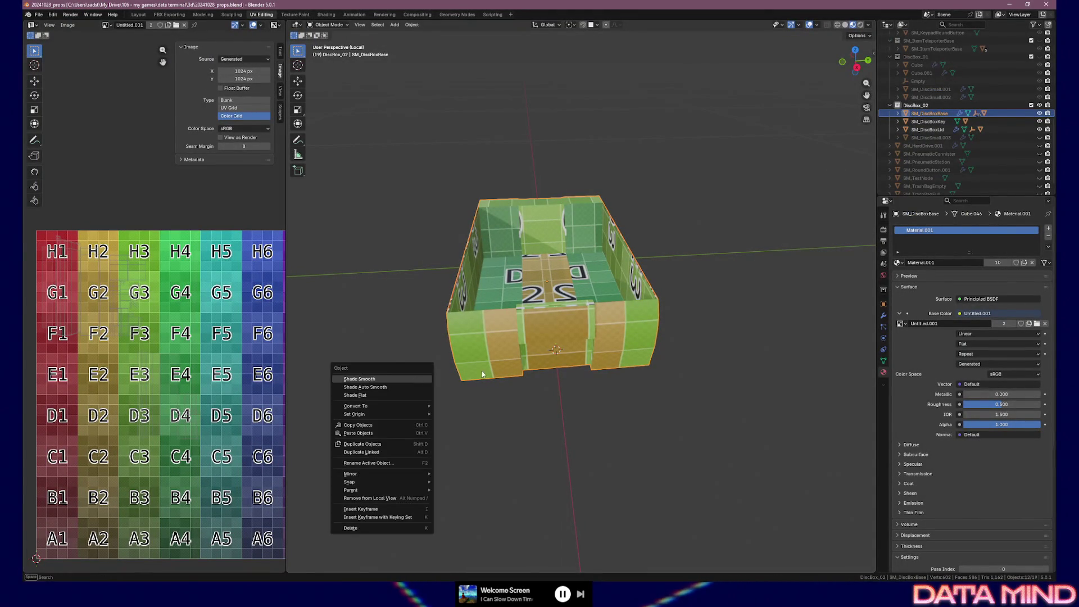
key(Escape)
drag(489, 399, 515, 384)
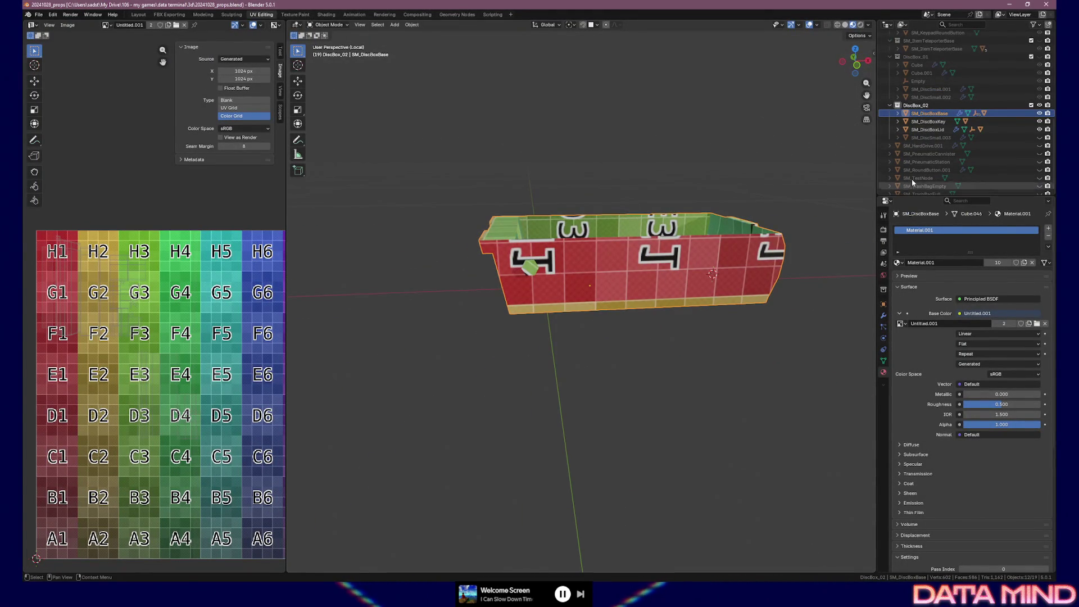
click(942, 130)
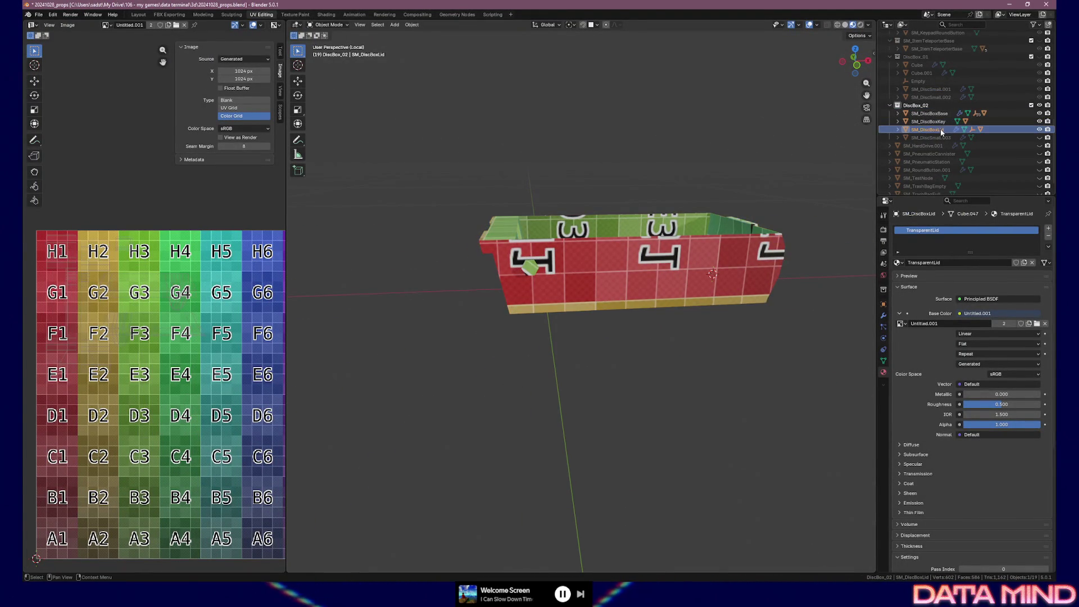
drag(652, 180, 660, 228)
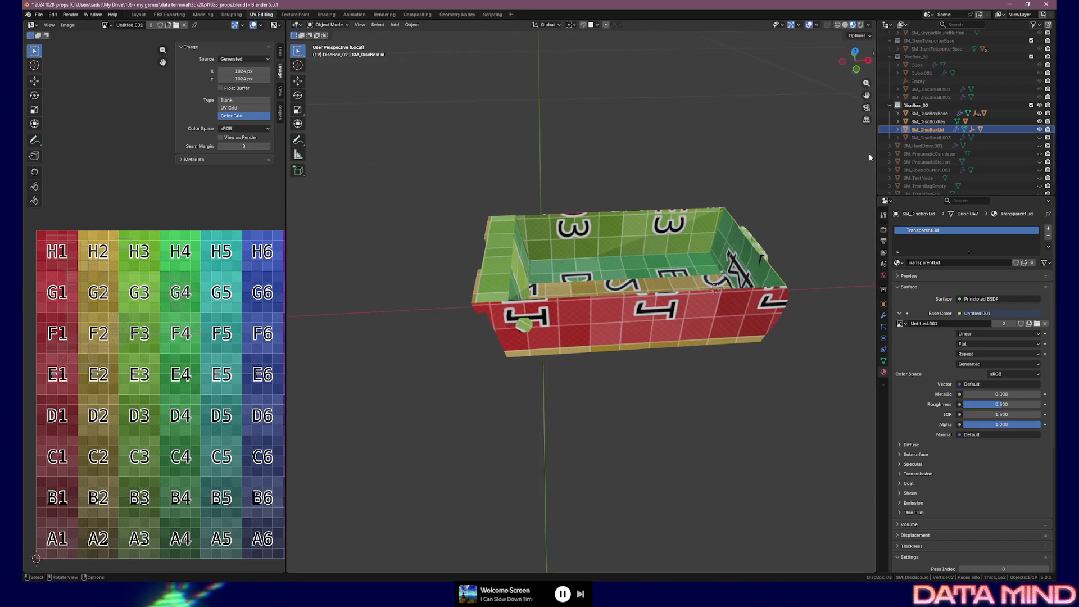
click(898, 130)
key(KP_Divide)
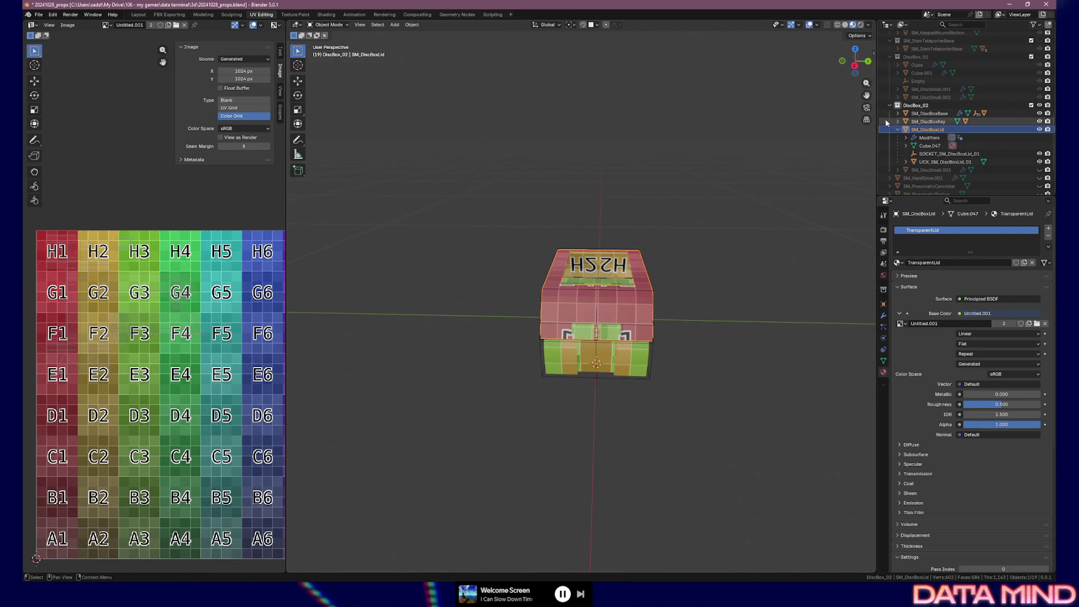
- In the side panel's Item tab, set the lid's X and Z location to 0
key(n)
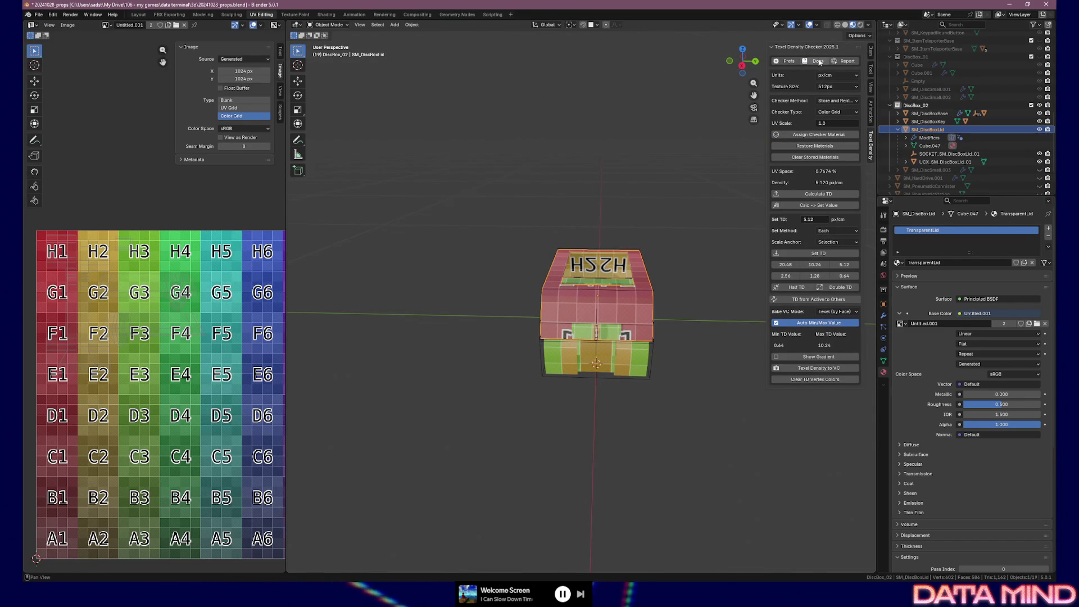
click(870, 52)
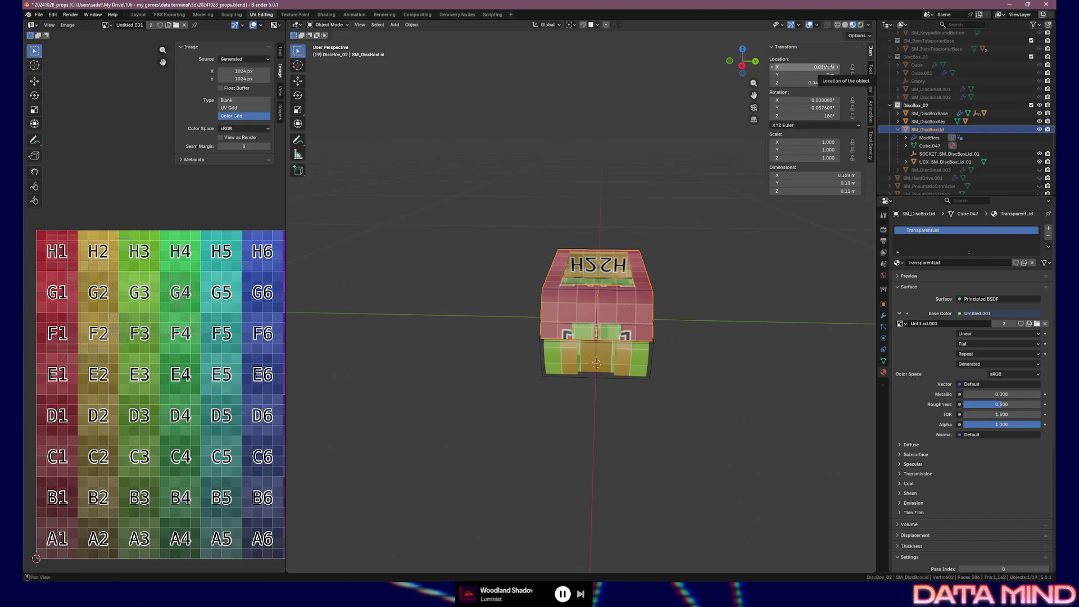
drag(818, 67, 818, 67)
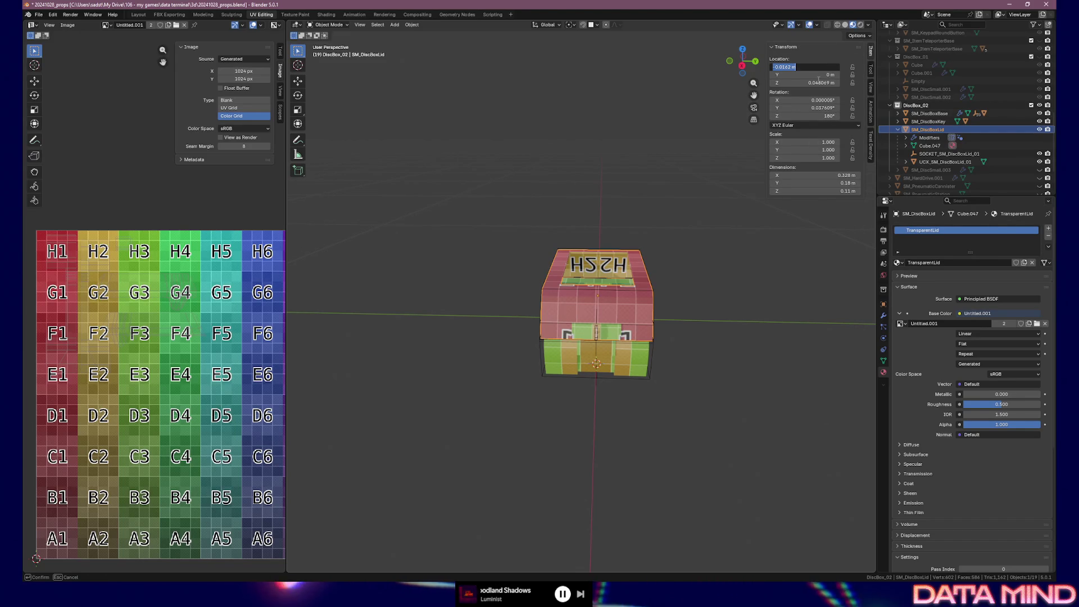
key(Return)
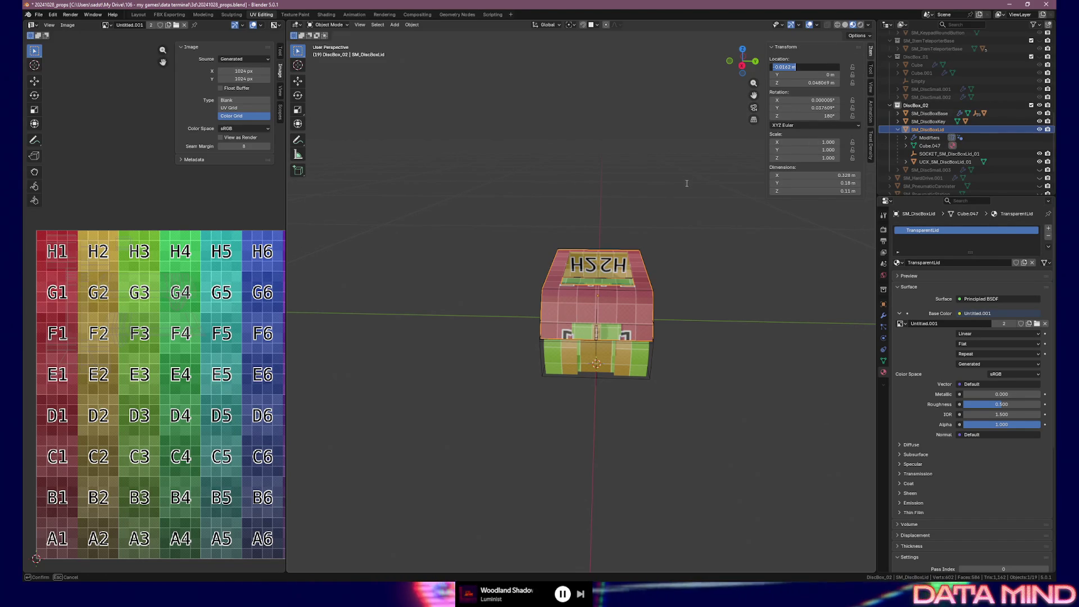
click(668, 139)
mouse_move(669, 139)
mouse_down()
mouse_move(666, 186)
mouse_move(756, 190)
mouse_up()
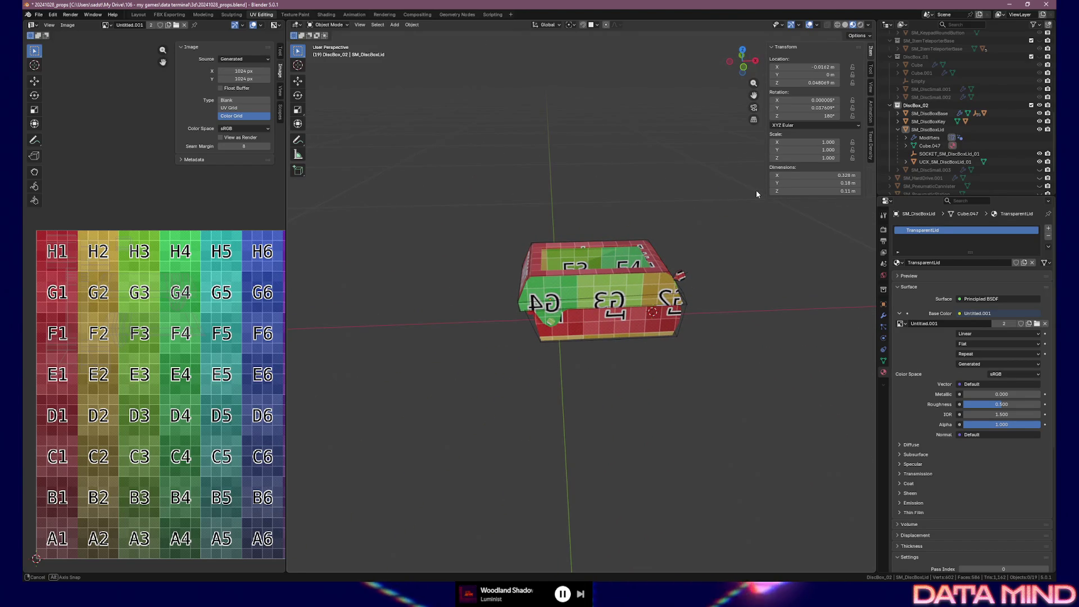
click(804, 68)
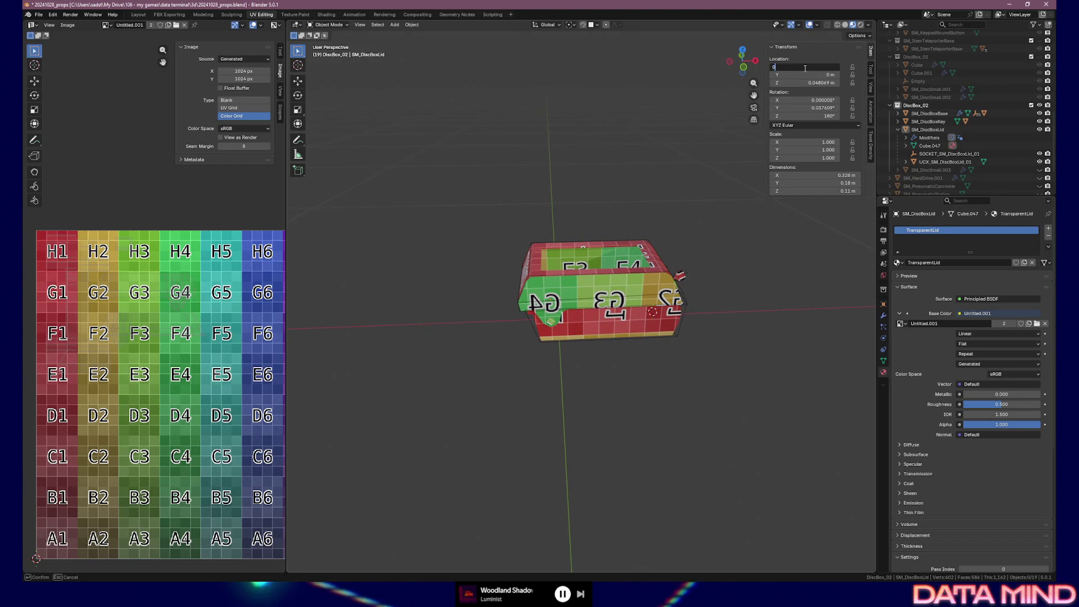
key(Return)
key(BackSpace)
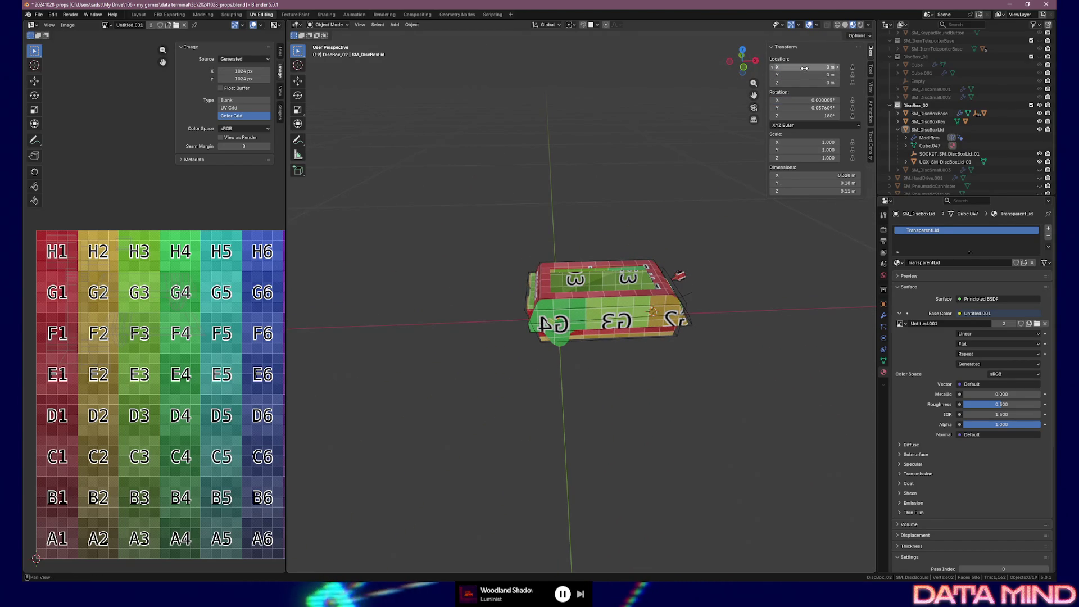
mouse_move(665, 340)
mouse_down()
mouse_move(673, 332)
mouse_move(637, 329)
mouse_up()
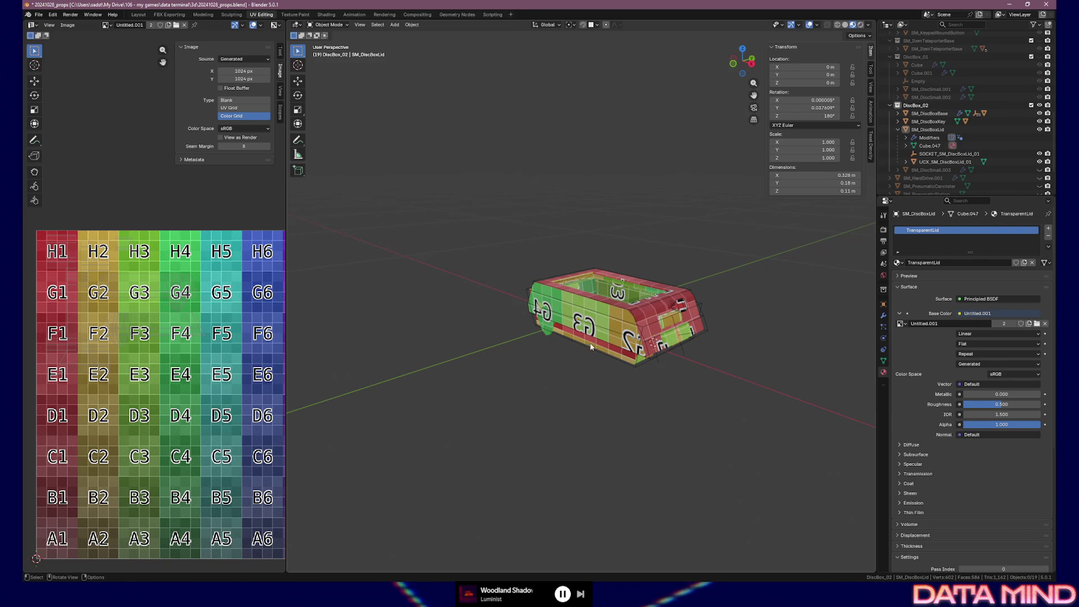
- Select SM_DiscBoxLid together with its child objects
click(927, 132)
key(F2)
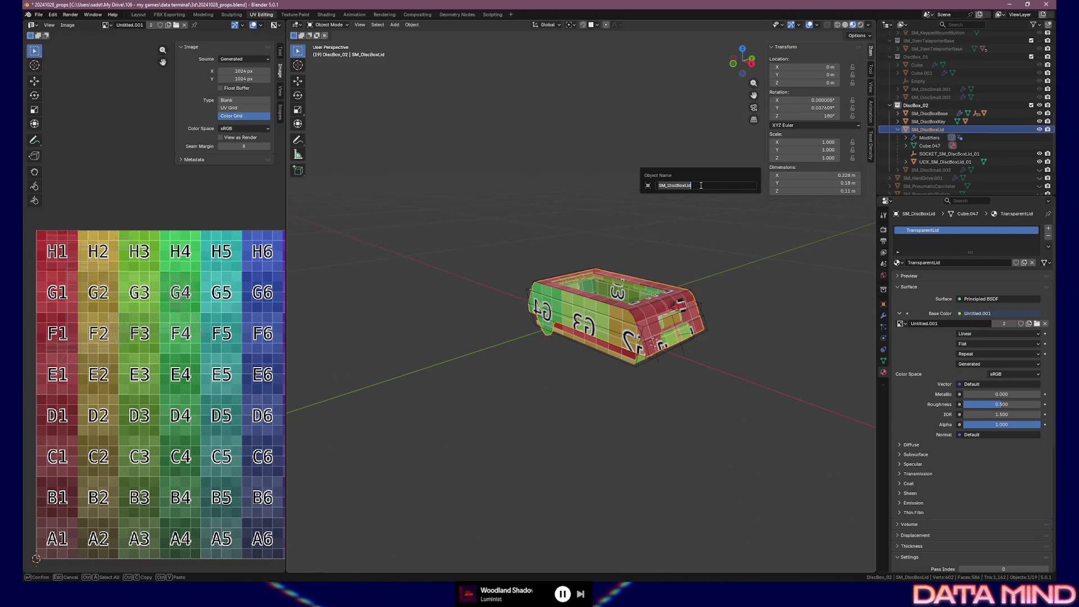
right_click(925, 127)
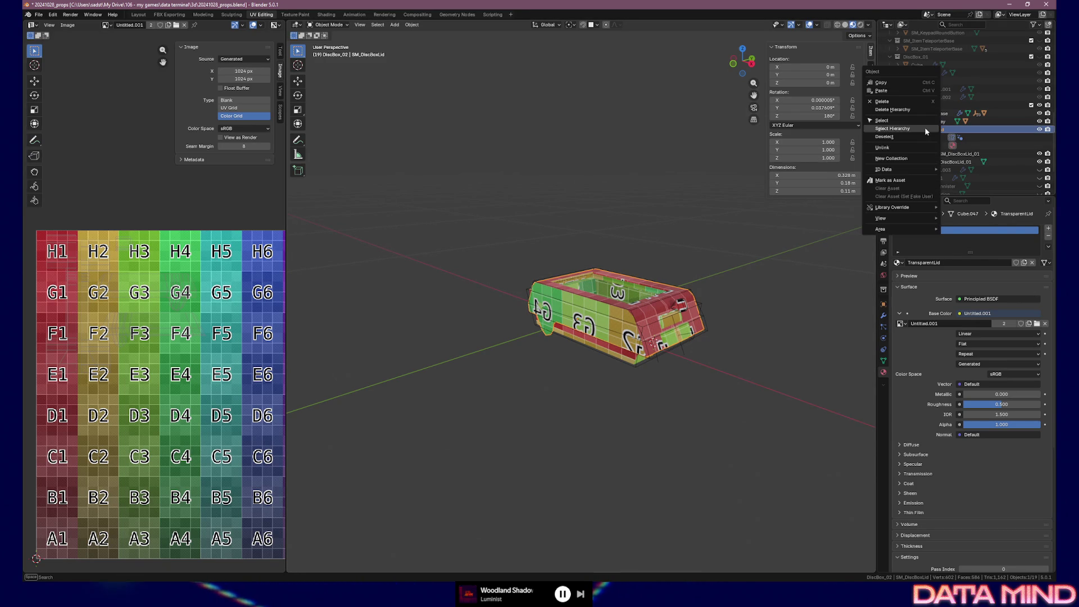
click(896, 129)
- Export the selection as SM_DiscBoxLid.fbx and hide the lid in the scene
click(36, 15)
mouse_move(120, 140)
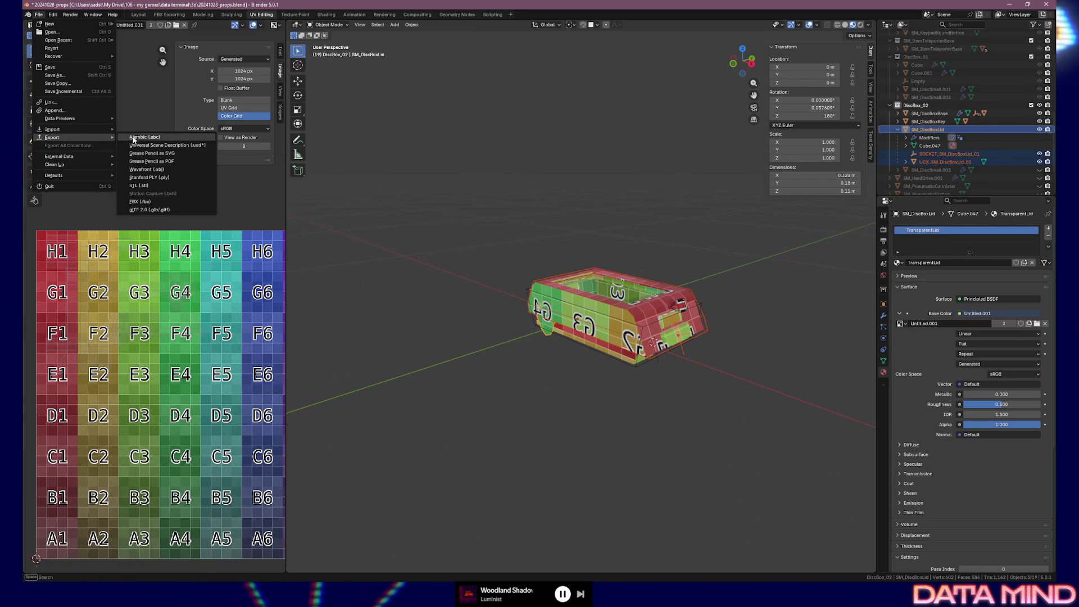
click(138, 202)
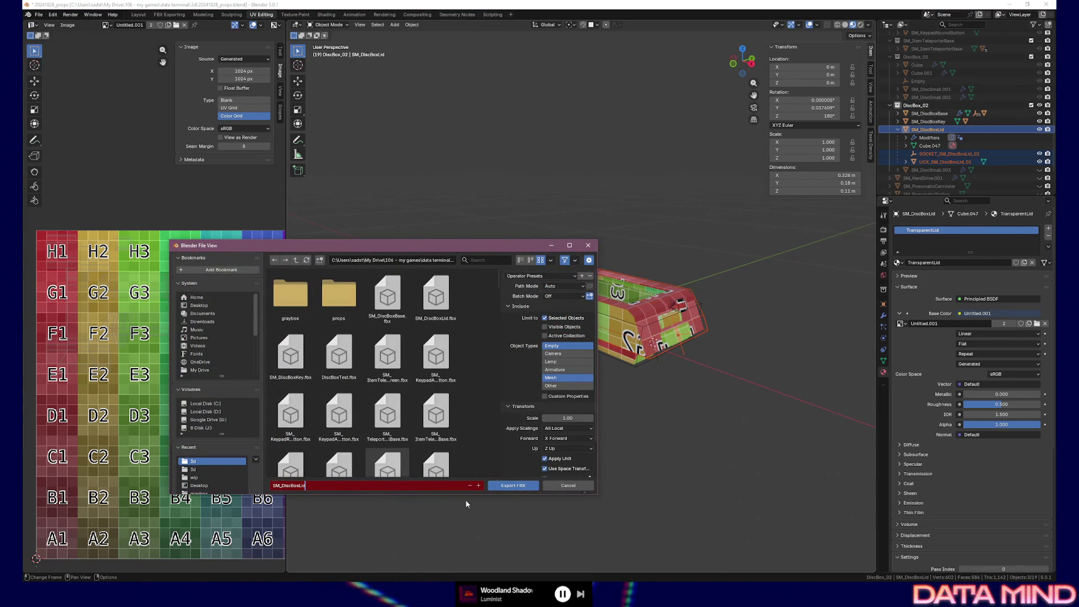
click(510, 484)
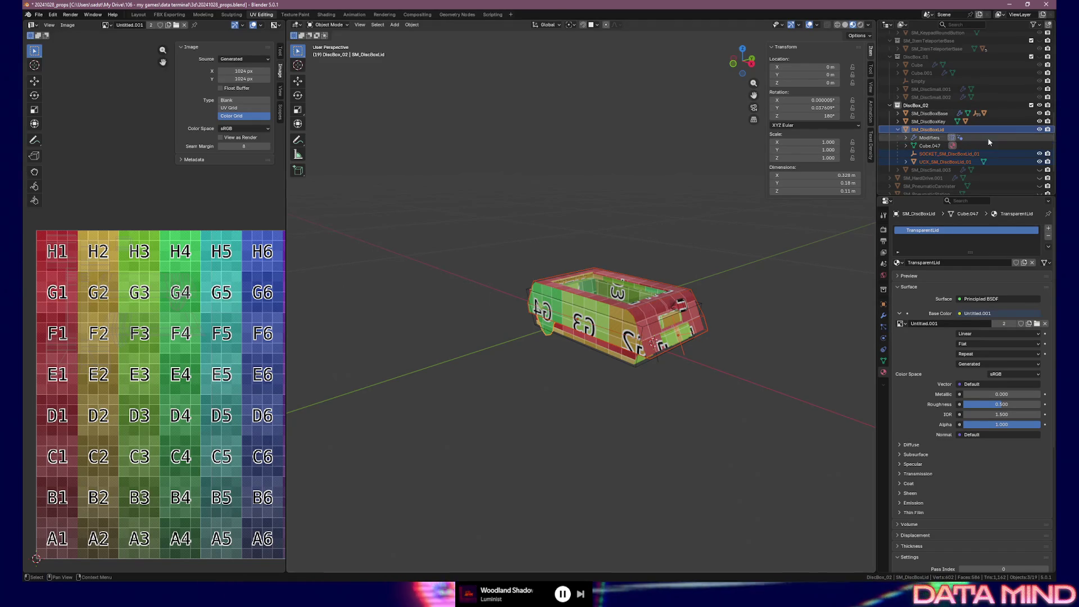
click(1039, 130)
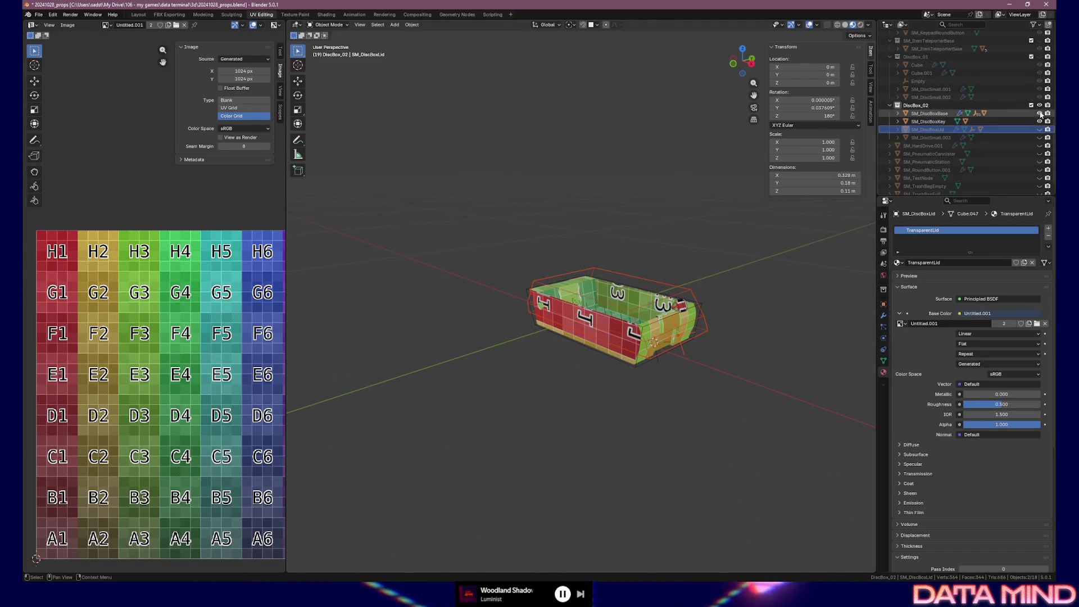
- Hide SM_DiscBoxBase and select the SM_DiscBoxKey object in Blender
click(1039, 113)
click(936, 122)
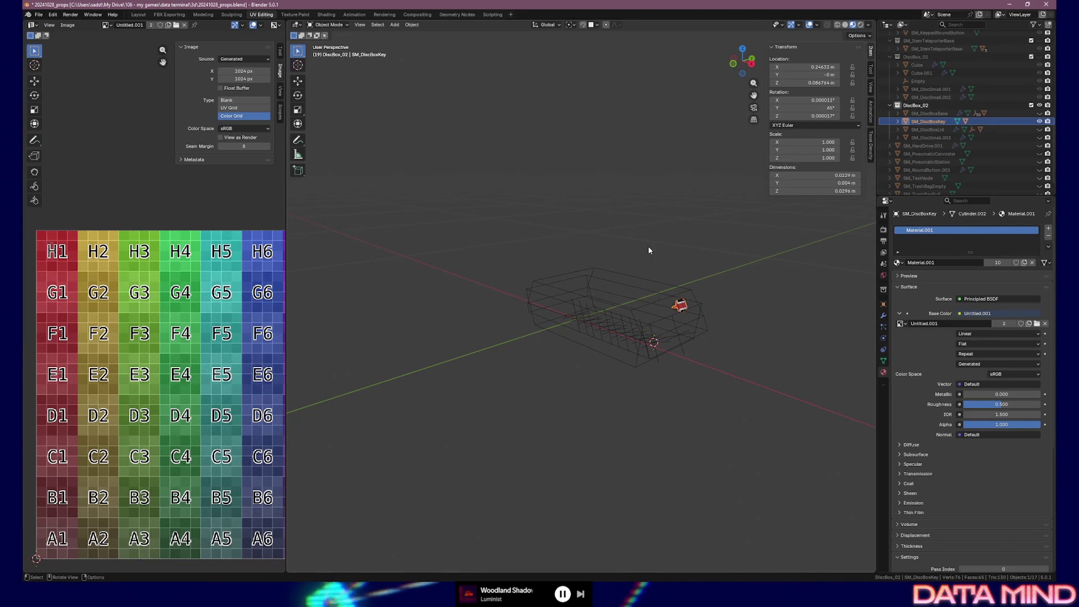
key(F2)
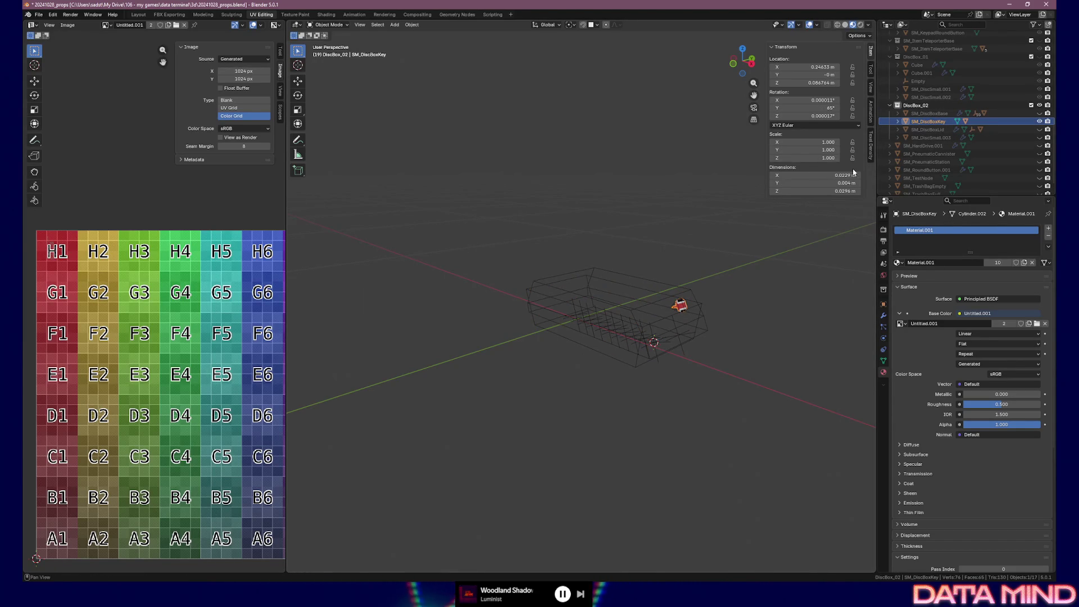
right_click(927, 124)
key(Escape)
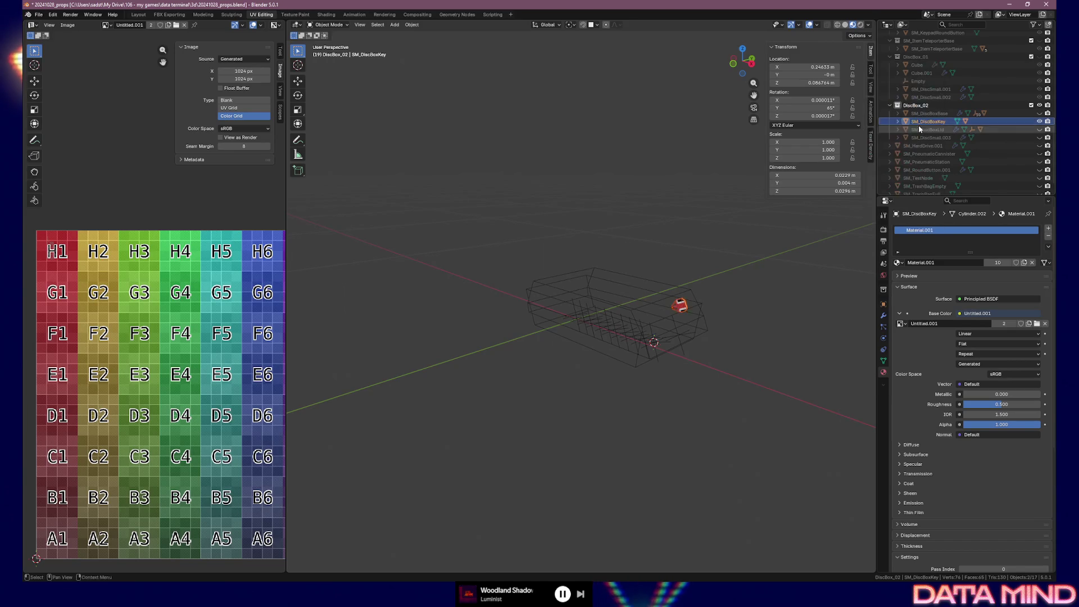
- Zero SM_DiscBoxKey's location and rotation in the N panel
drag(809, 67, 810, 67)
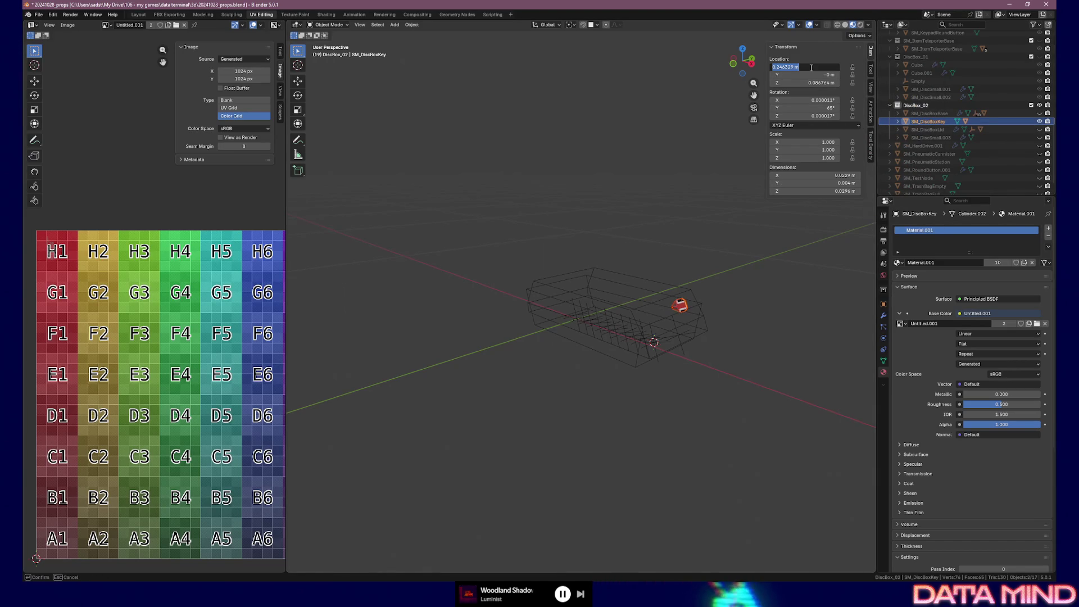
key(Tab)
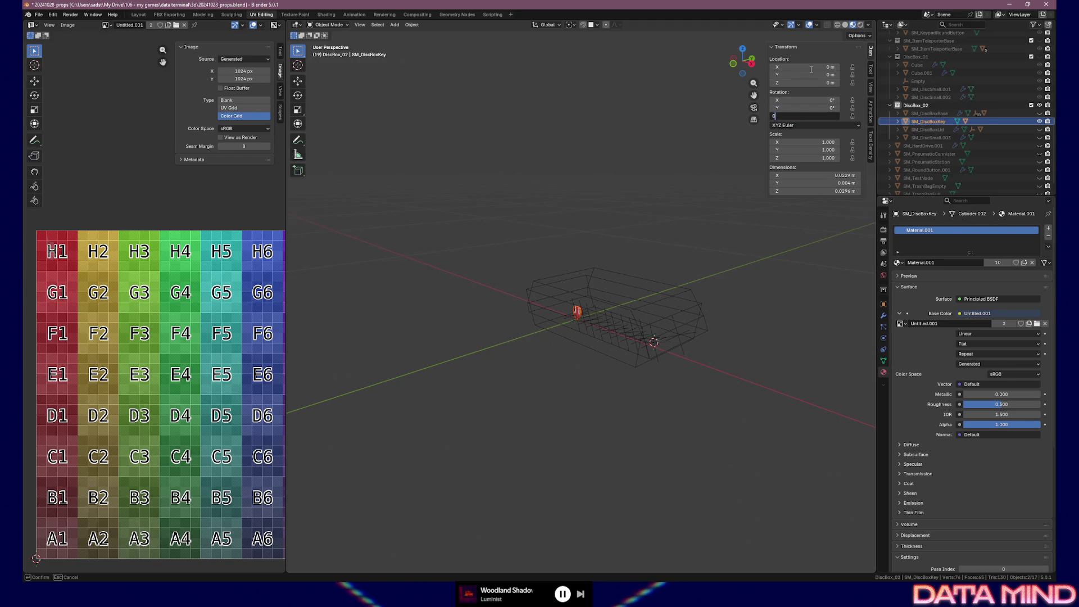
scroll(604, 336, up, 5)
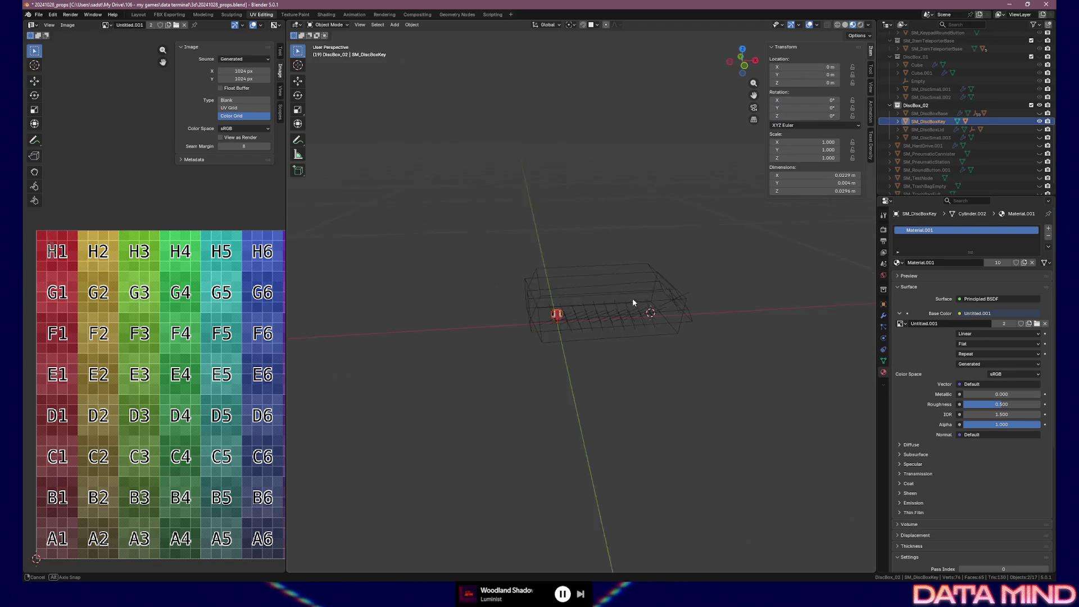
mouse_move(596, 325)
mouse_down()
mouse_move(638, 298)
mouse_move(679, 294)
mouse_move(568, 310)
mouse_up()
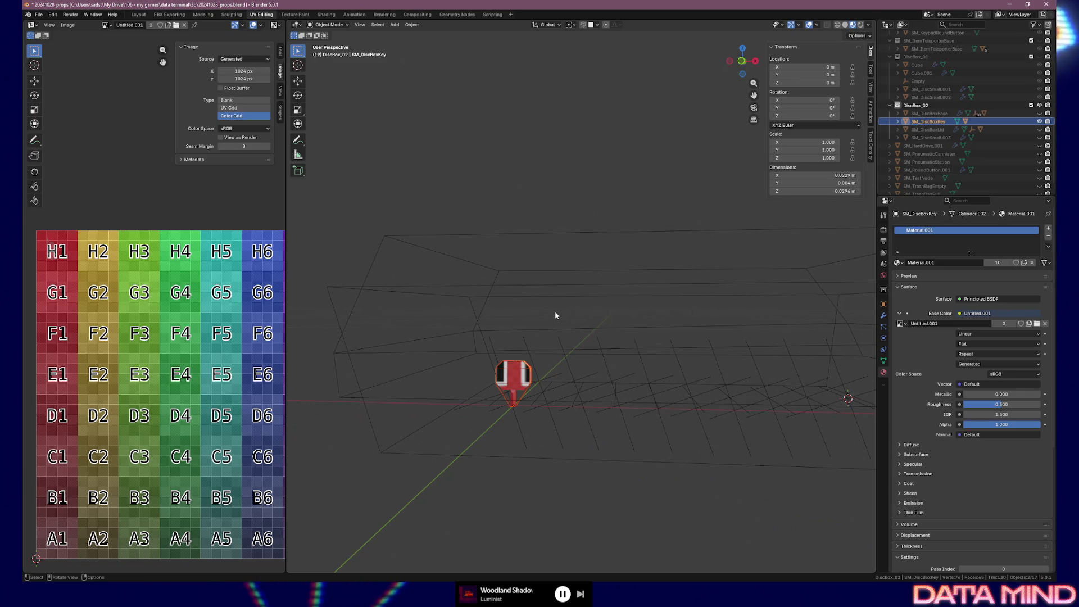
- Export SM_DiscBoxKey to FBX, save 20241028_props.blend, and return to Unreal's BP_DiscBox
click(39, 14)
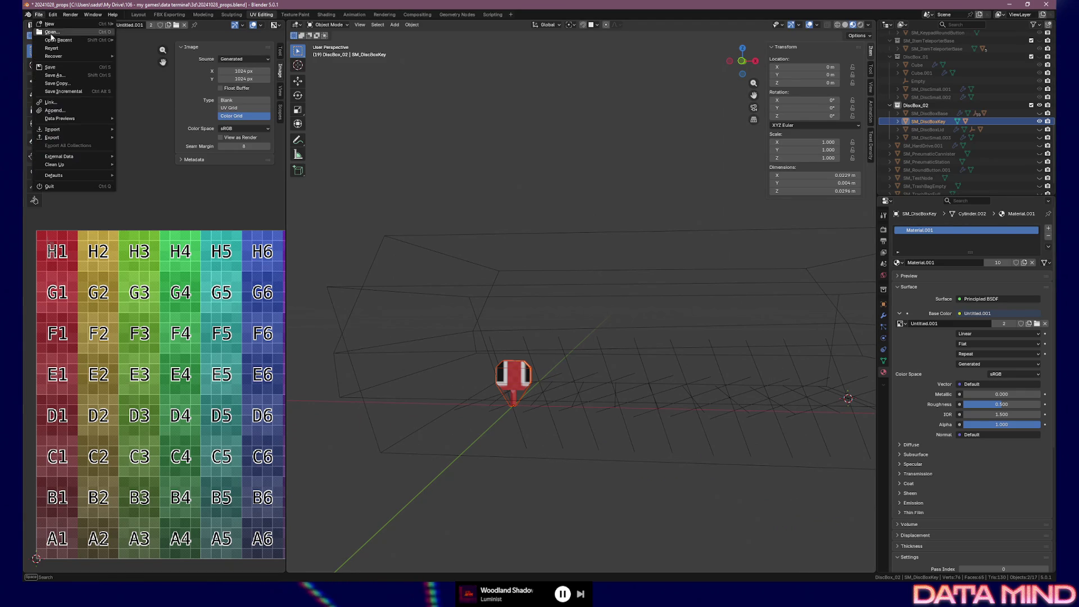
mouse_move(62, 138)
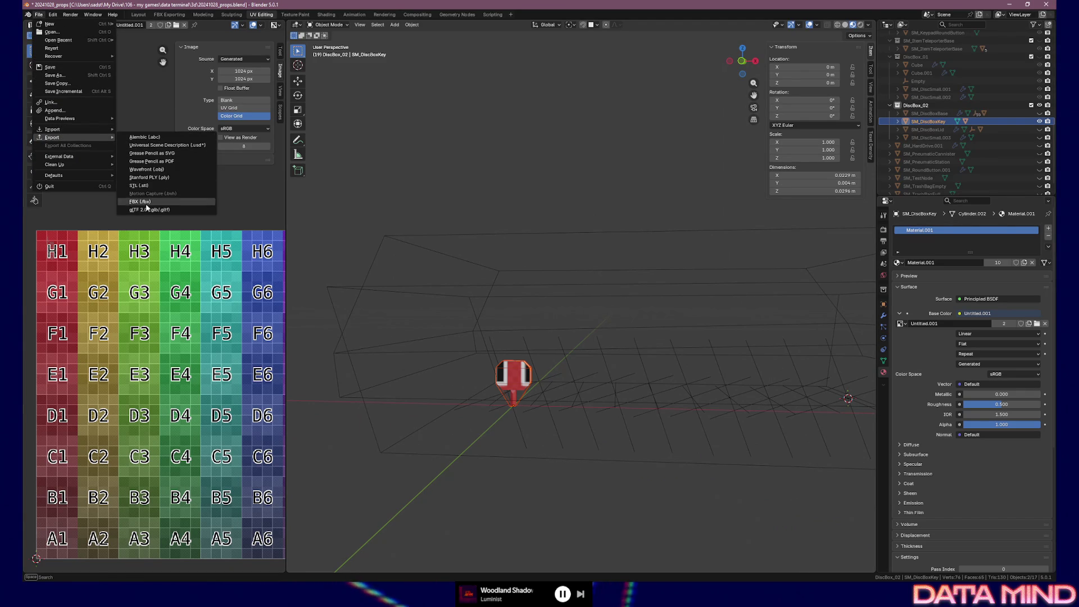
click(146, 203)
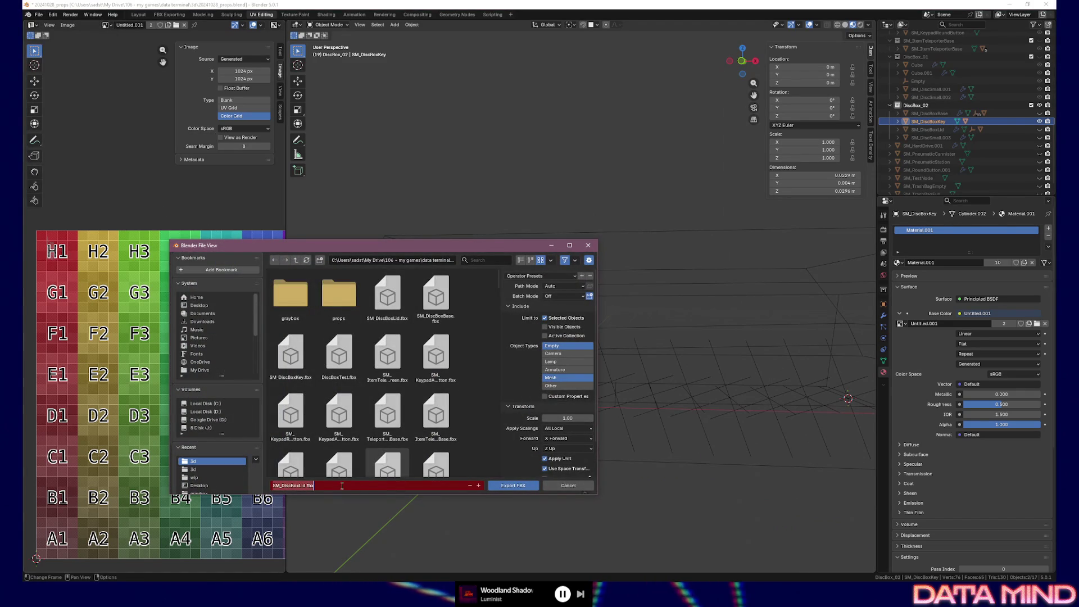
key(Return)
key(ctrl+s)
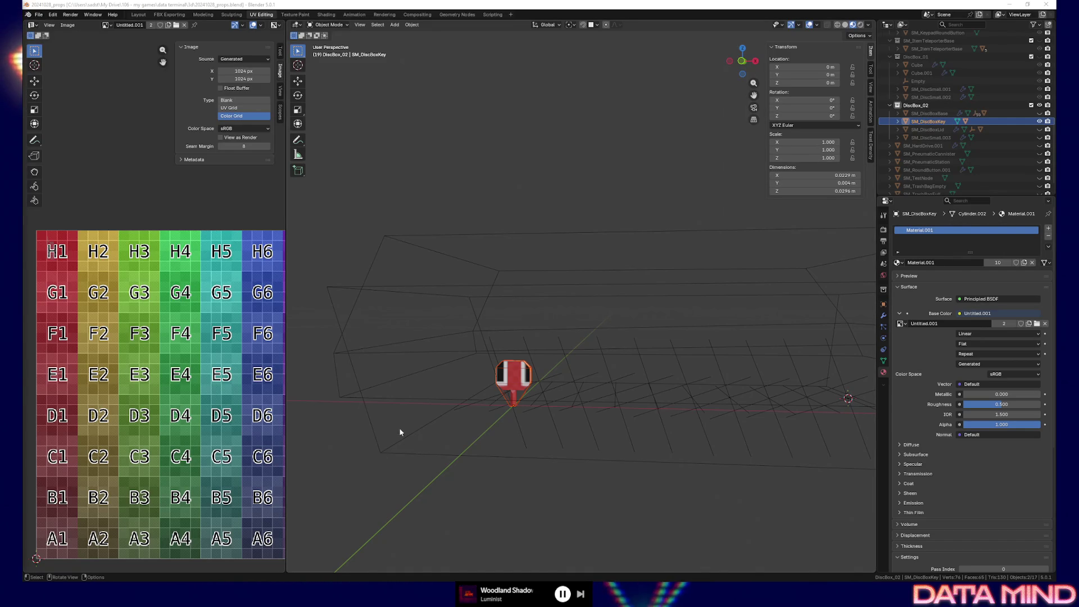
key(alt+Tab)
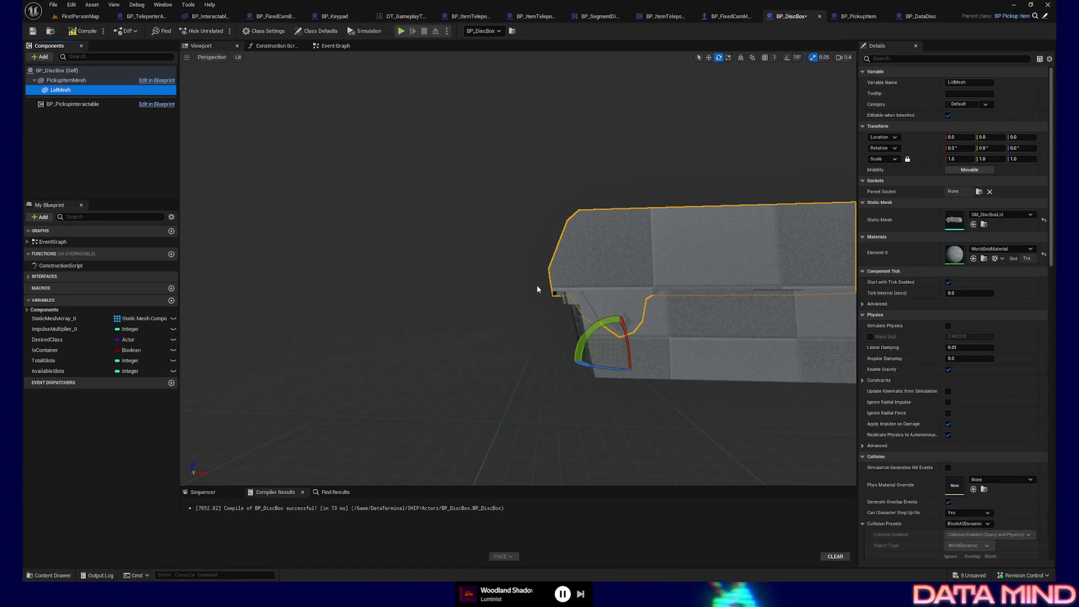
- In the Content Drawer's _Content/Meshes/Blockouts folder, reimport SM_DiscBoxLid from its updated FBX
click(51, 576)
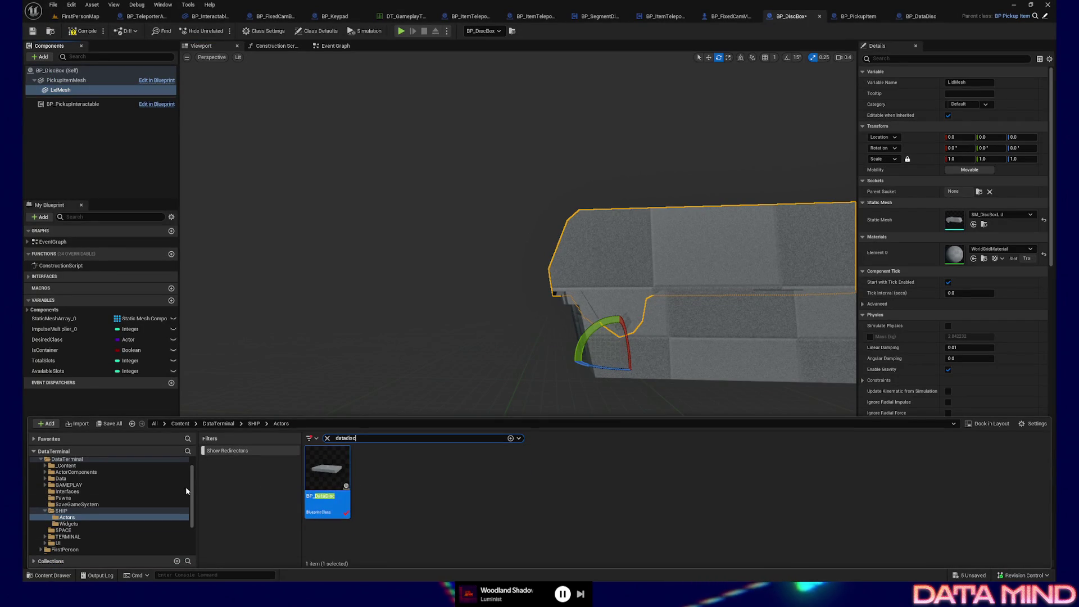
click(71, 465)
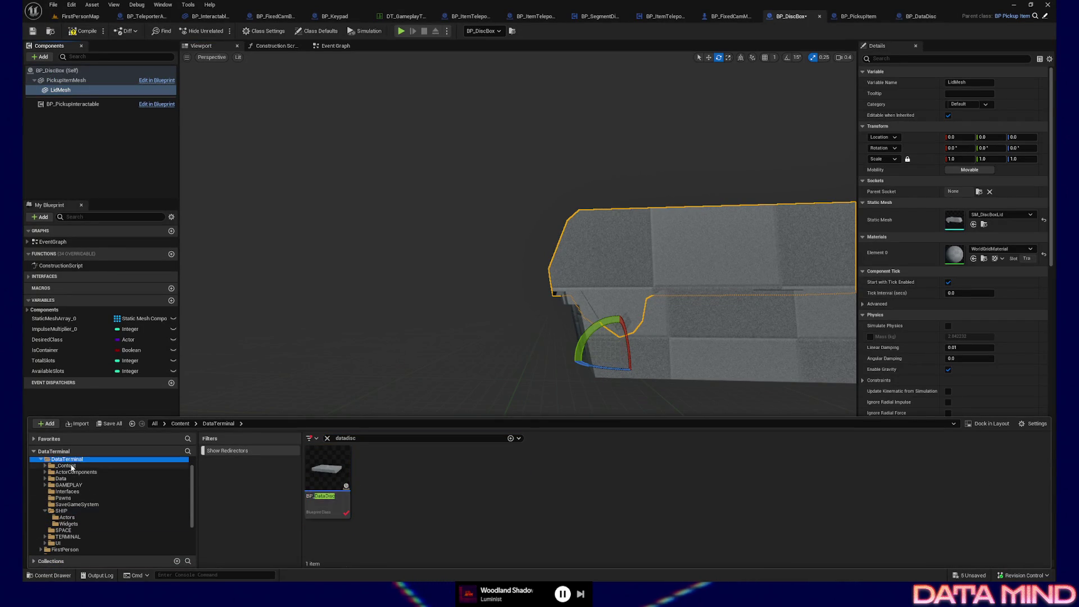
click(327, 438)
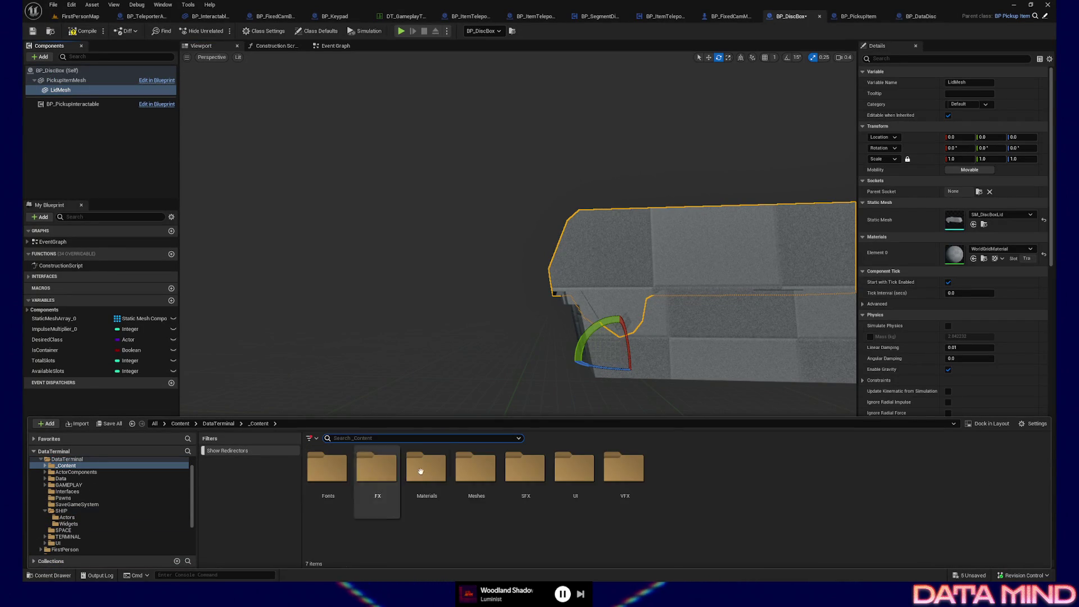
double_click(477, 469)
double_click(327, 468)
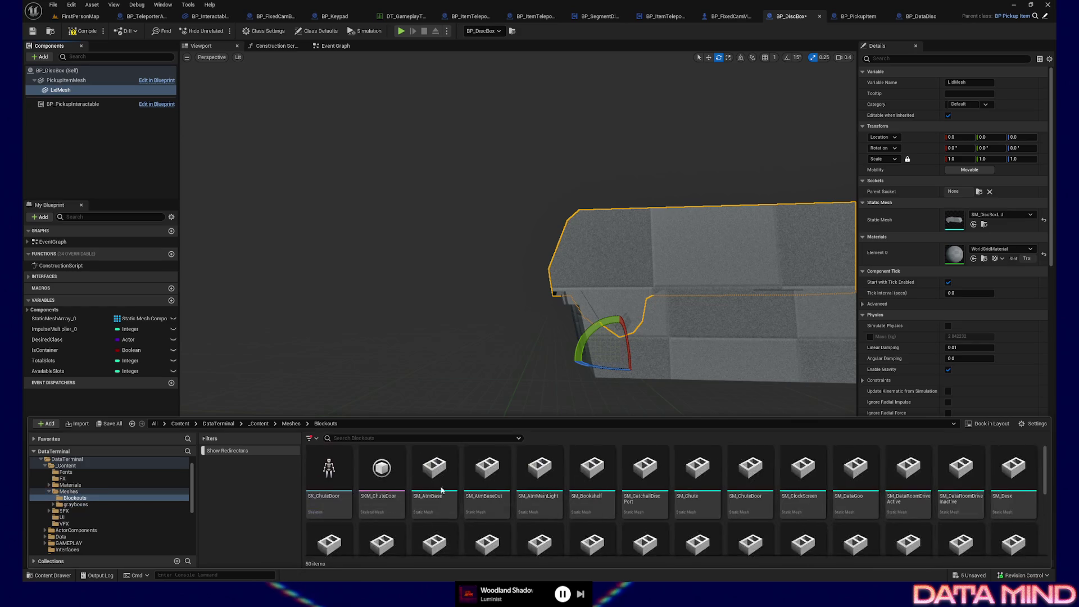
scroll(675, 500, down, 2)
click(535, 507)
right_click(536, 507)
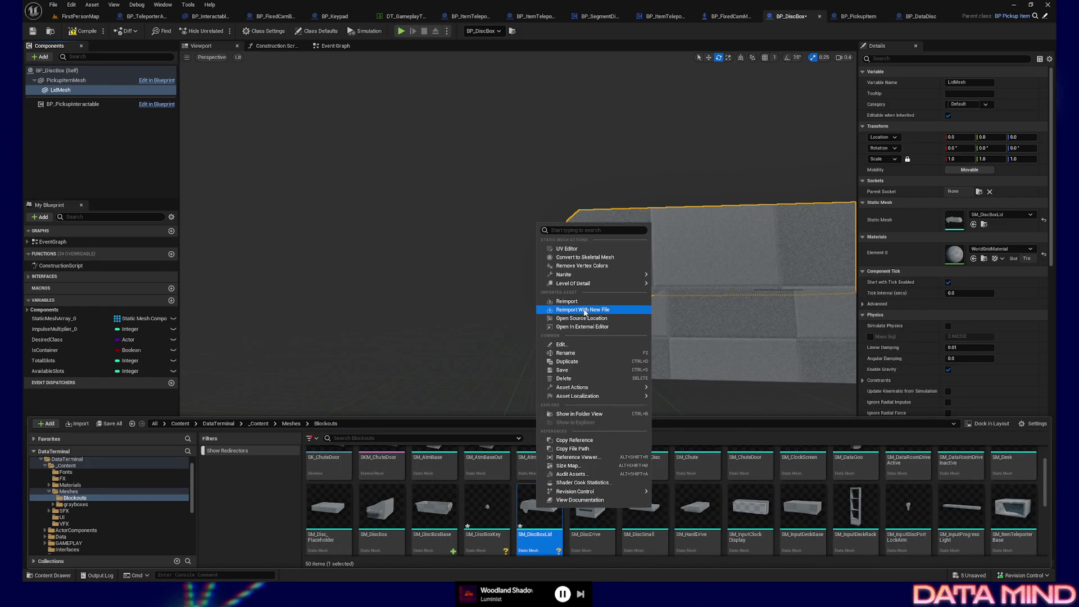
click(561, 308)
- Reimport SM_DiscBoxKey from its FBX file
click(486, 506)
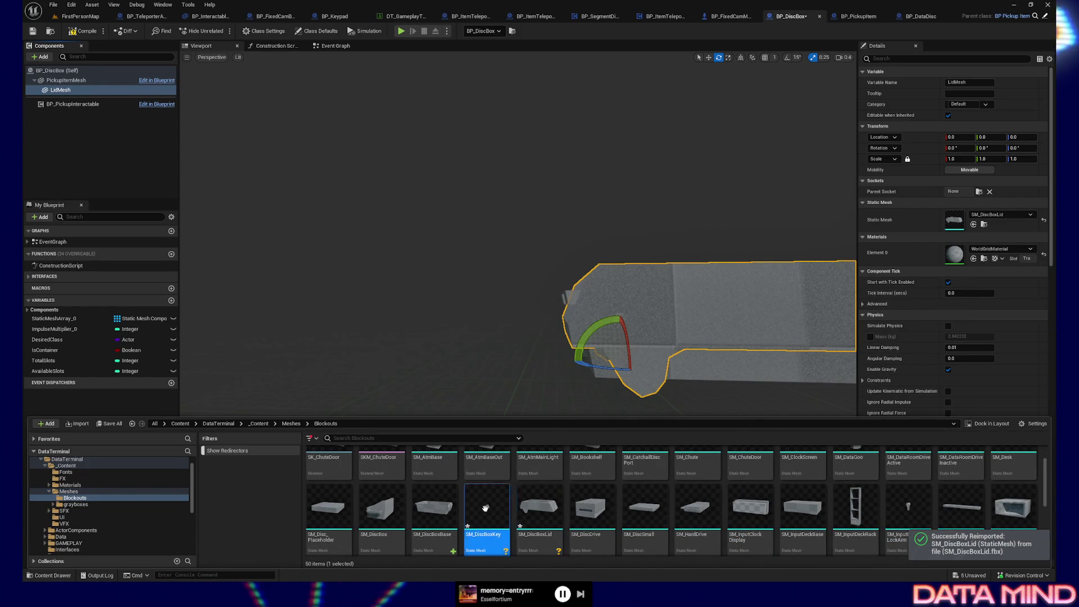
right_click(487, 500)
click(516, 303)
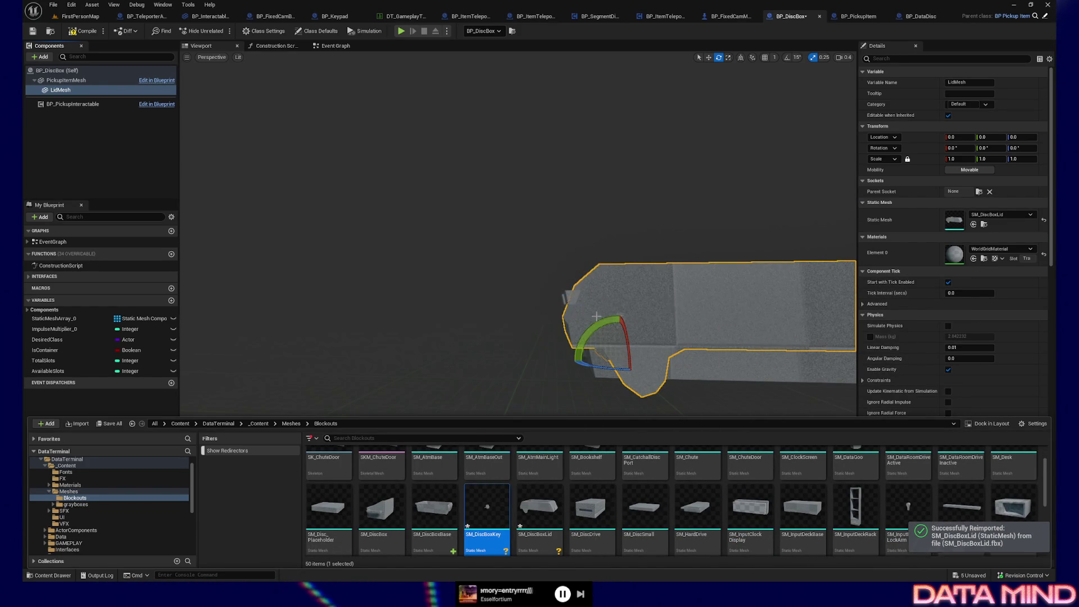
- Raise LidMesh up onto the box with the translate gizmo
key(w)
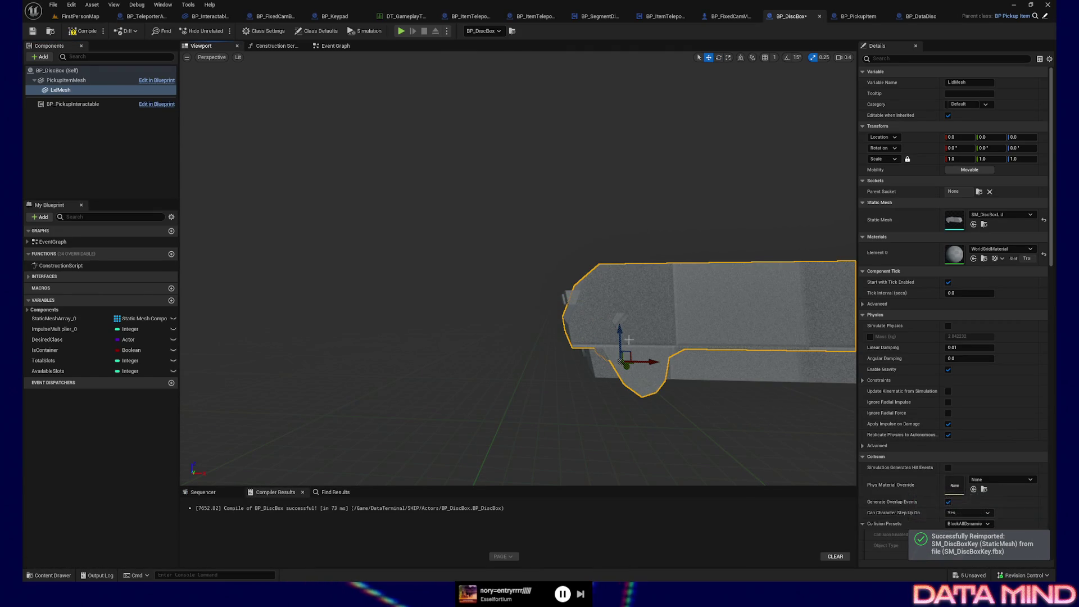
drag(620, 337, 672, 324)
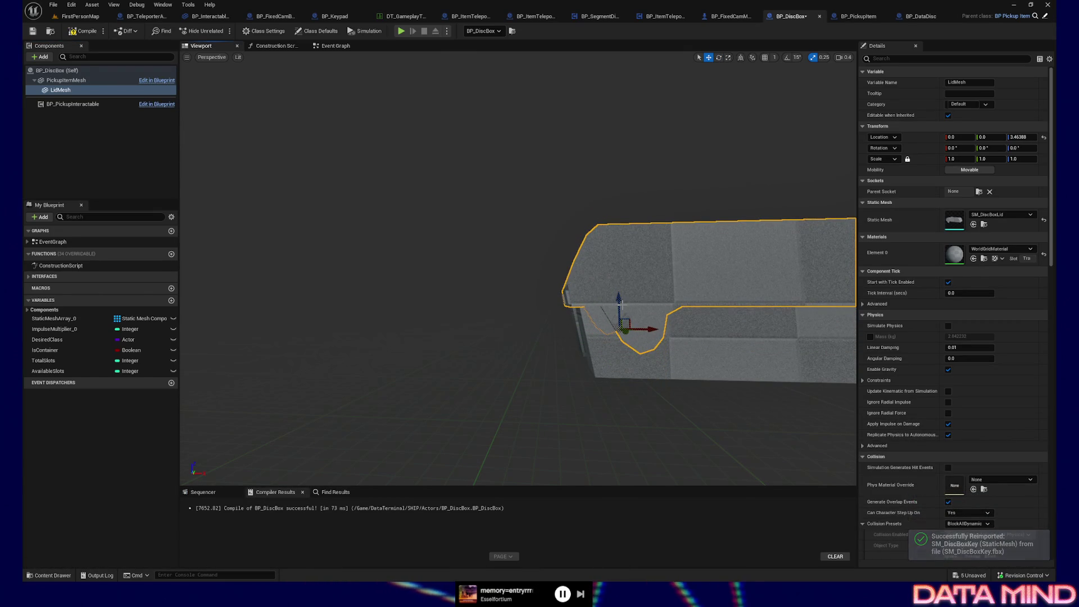
drag(736, 339, 722, 308)
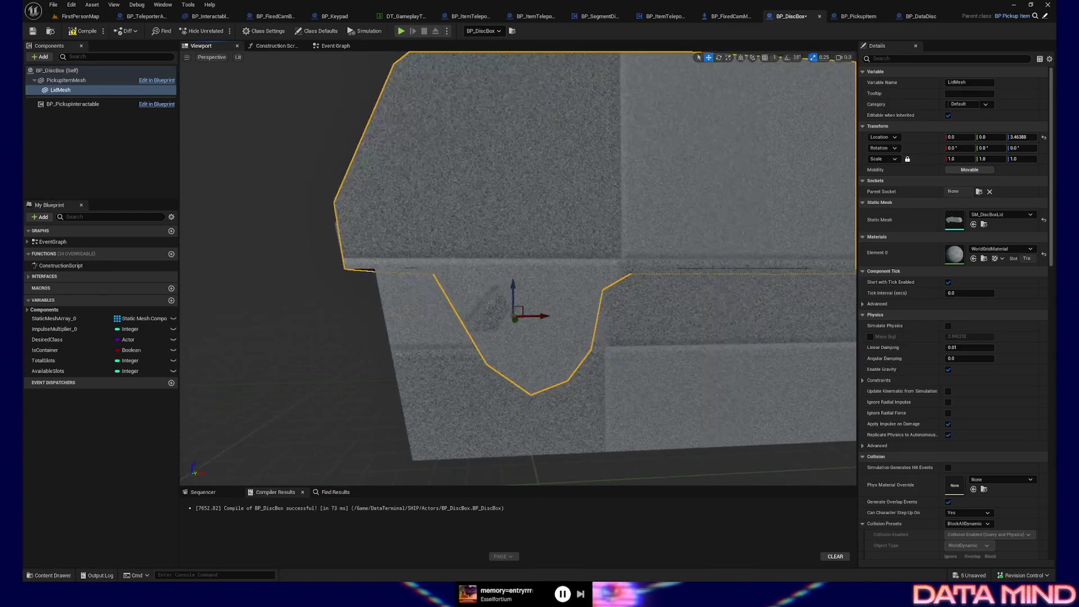
- In a Left wireframe view, slide the lid along X to X -1.524241
click(212, 56)
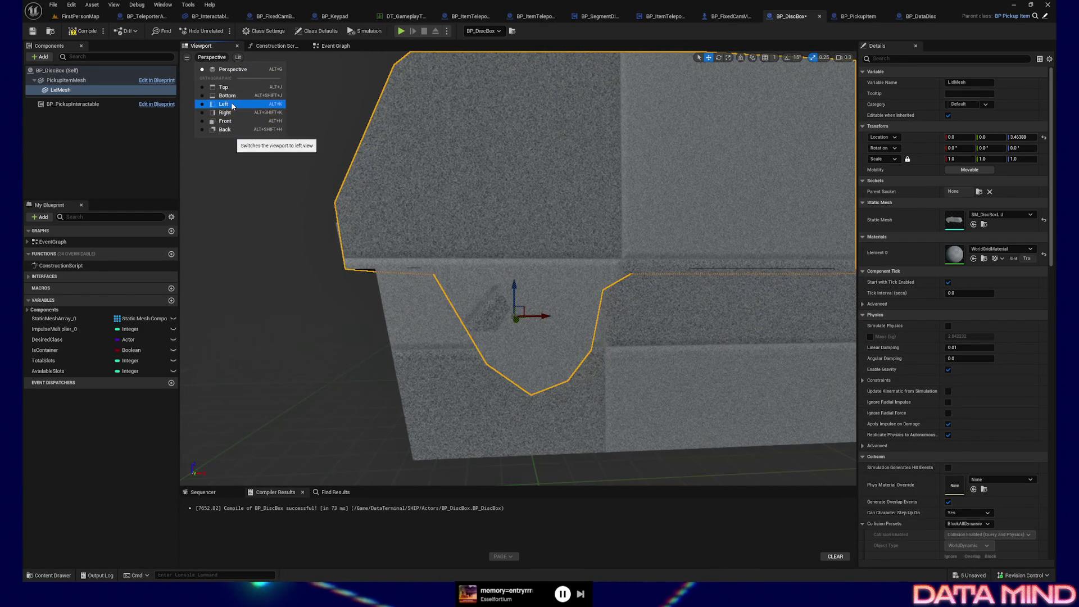
click(231, 104)
scroll(429, 284, up, 8)
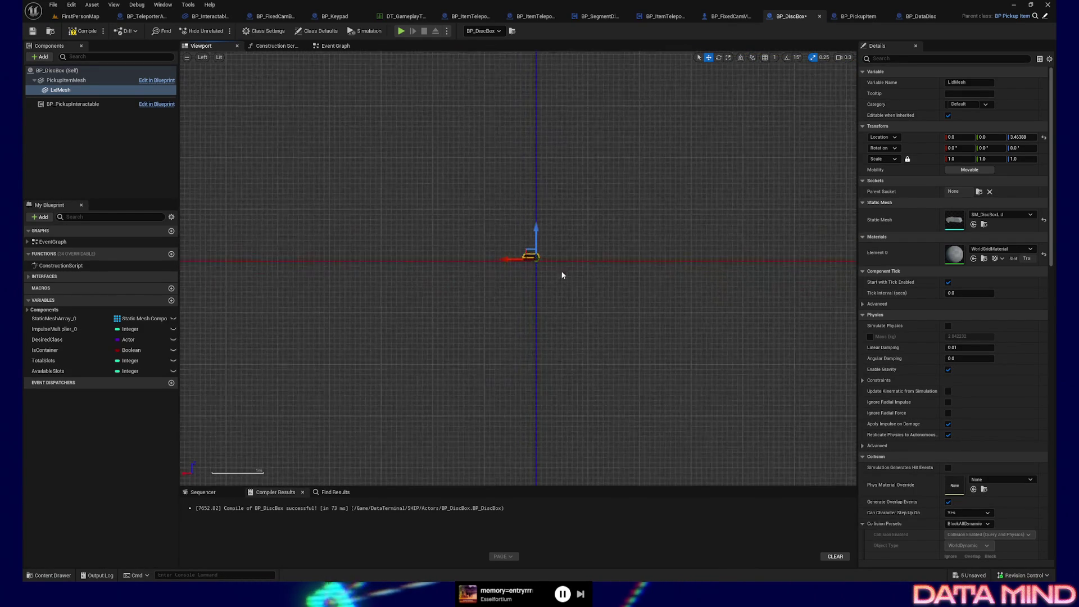
scroll(461, 260, up, 4)
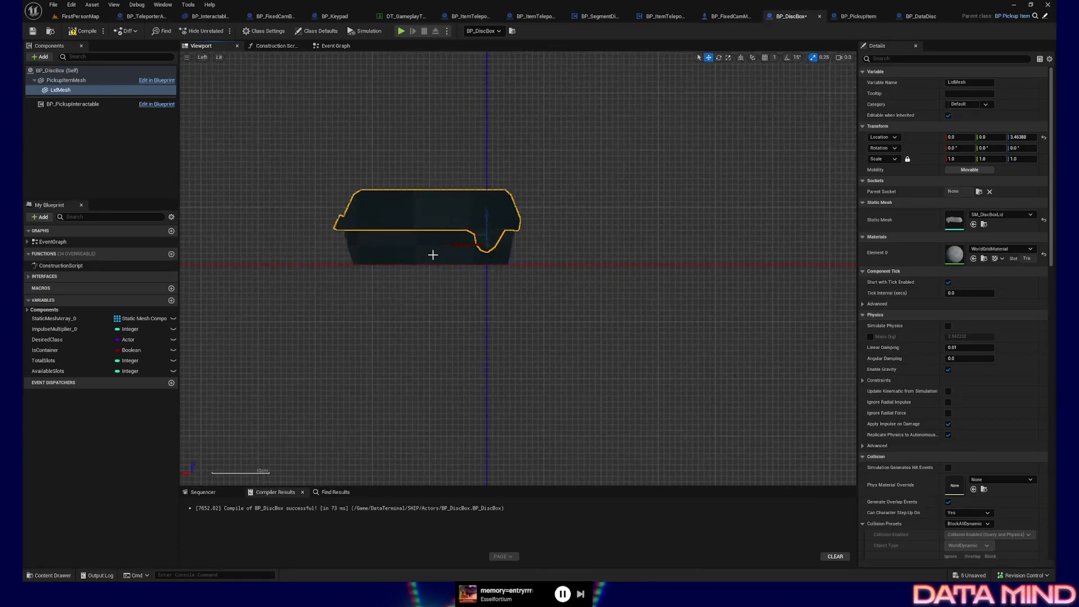
scroll(475, 256, up, 2)
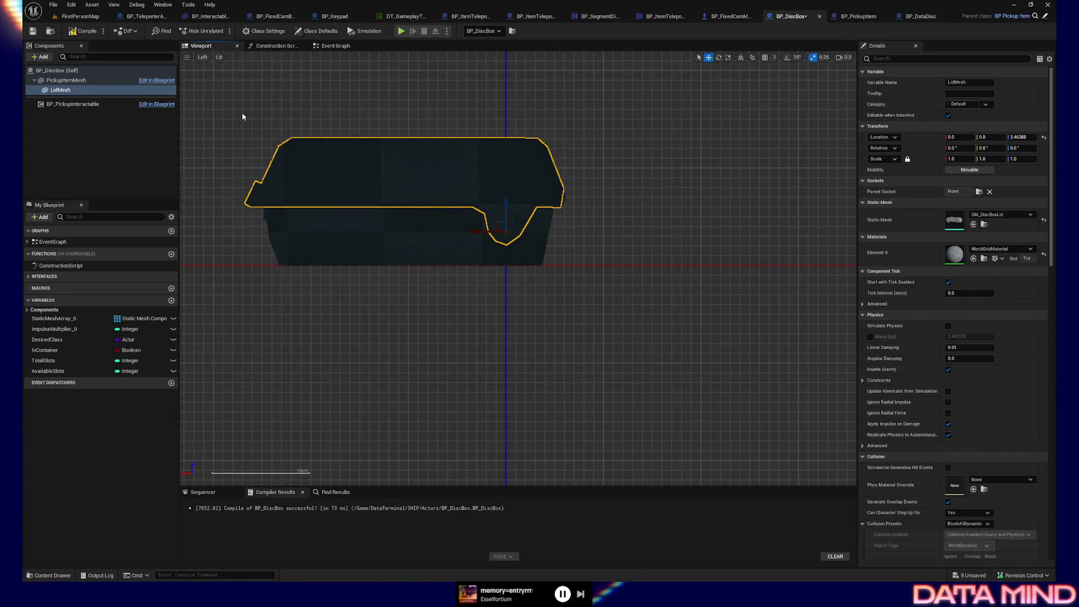
click(220, 57)
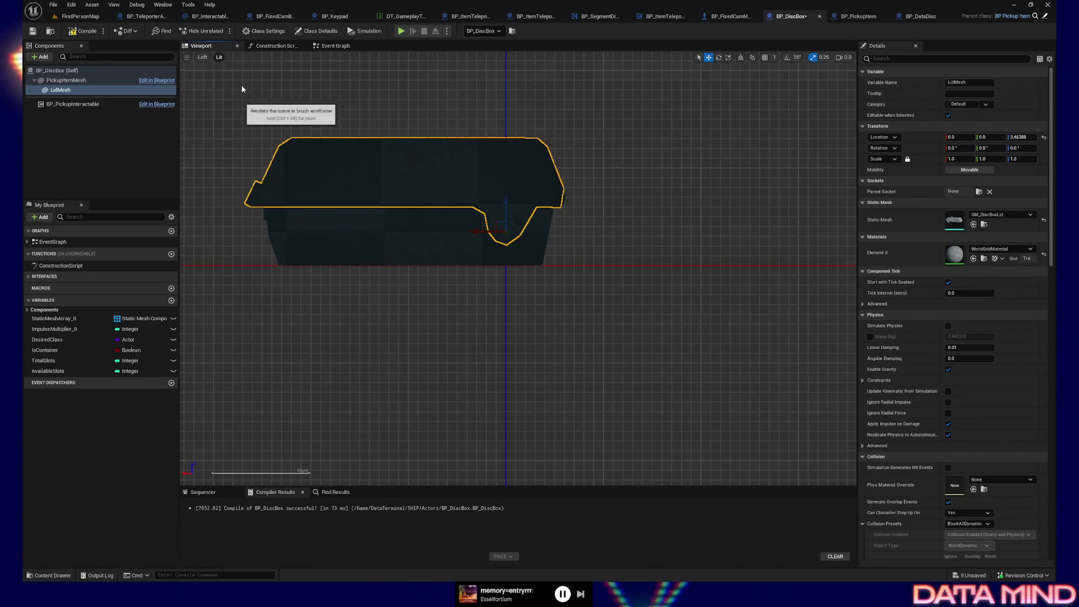
click(236, 90)
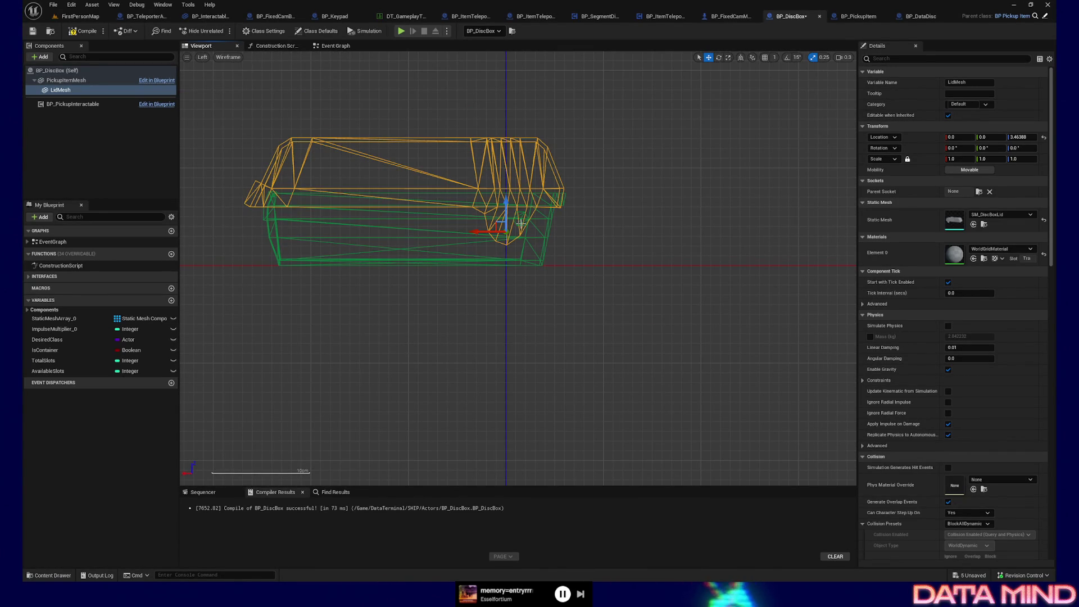
mouse_move(489, 231)
mouse_down()
mouse_move(503, 232)
mouse_move(522, 196)
mouse_up()
scroll(543, 234, up, 2)
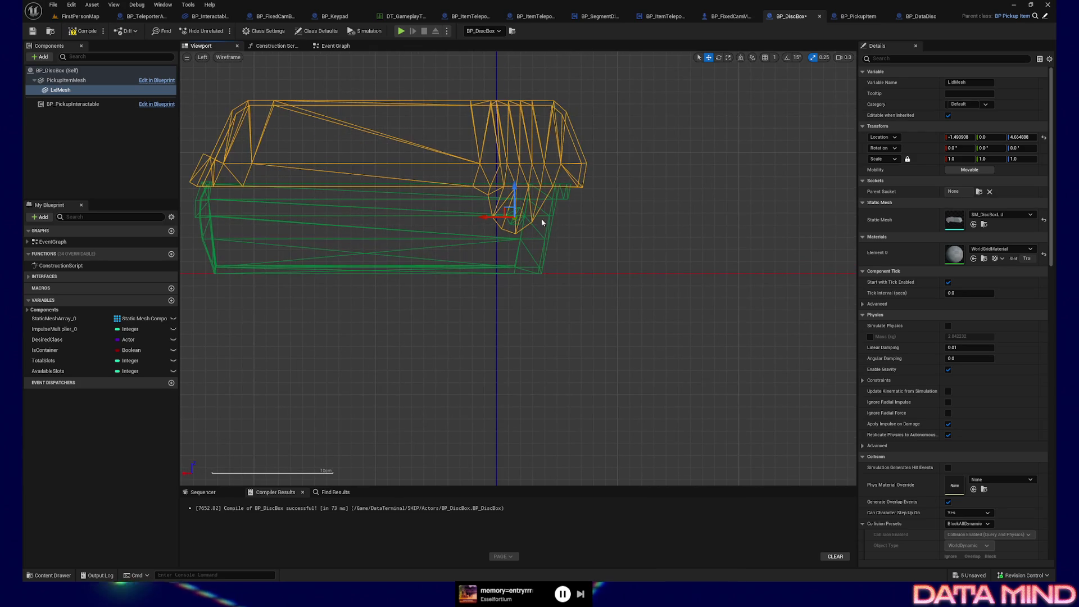
- Reselect LidMesh and nudge it slightly higher to Z 4.698222
key(q)
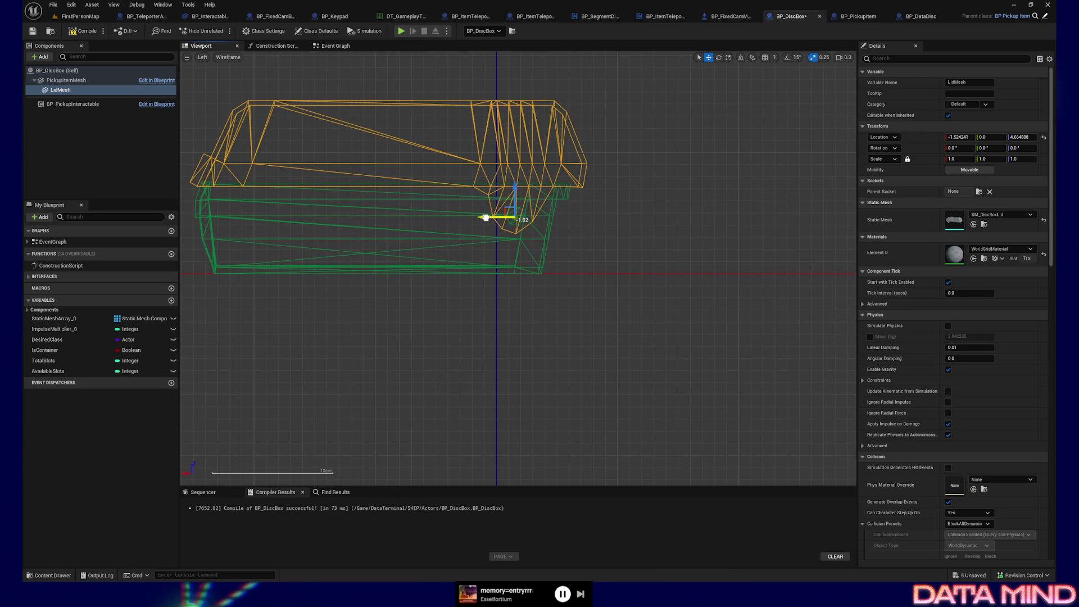
click(508, 191)
click(516, 183)
key(w)
drag(516, 186, 516, 186)
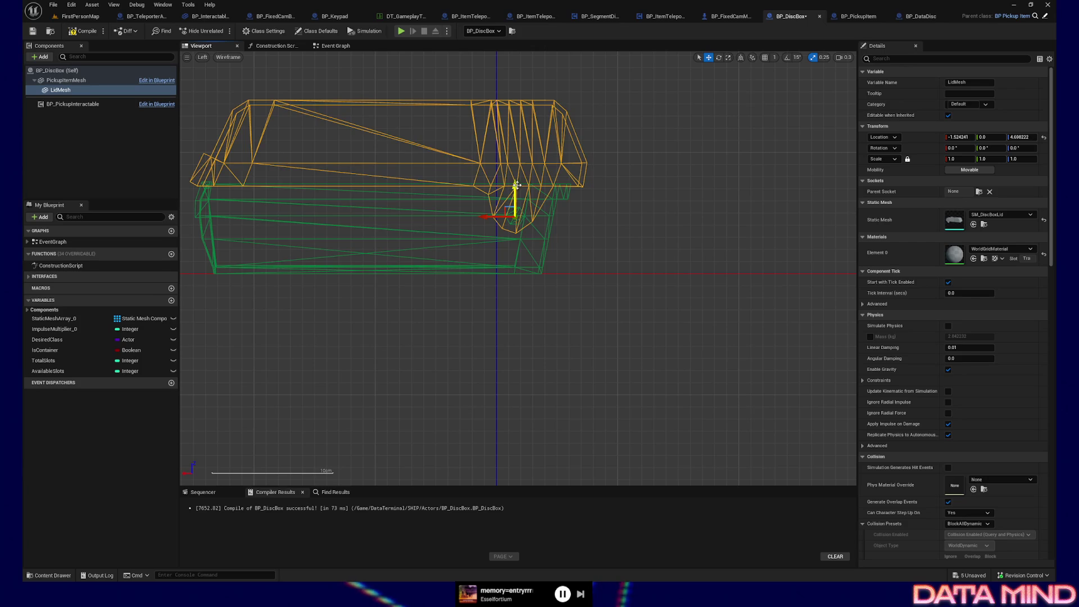
- Test-tilt the lid open, undo the rotation, and return to lit Perspective
key(e)
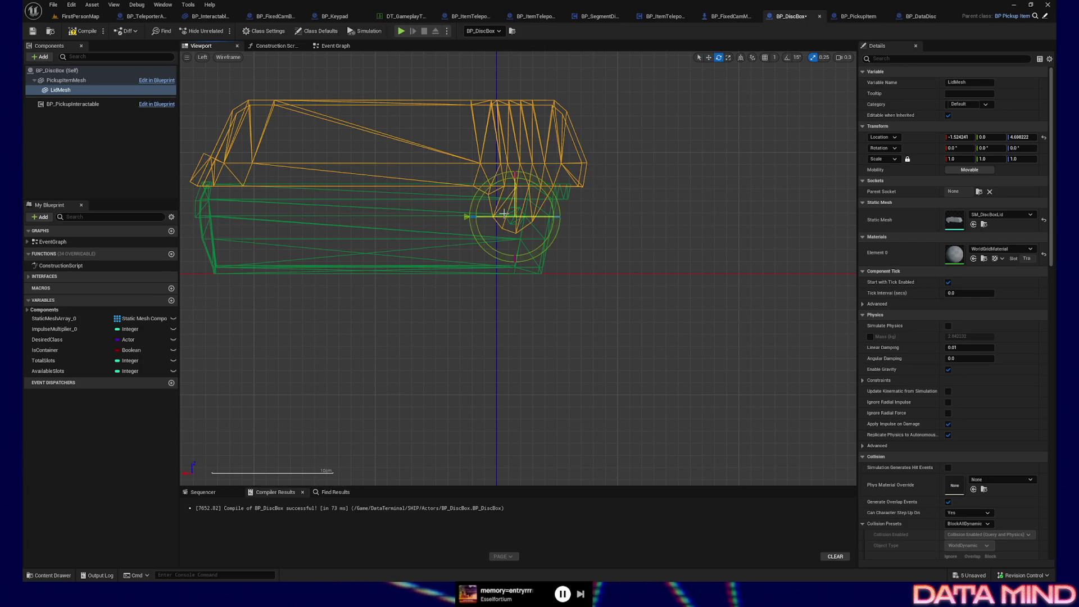
mouse_move(493, 184)
mouse_down()
mouse_move(548, 186)
mouse_move(495, 185)
mouse_up()
key(ctrl+z)
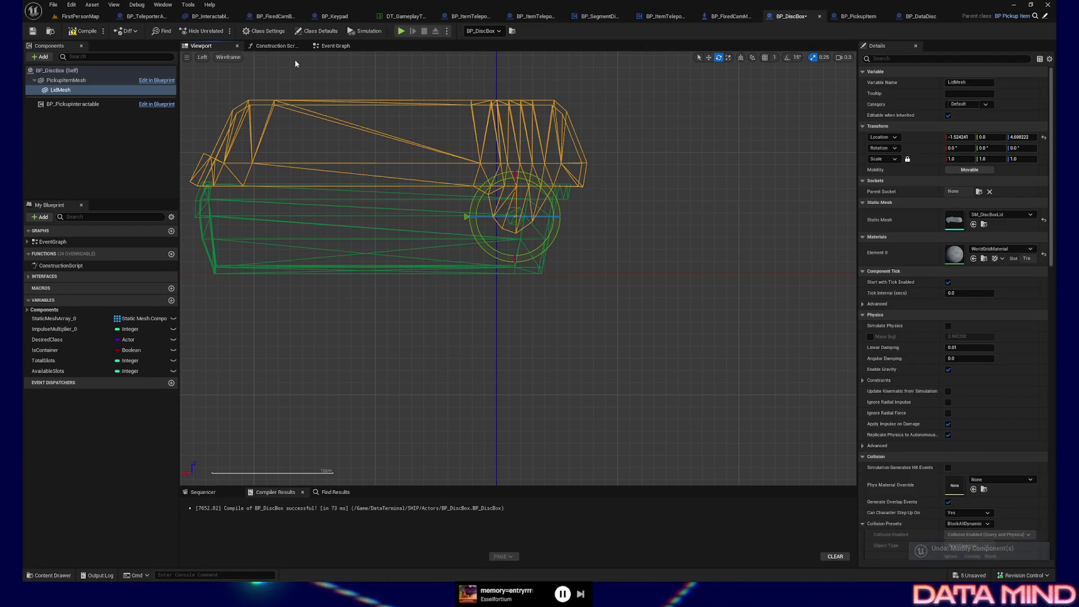
click(203, 57)
click(216, 69)
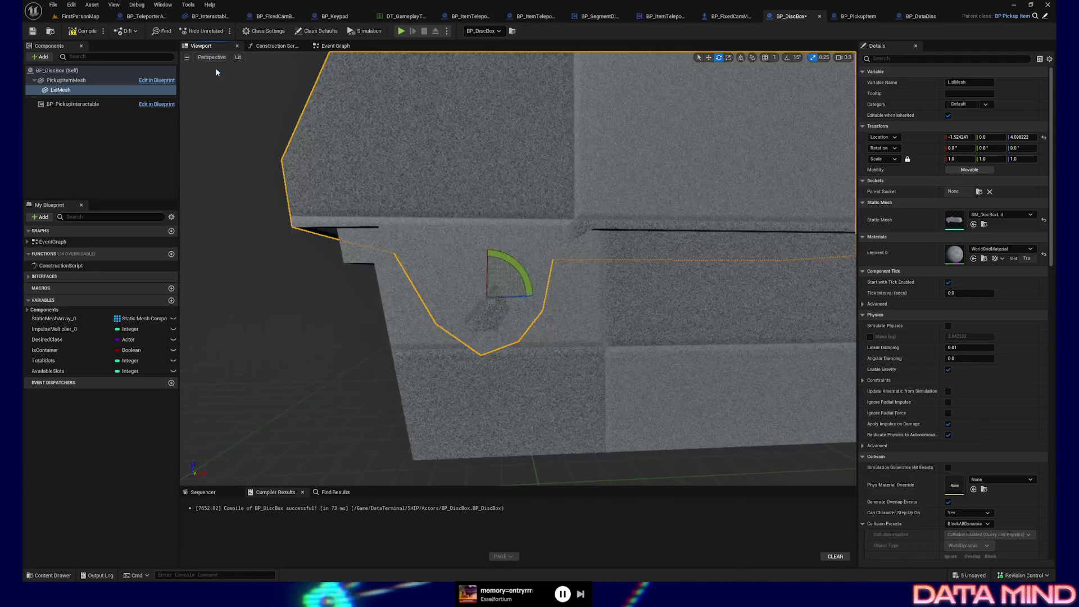
mouse_move(493, 193)
mouse_down()
mouse_move(404, 259)
mouse_move(416, 270)
mouse_move(500, 245)
mouse_move(554, 267)
mouse_move(587, 250)
mouse_move(461, 197)
mouse_move(395, 325)
mouse_move(359, 301)
mouse_move(504, 230)
mouse_up()
key(q)
click(448, 193)
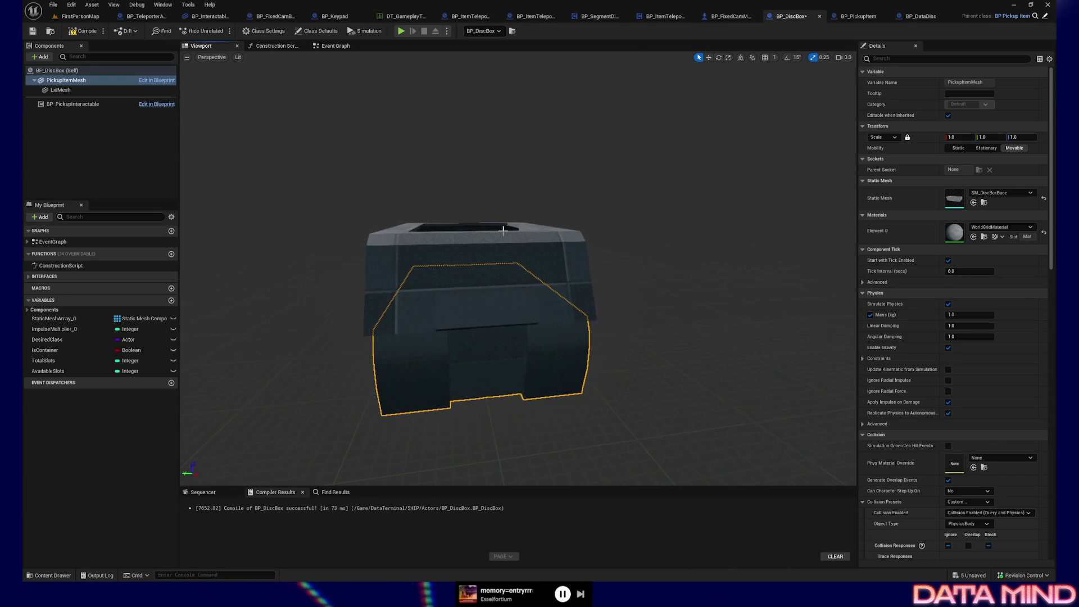
click(80, 92)
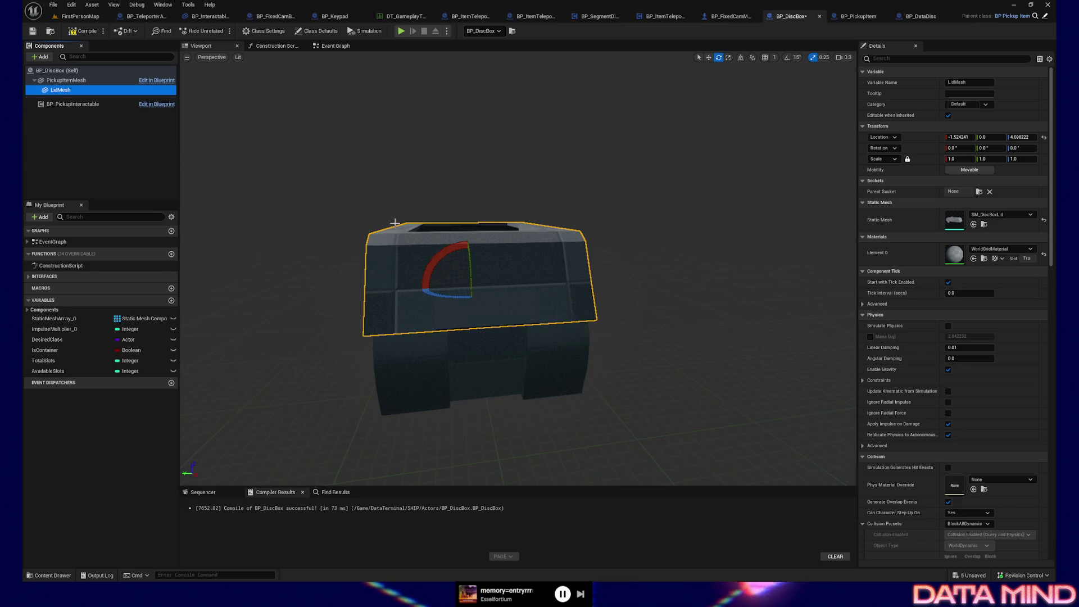
- Compile BP_DiscBox and reselect the LidMesh component
click(83, 30)
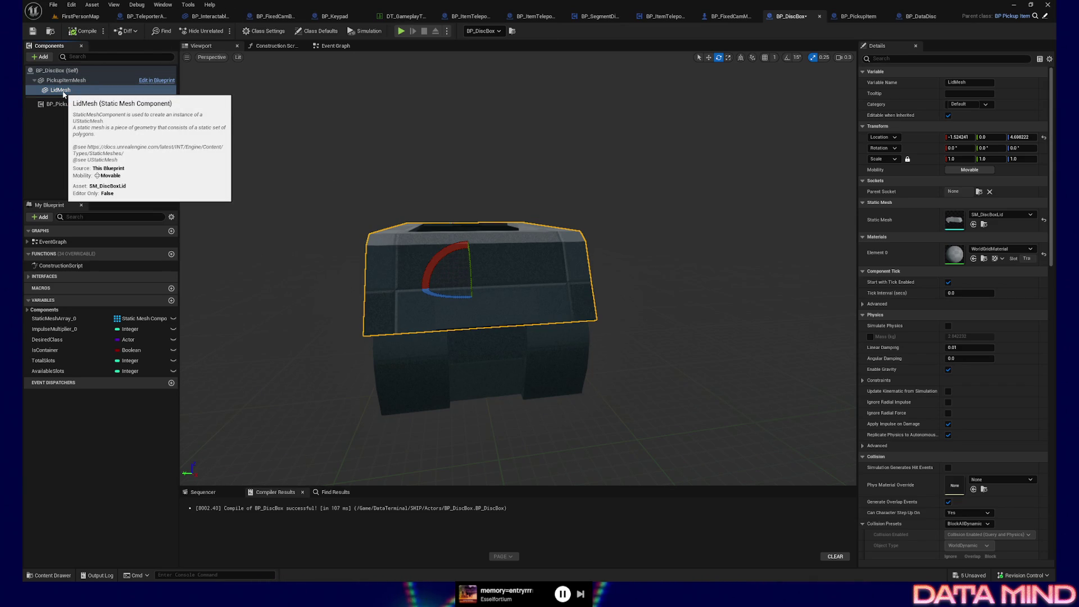
click(61, 90)
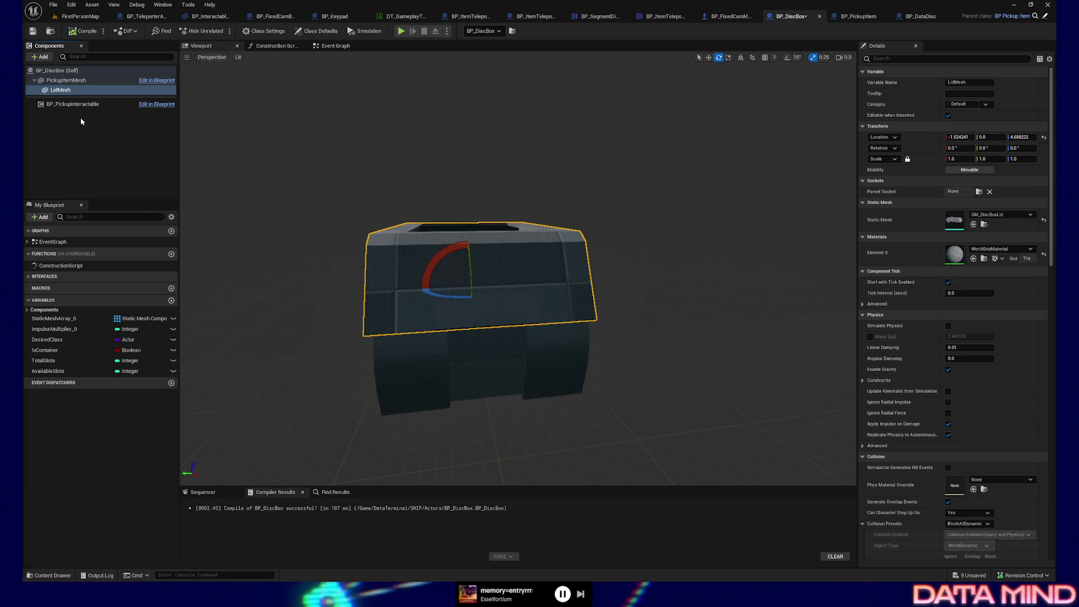
click(60, 91)
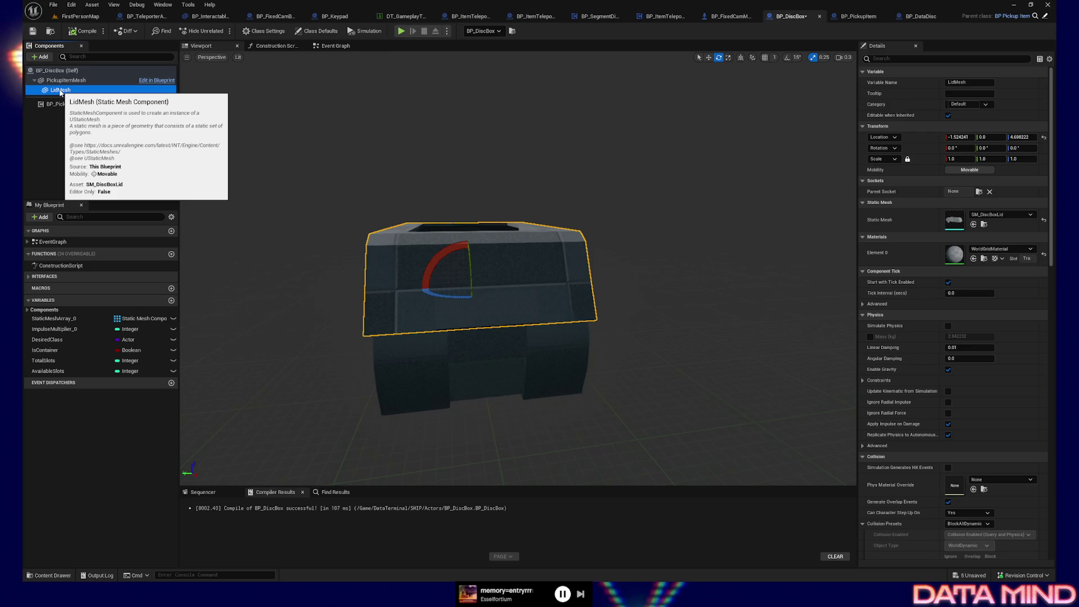
- Add an SM_DiscBoxKey static mesh component nested under LidMesh
click(979, 192)
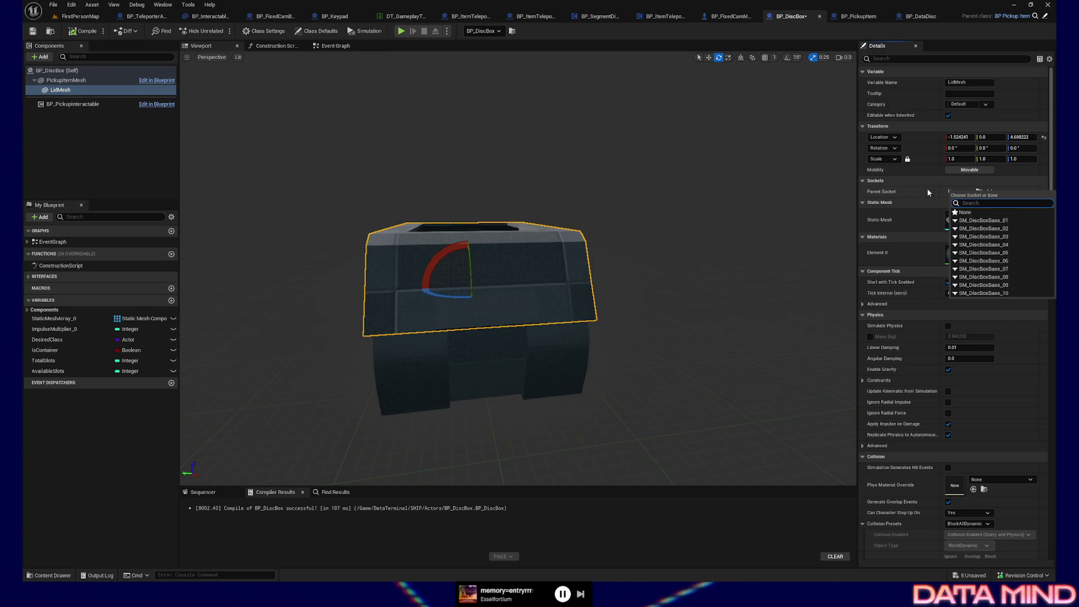
click(926, 188)
click(33, 58)
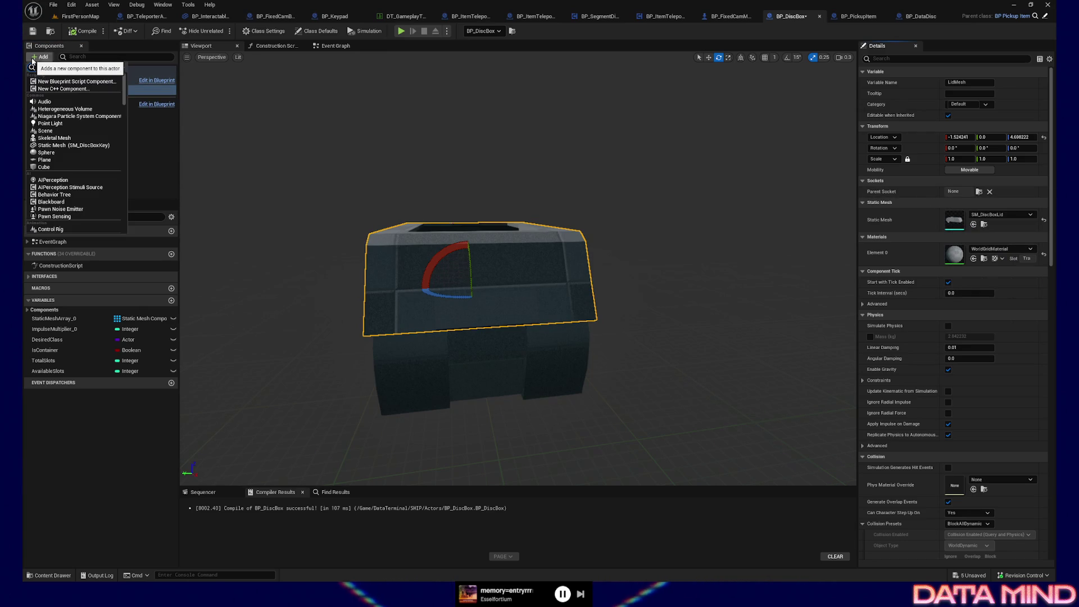
text(static mesh comp)
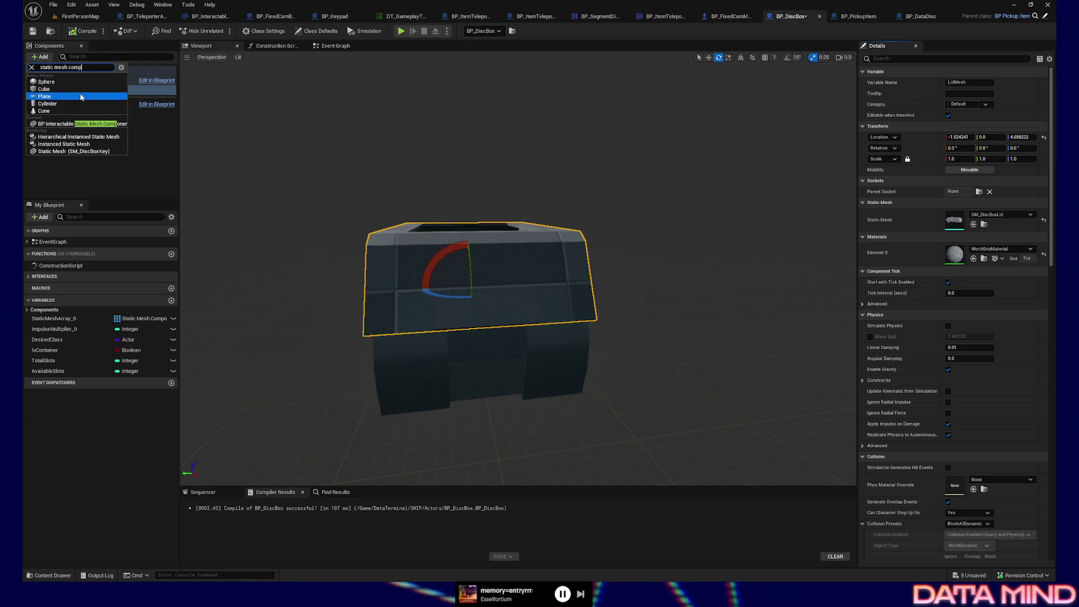
key(BackSpace)
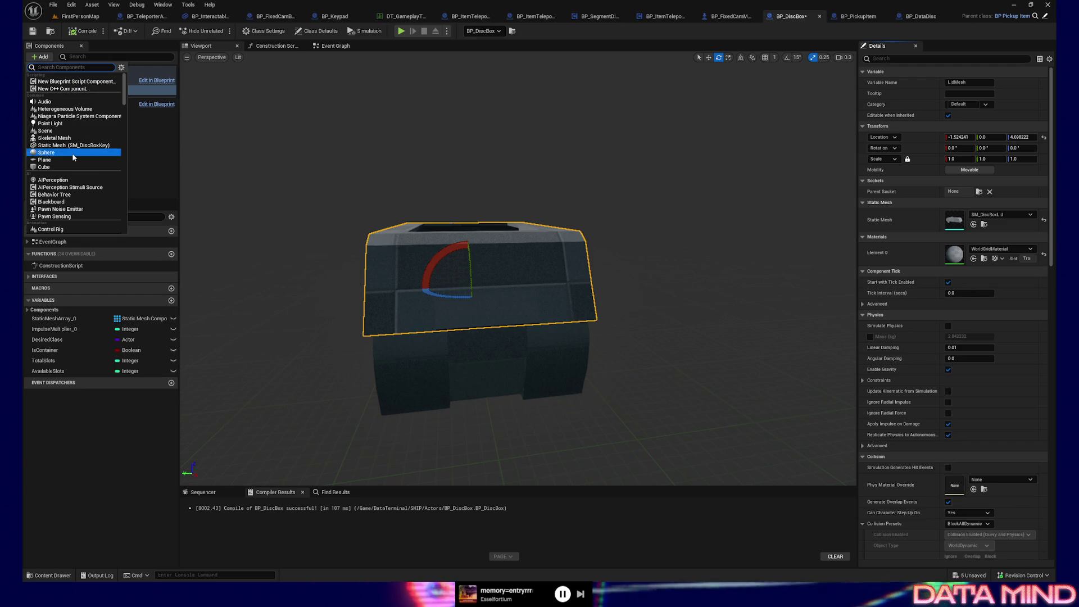
scroll(72, 153, down, 2)
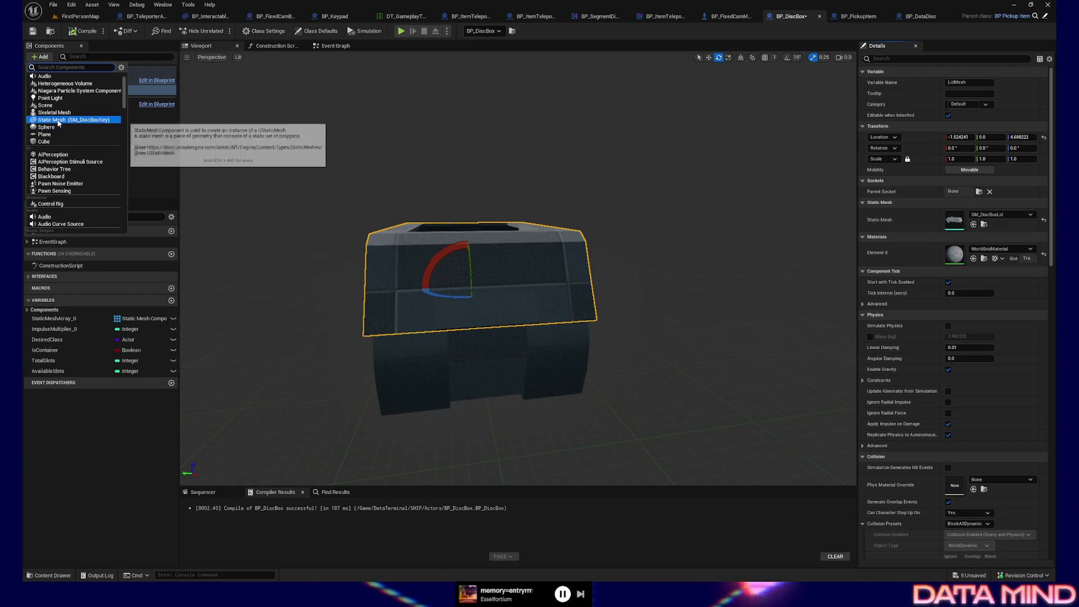
scroll(65, 132, up, 2)
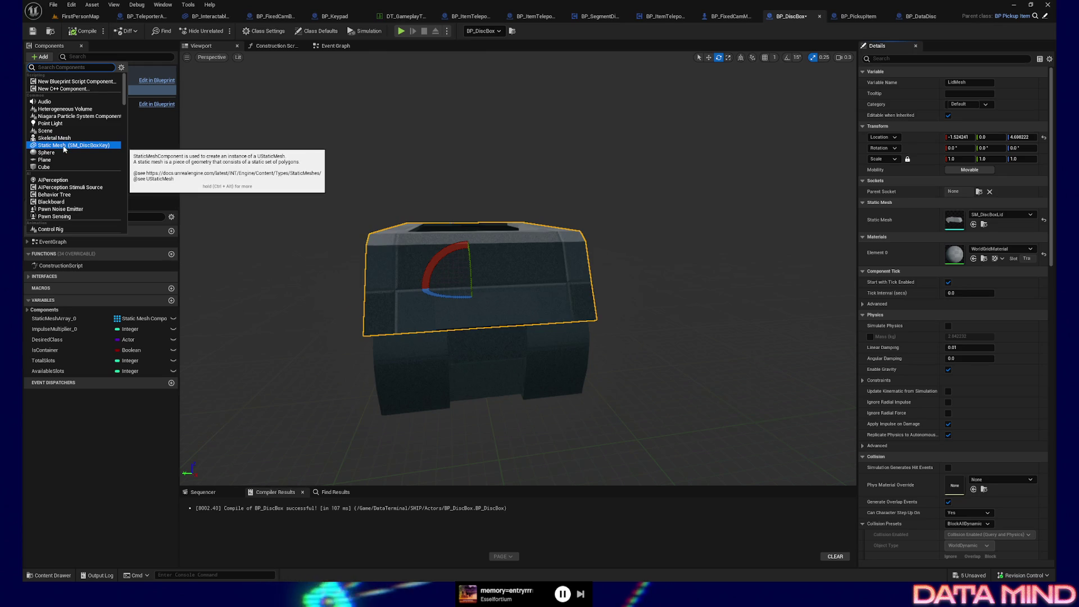
click(64, 145)
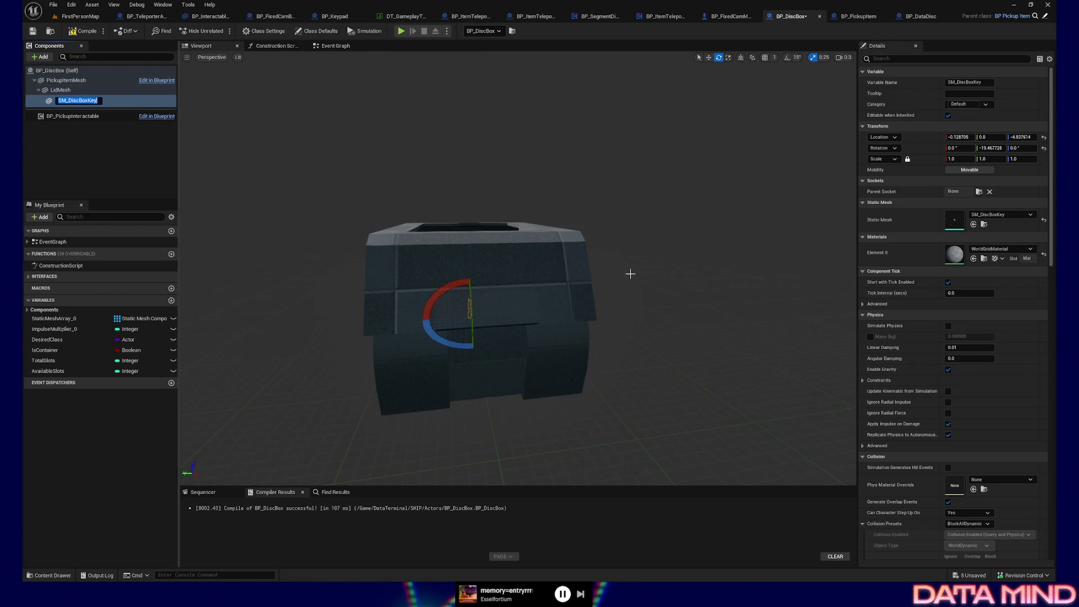